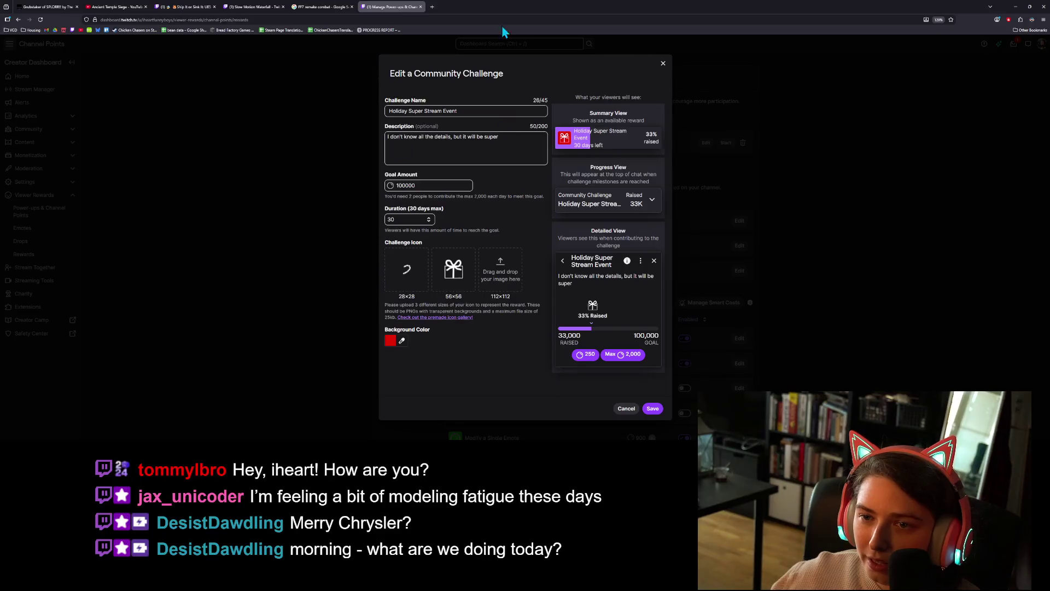
Minimize the Twitch dashboard browser so Krita's Christmas tree drawing is visible
click(1016, 7)
scroll(510, 325, up, 2)
scroll(509, 325, down, 2)
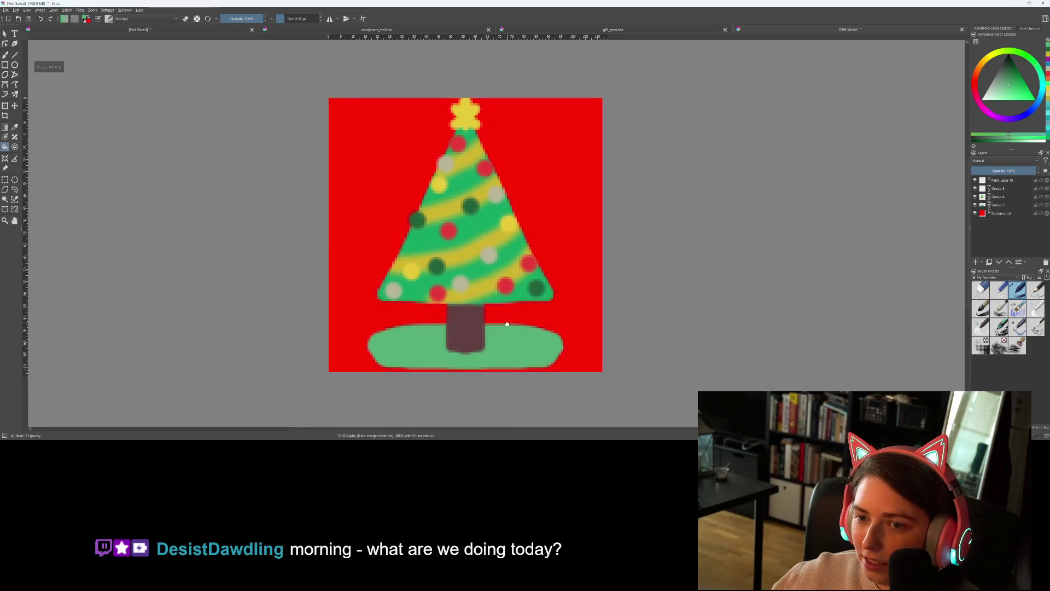
Add a new paint layer for the gifts and try a beige box beside the trunk, then undo it
click(1007, 180)
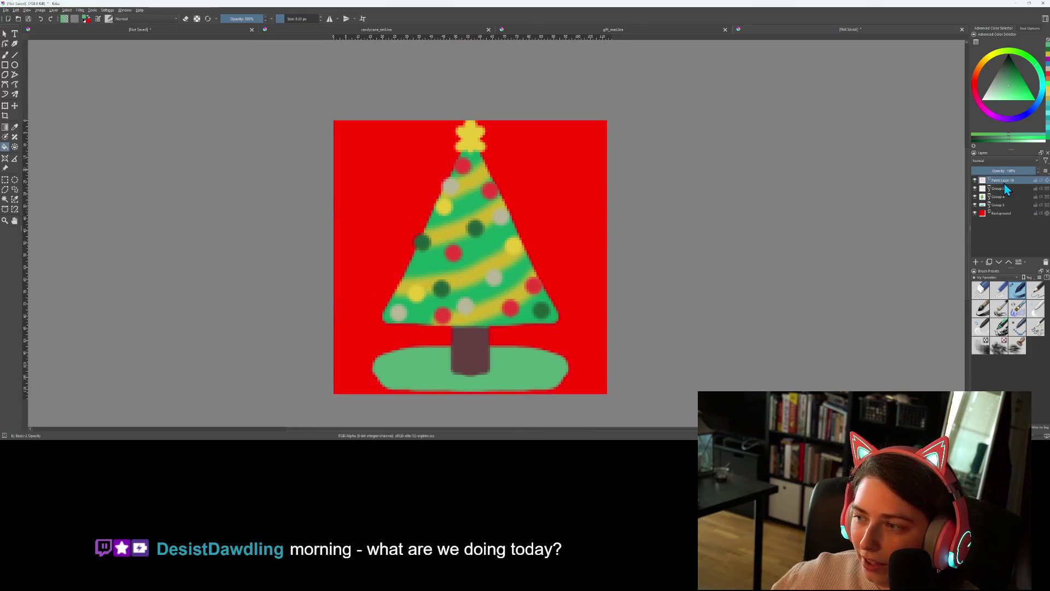
click(976, 263)
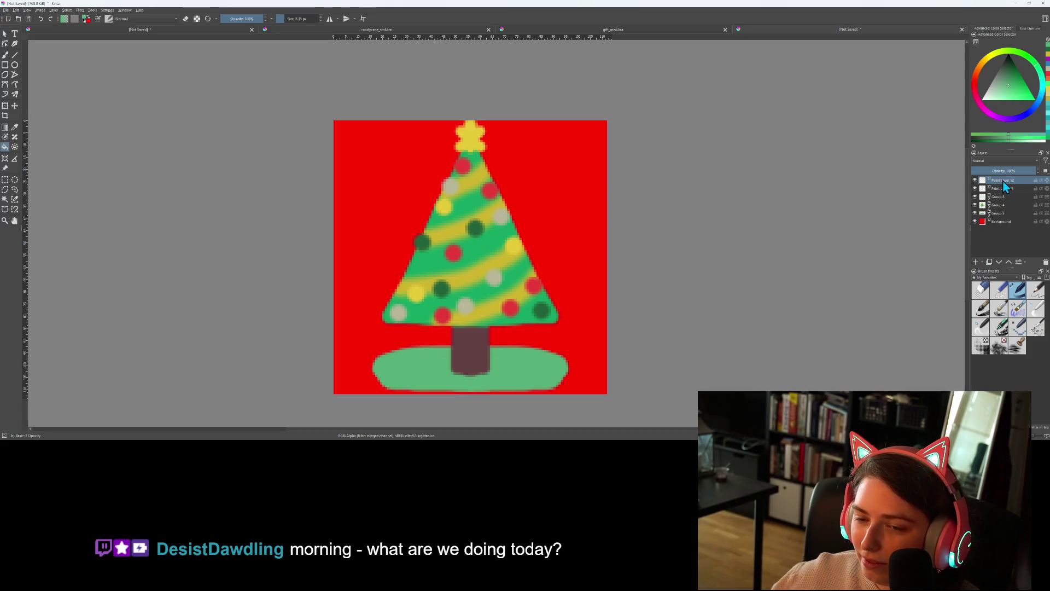
mouse_move(1002, 179)
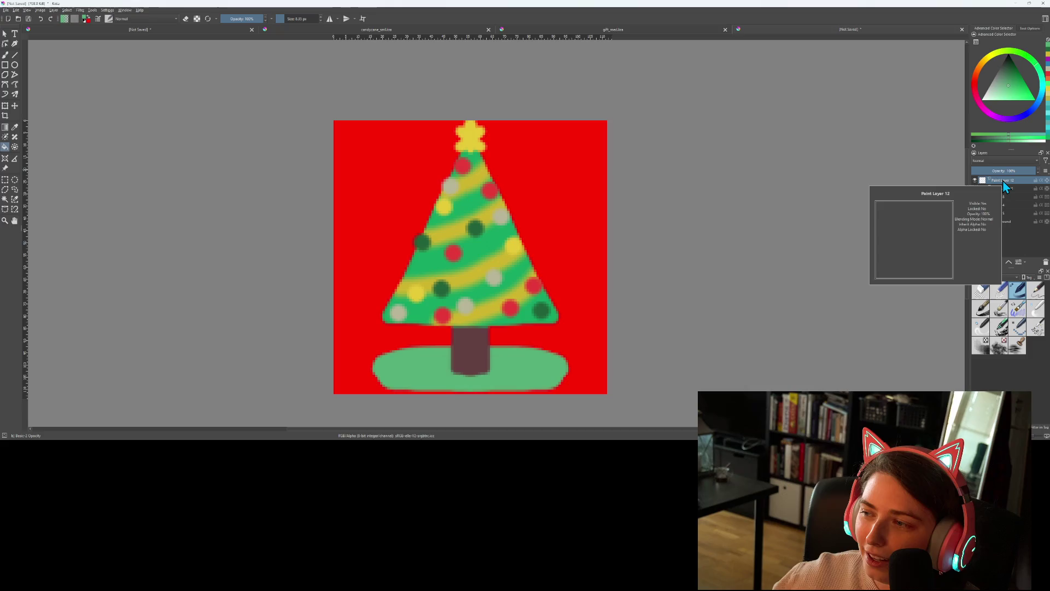
click(6, 65)
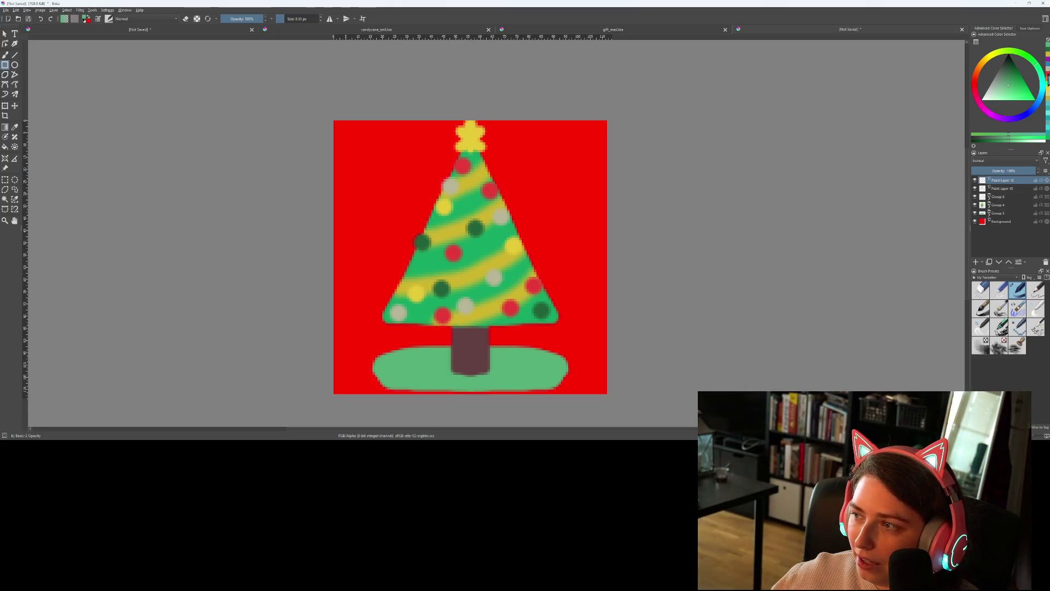
click(1047, 75)
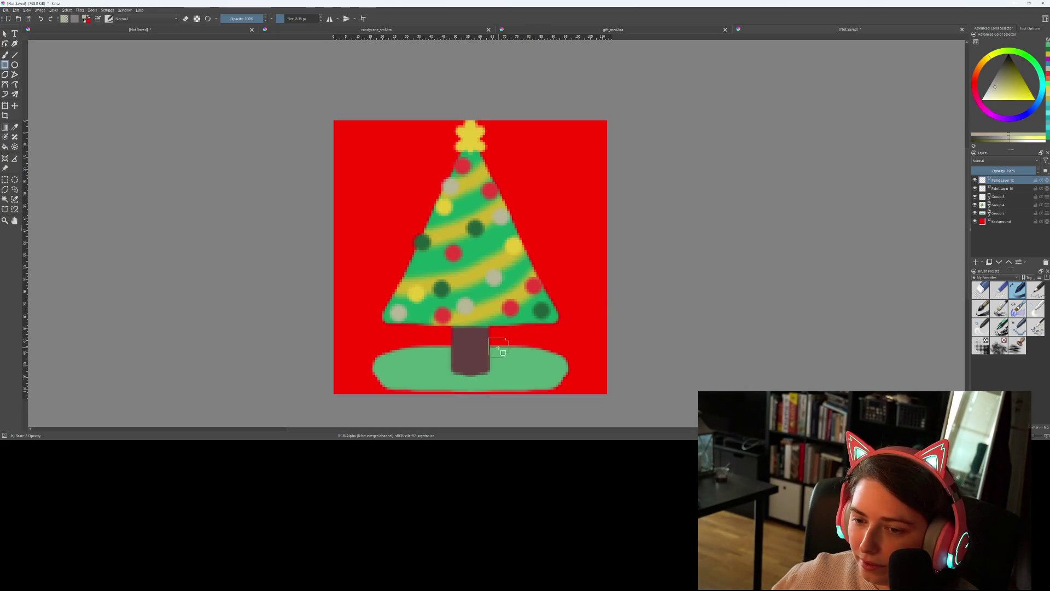
mouse_move(500, 325)
mouse_down()
mouse_move(543, 349)
mouse_move(544, 369)
mouse_up()
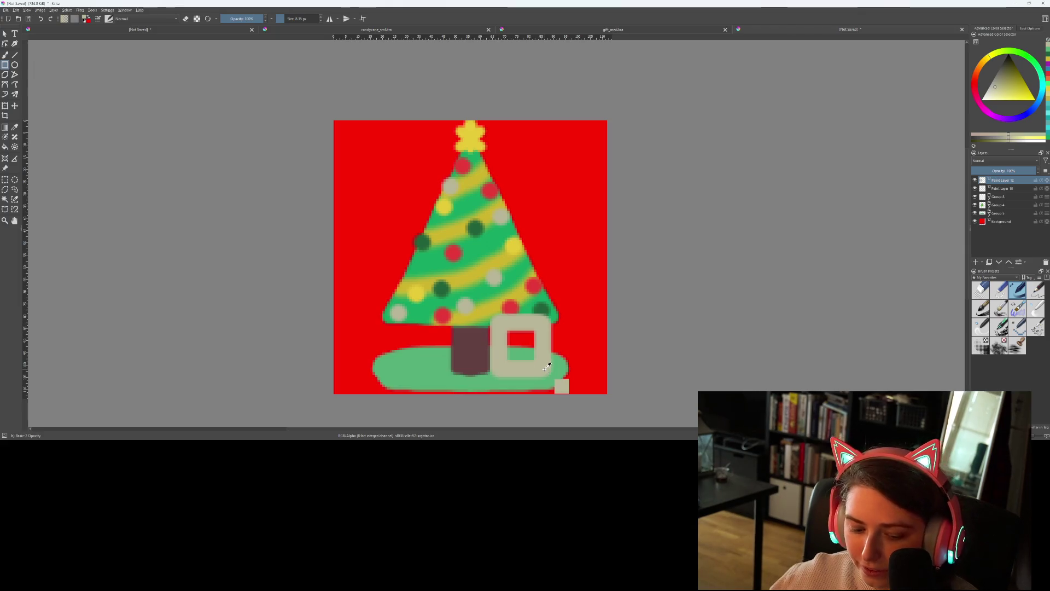
key(ctrl+z)
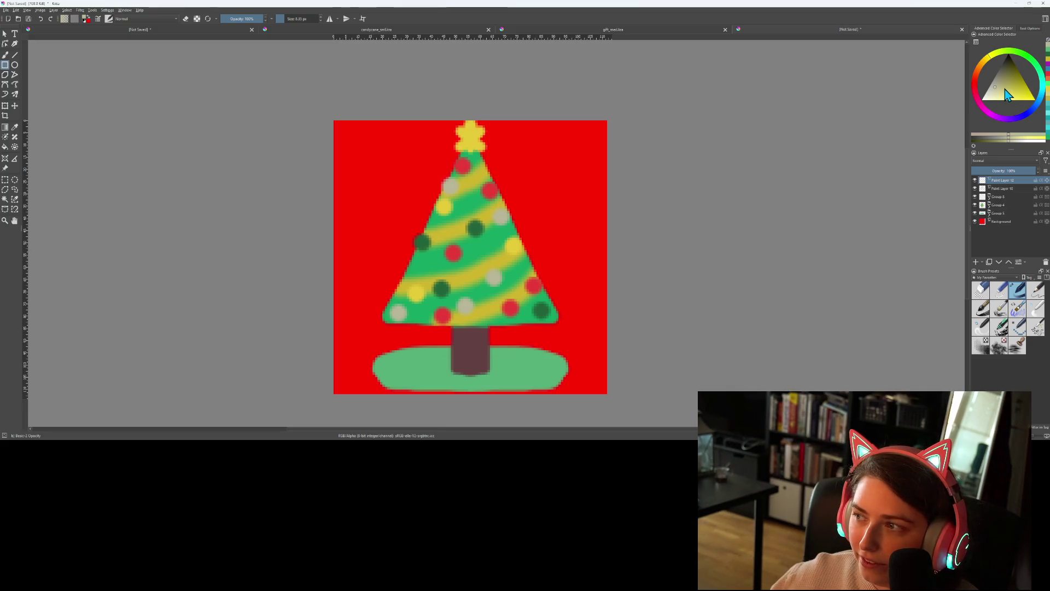
Draw a white box on the grass right of the trunk and fill it solid white
click(1005, 89)
drag(511, 337, 558, 375)
key(ctrl+z)
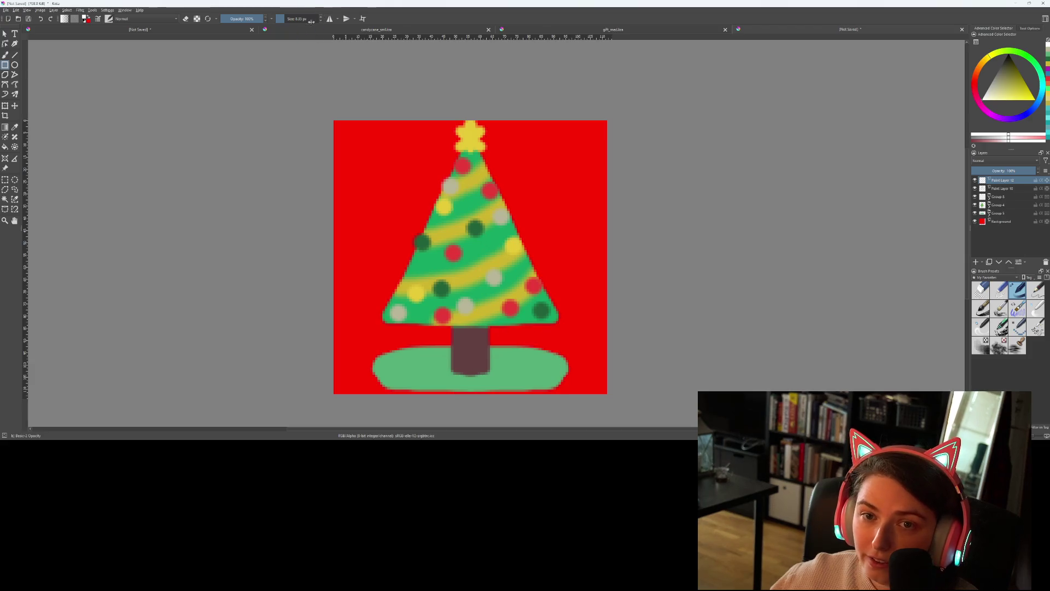
mouse_move(497, 341)
mouse_down()
mouse_move(538, 375)
mouse_move(499, 366)
mouse_move(528, 375)
mouse_move(533, 350)
mouse_move(502, 354)
mouse_up()
key(f)
click(518, 360)
Nudge the white box slightly left and down, then mark an area on the grass left of the trunk
key(b)
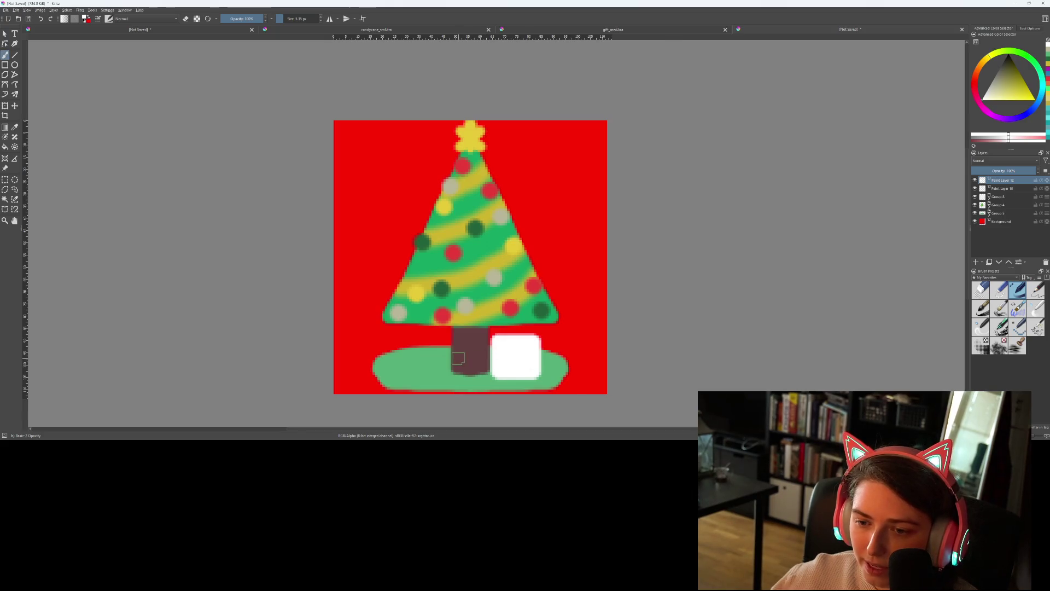
scroll(458, 358, up, 1)
key(t)
drag(535, 366, 524, 377)
key(ctrl+r)
drag(355, 332, 413, 357)
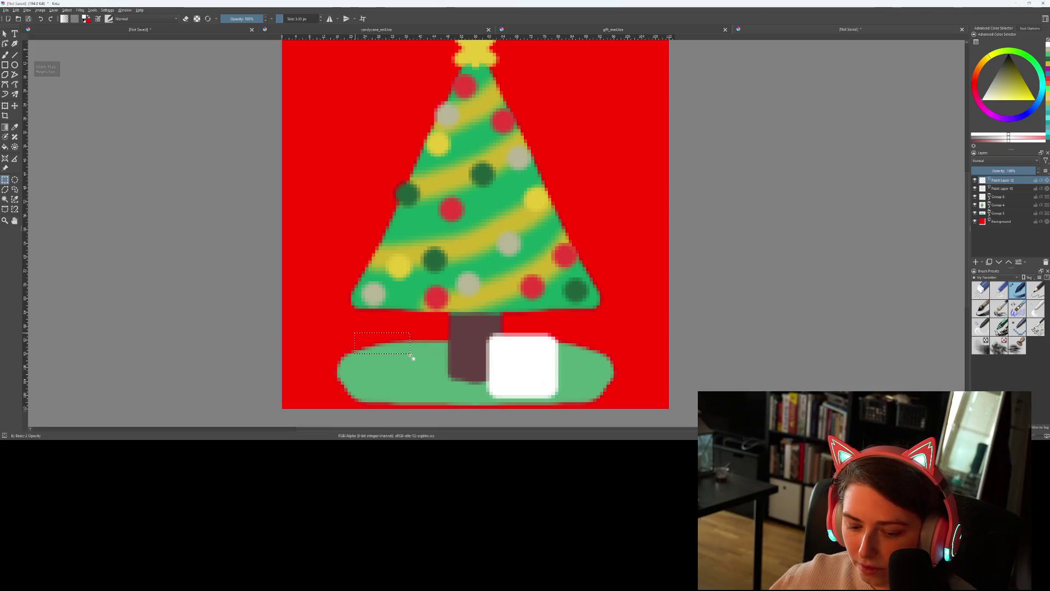
Clear the selection and draw a white gift box on the grass left of the trunk
key(ctrl+shift+a)
click(5, 64)
mouse_move(358, 330)
mouse_down()
mouse_move(424, 359)
mouse_move(416, 347)
mouse_up()
key(b)
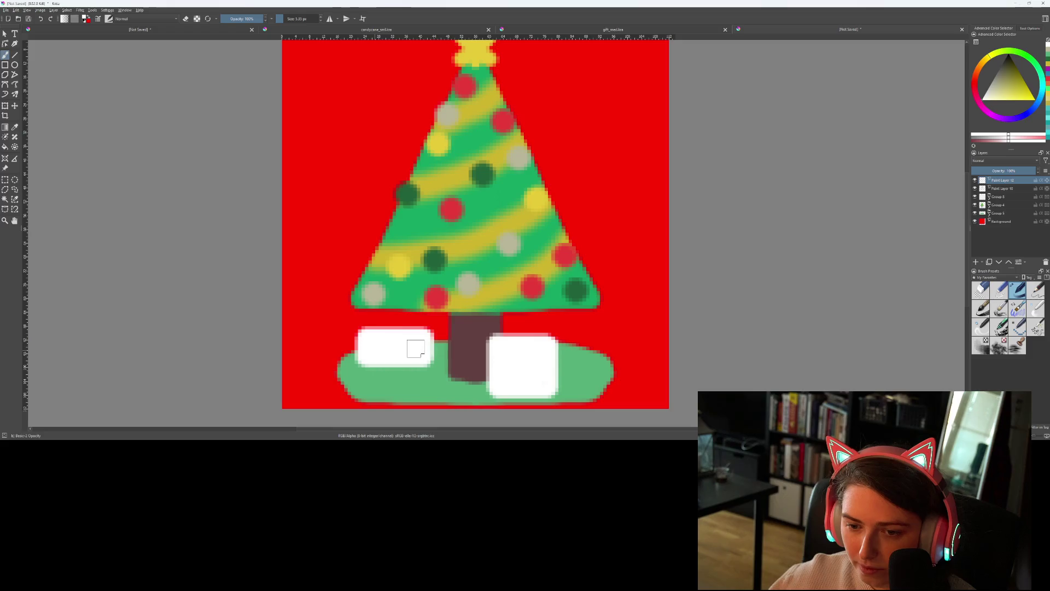
scroll(411, 347, down, 2)
scroll(492, 373, up, 2)
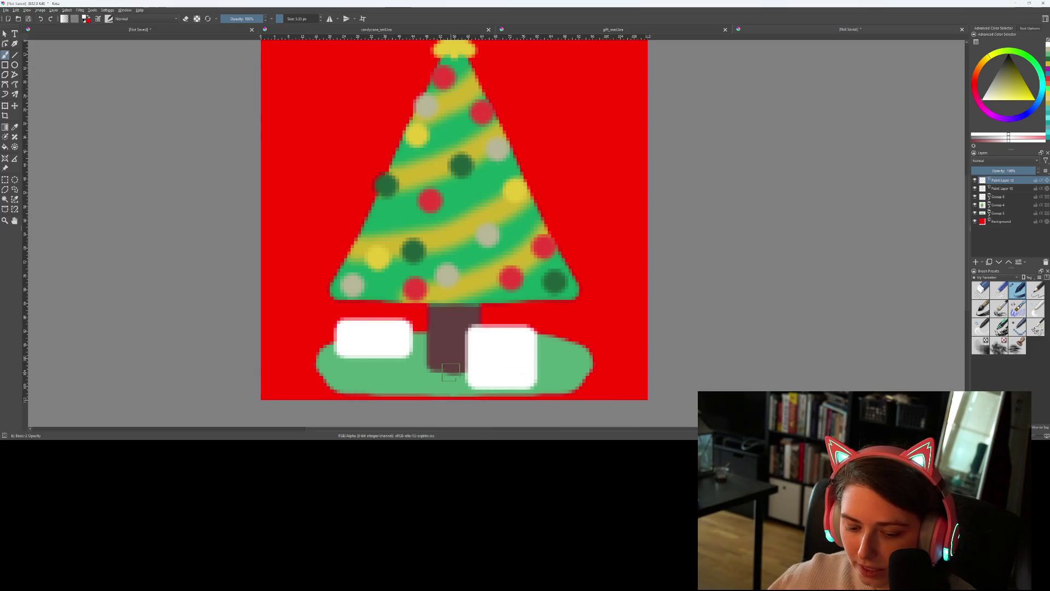
Add a far-right box and a small box below the left gift, then move the layer below Group 4
click(5, 65)
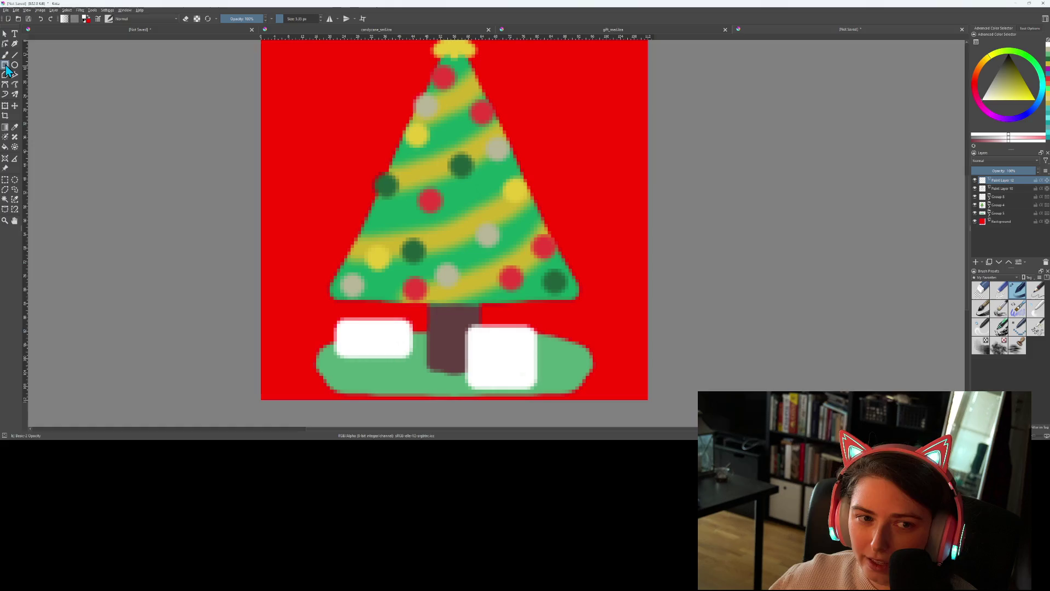
mouse_move(565, 317)
mouse_down()
mouse_move(592, 330)
mouse_move(601, 359)
mouse_move(577, 338)
mouse_up()
key(b)
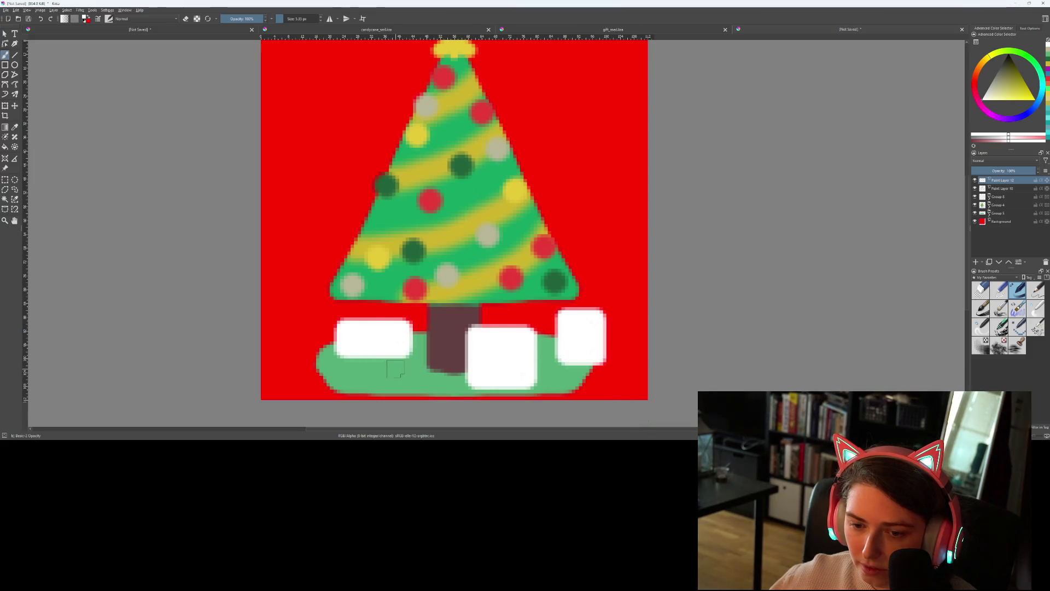
mouse_move(391, 369)
mouse_down()
mouse_move(412, 363)
mouse_move(418, 373)
mouse_move(387, 370)
mouse_move(409, 372)
mouse_up()
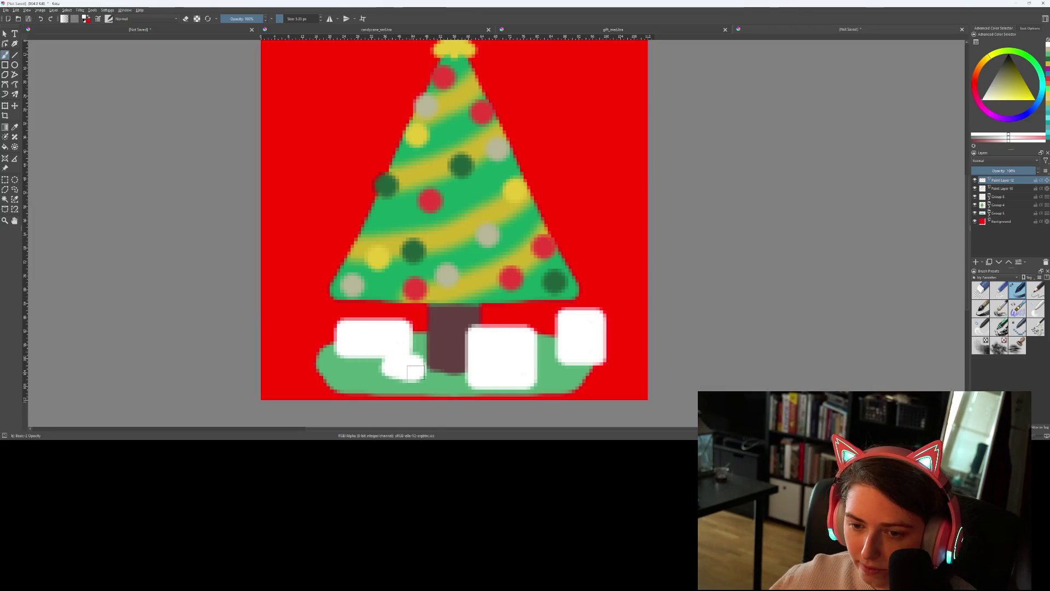
scroll(410, 371, down, 2)
scroll(469, 396, up, 2)
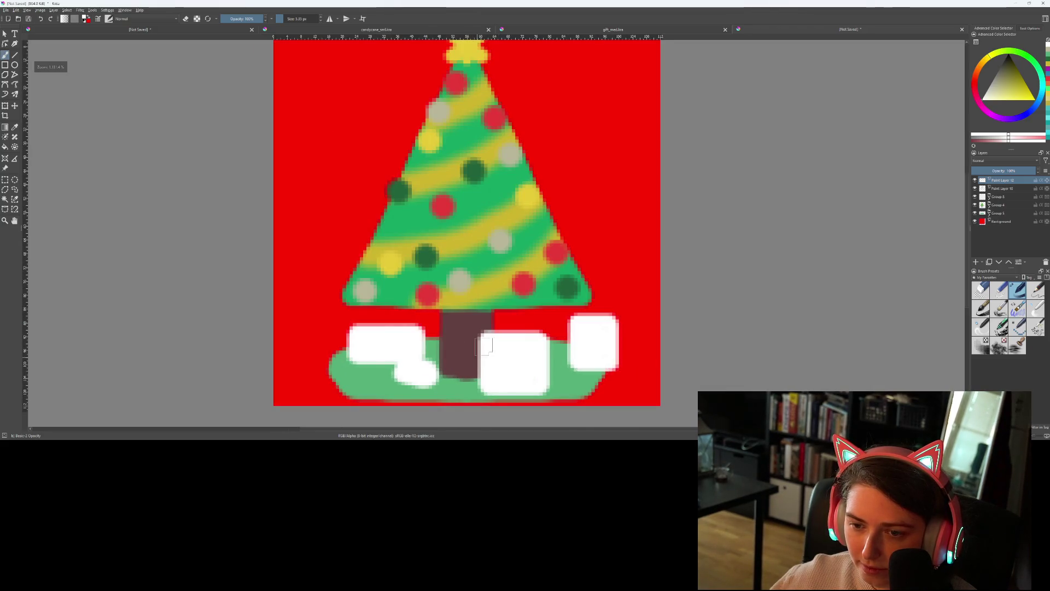
scroll(637, 320, down, 1)
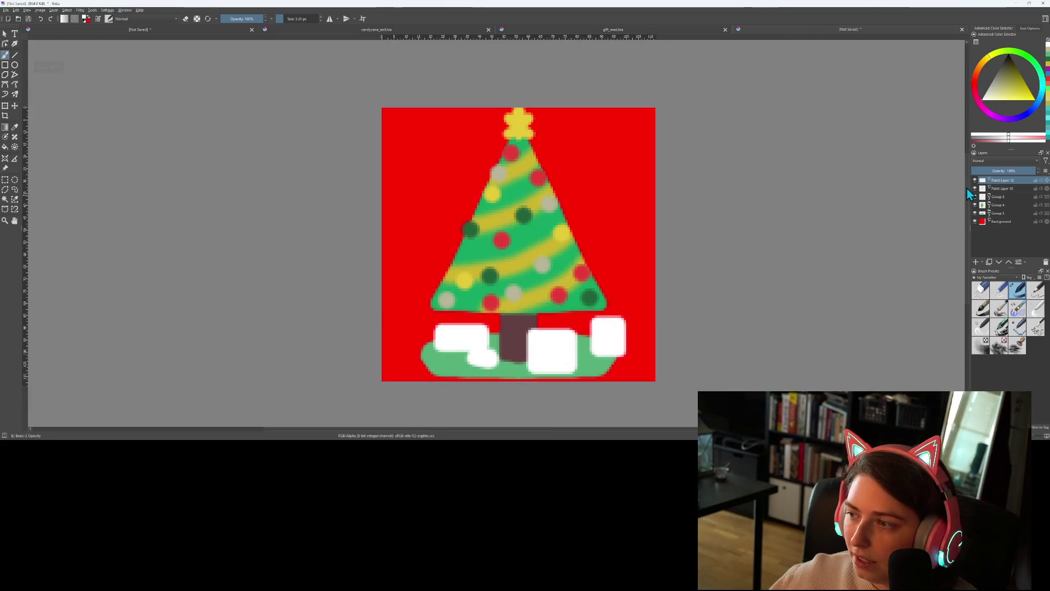
mouse_move(996, 180)
mouse_down()
mouse_move(1010, 210)
mouse_move(1015, 196)
mouse_up()
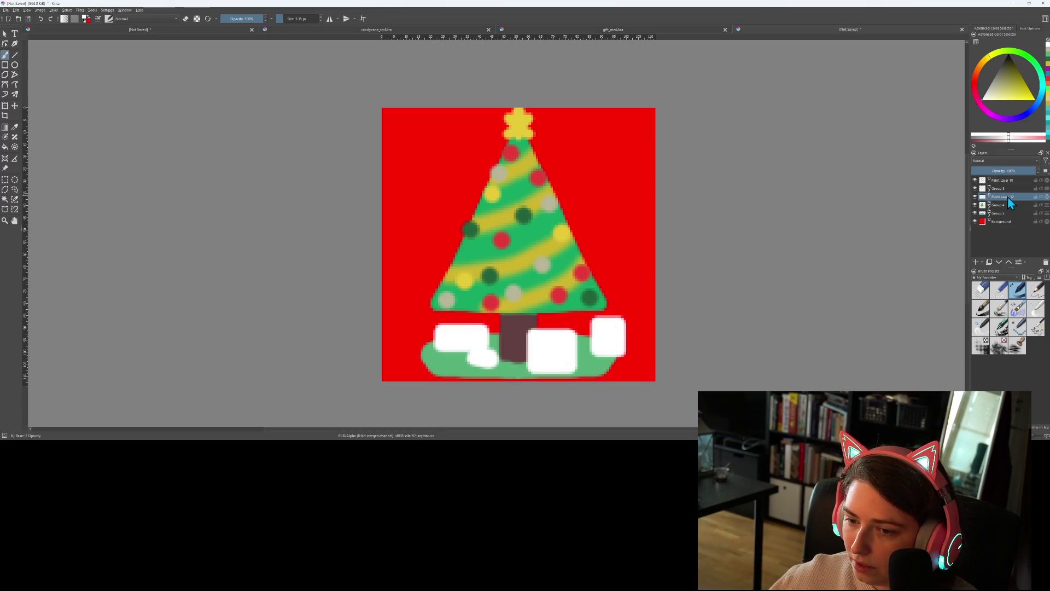
Wrap the gifts layer in a new group and add a fresh paint layer above it
right_click(999, 195)
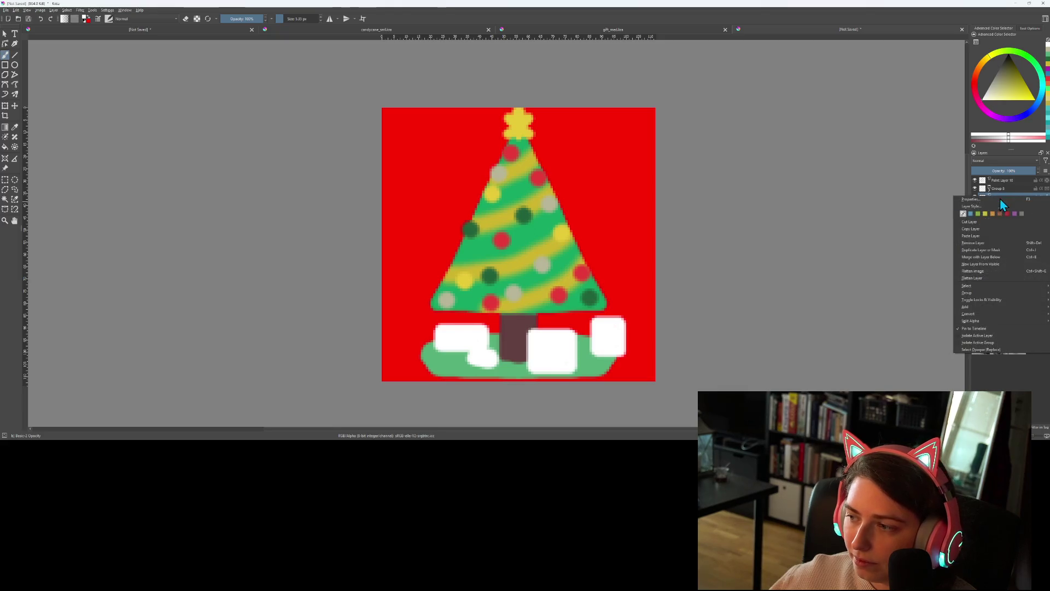
mouse_move(989, 309)
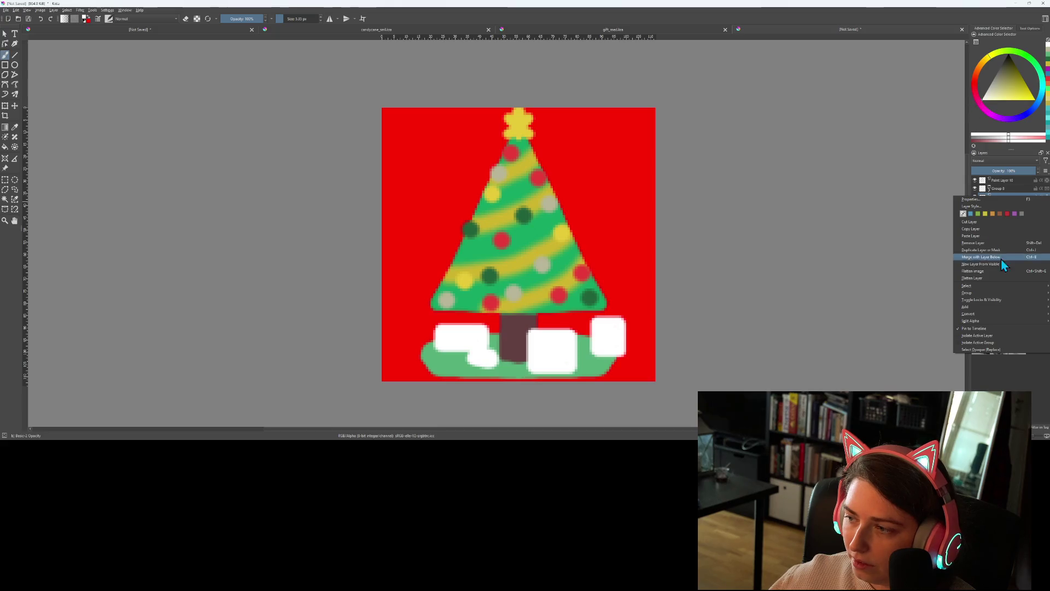
click(1010, 384)
key(ctrl+g)
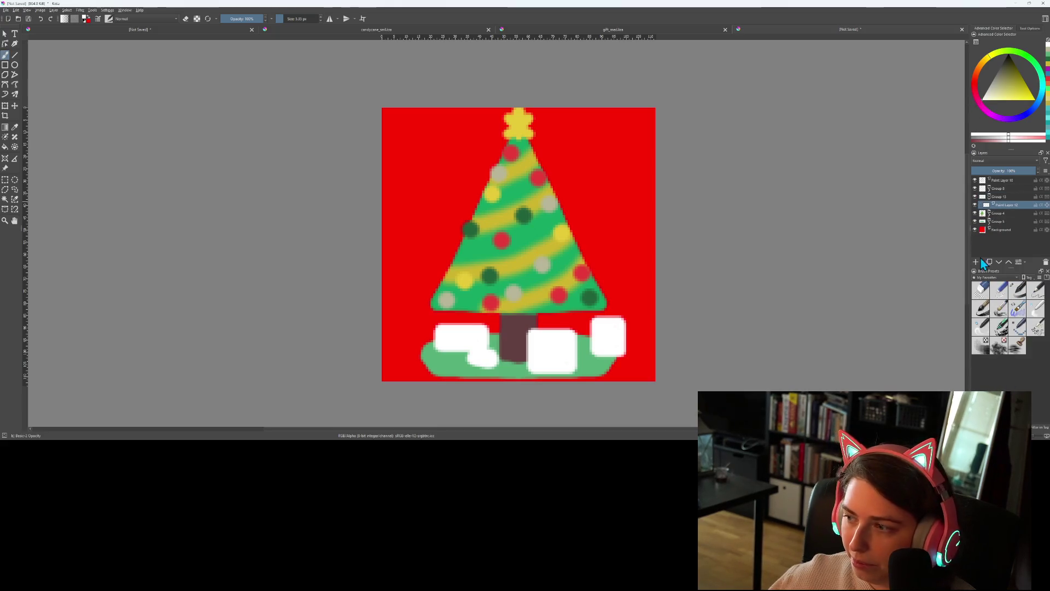
click(976, 262)
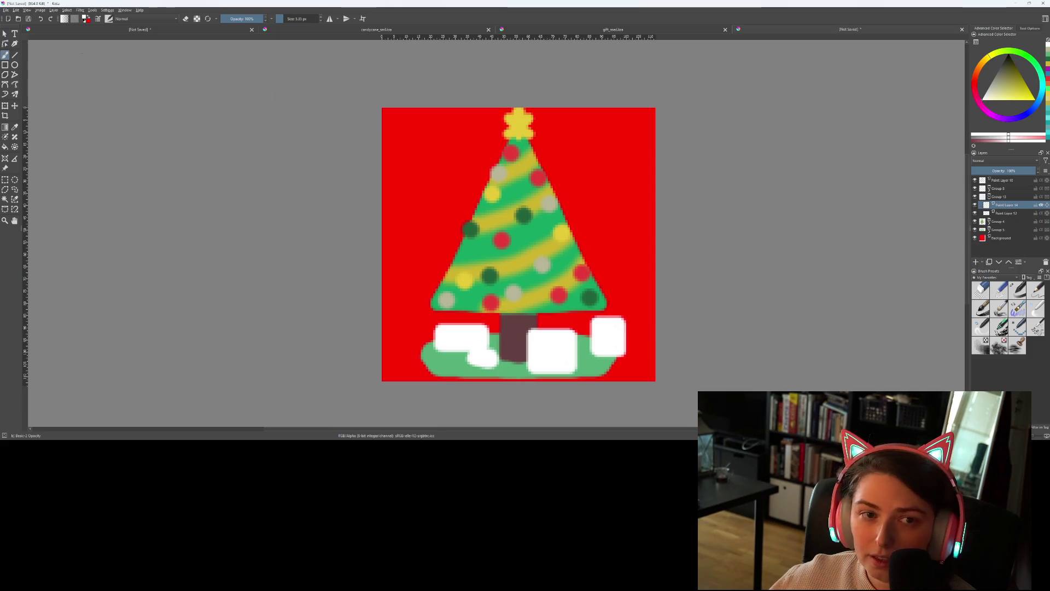
click(5, 54)
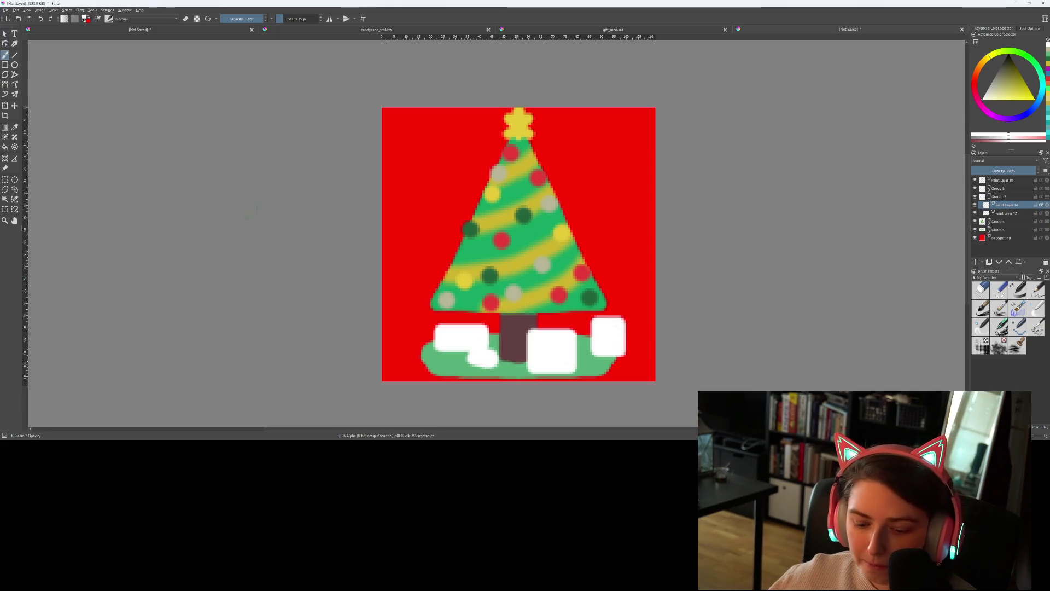
Look through the pattern and gradient choices in the tool options bar
click(75, 19)
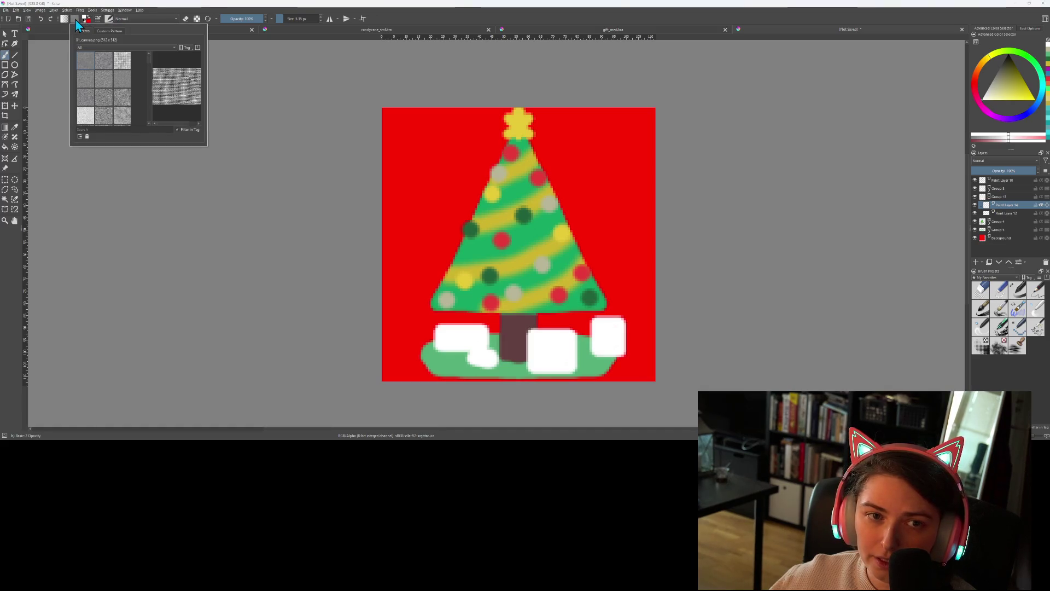
click(70, 18)
click(66, 19)
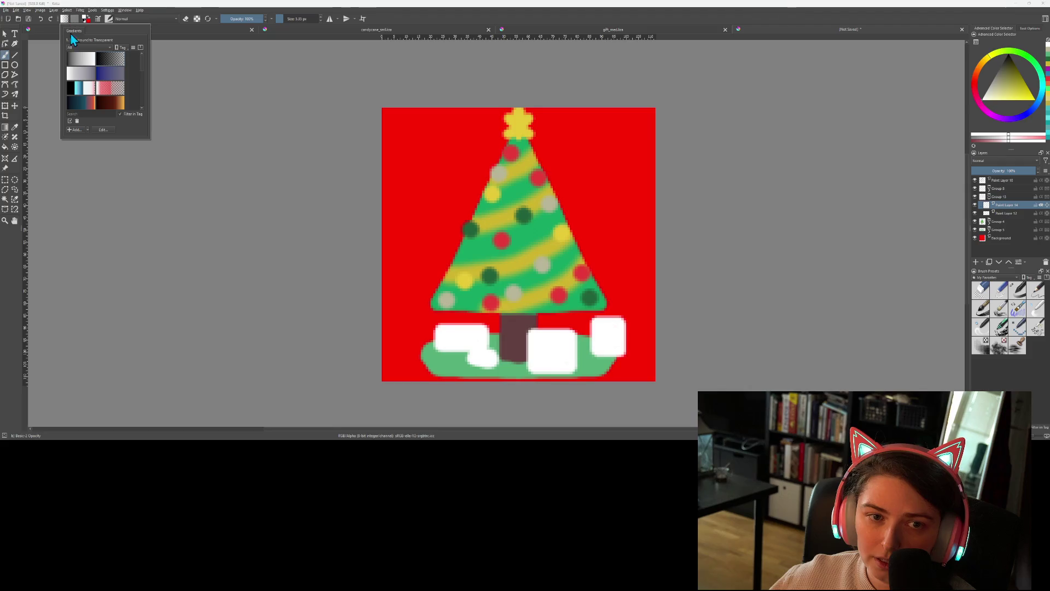
scroll(87, 109, down, 3)
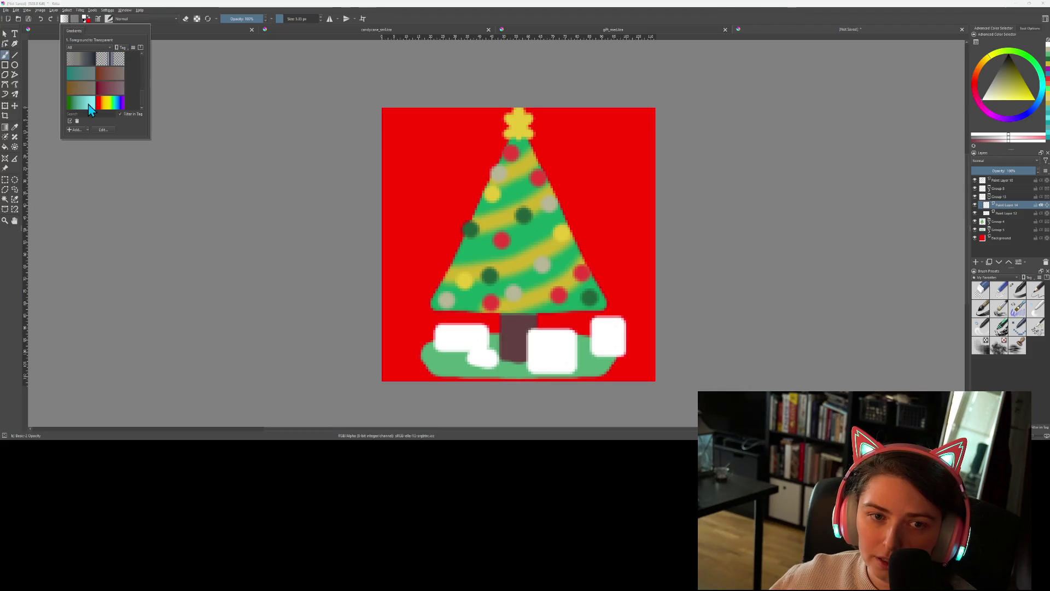
scroll(94, 103, up, 2)
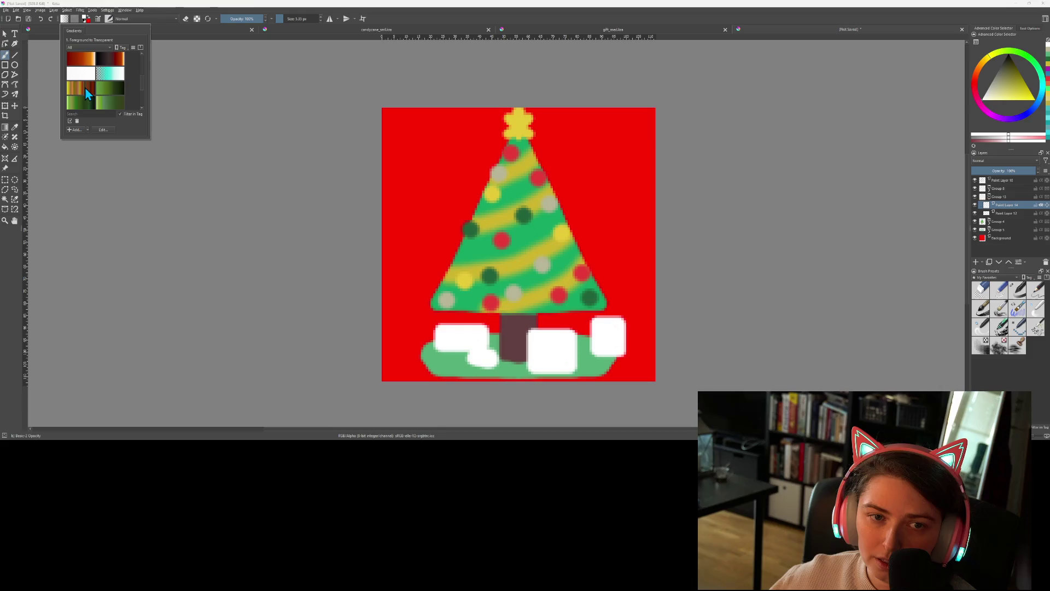
scroll(86, 94, up, 2)
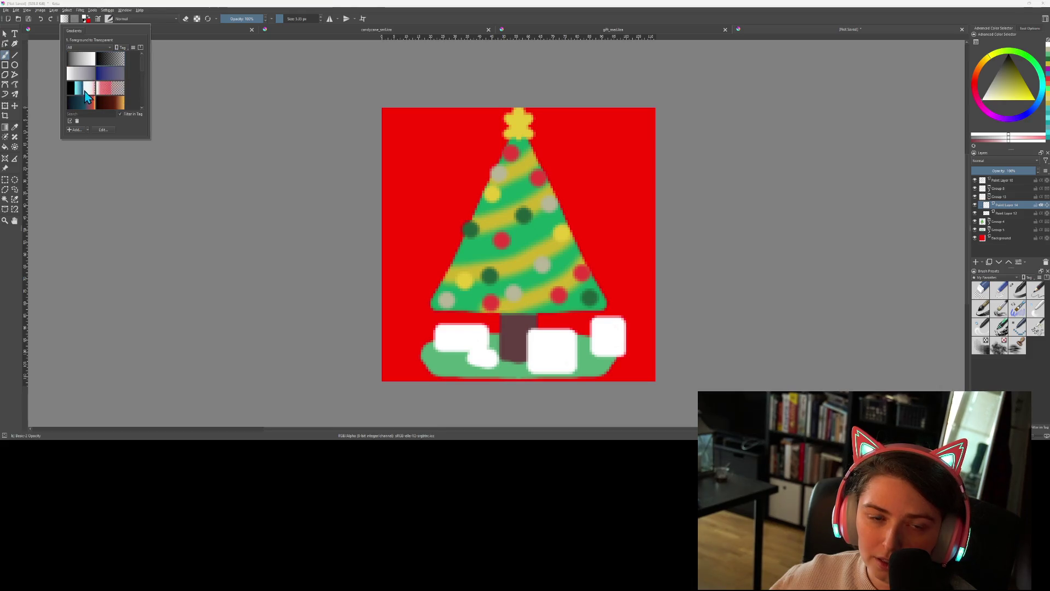
Close the gradients list and save the drawing as tree_trg.kra in the Twitch folder
key(Escape)
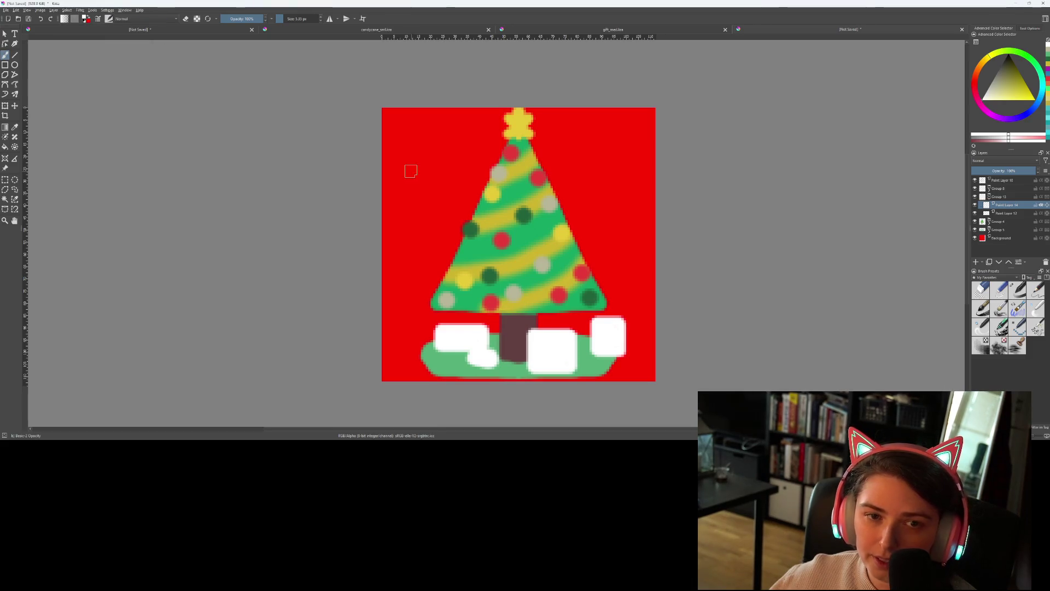
scroll(519, 342, up, 2)
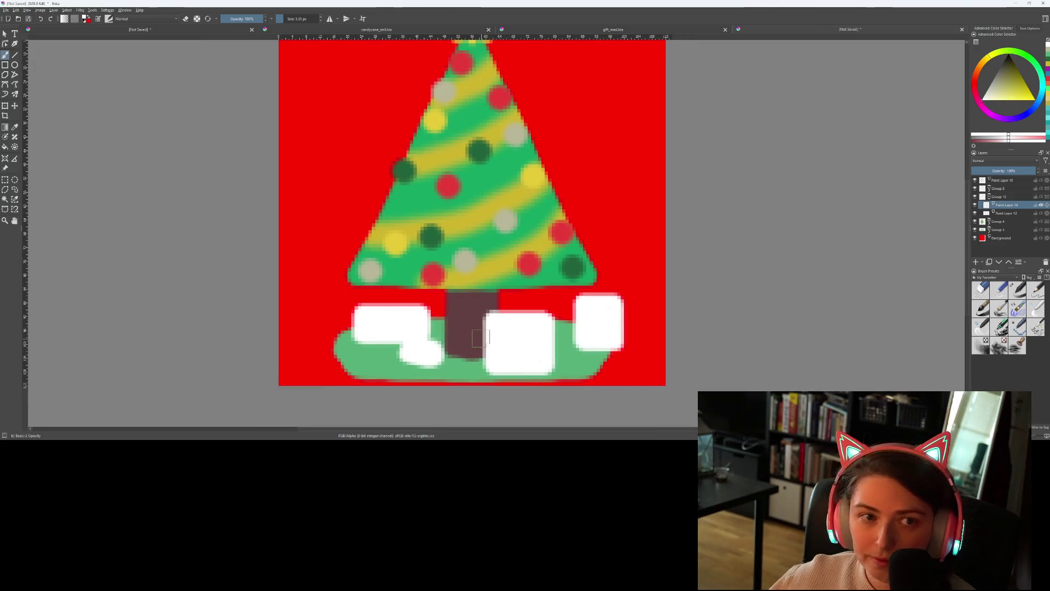
key(ctrl+s)
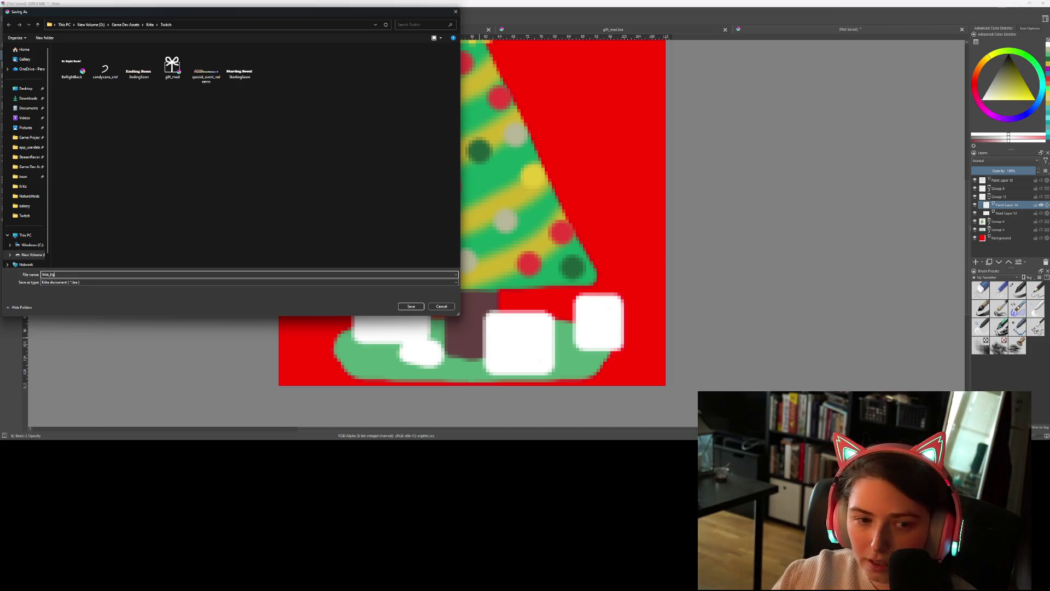
key(Return)
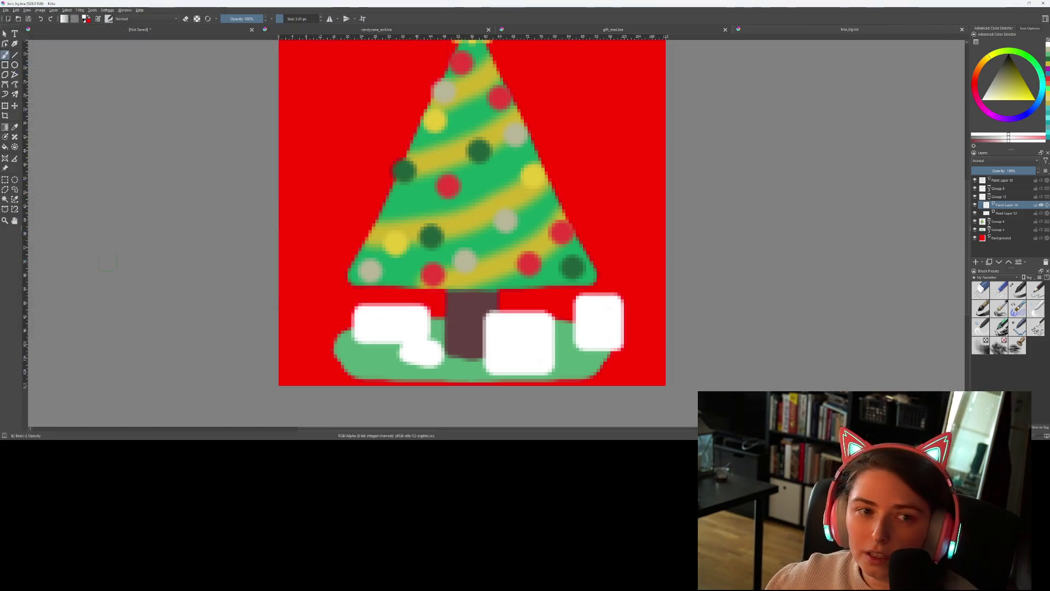
Select the large left gift and fill it with yellow sampled from an ornament
click(6, 66)
click(5, 180)
drag(334, 296, 439, 344)
key(f)
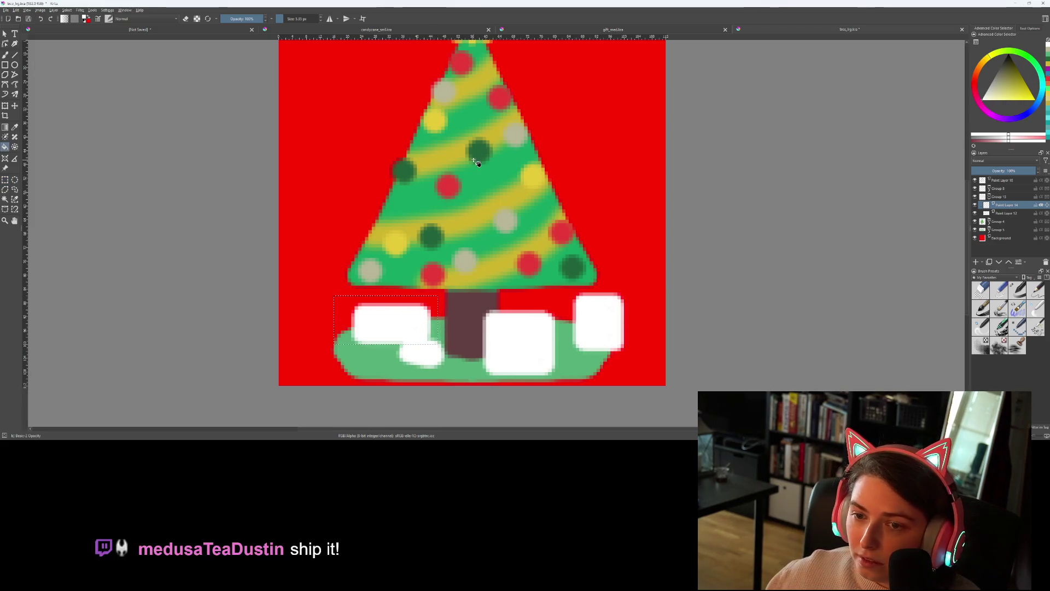
ctrl+click(452, 182)
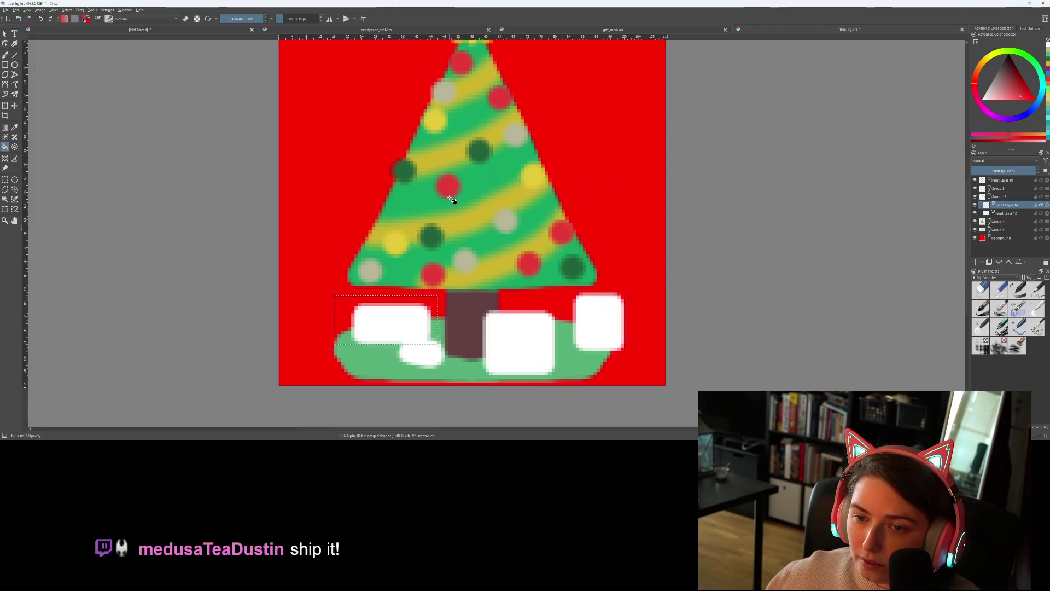
ctrl+click(398, 244)
click(402, 330)
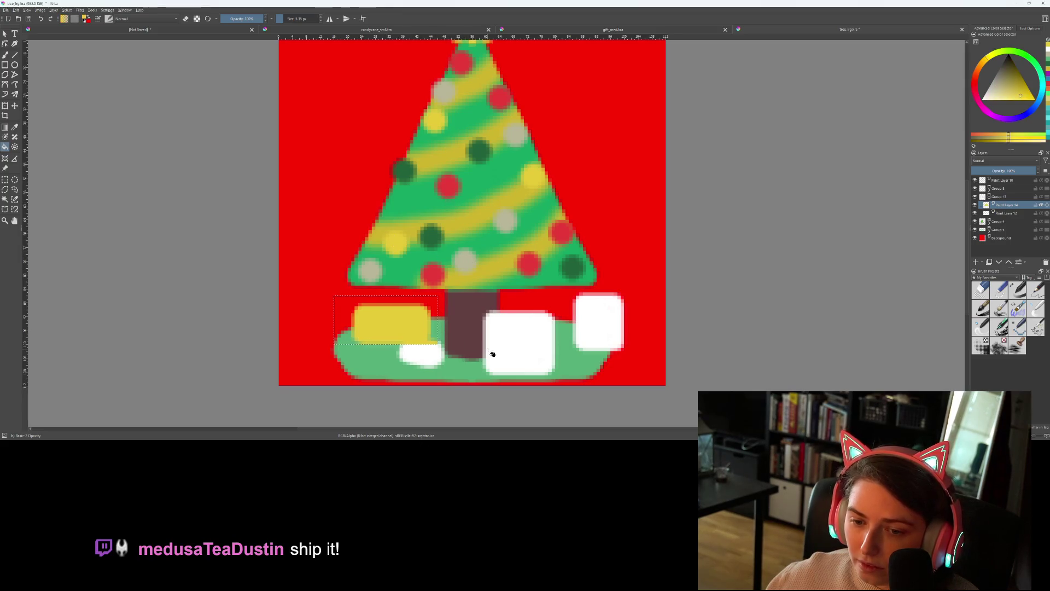
Select the small gift and fill it with an ornament's red
key(ctrl+r)
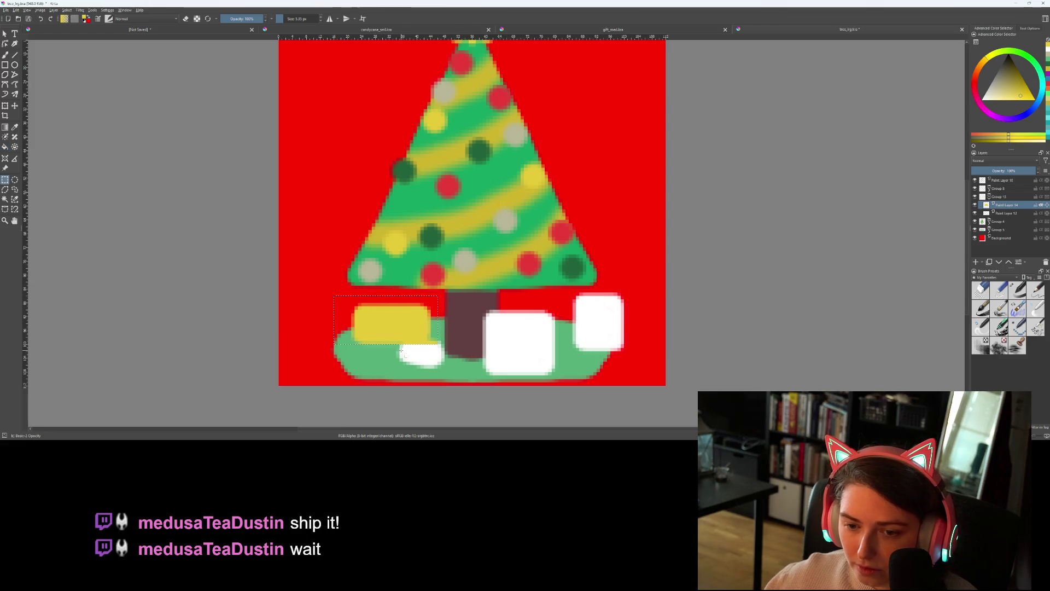
drag(458, 376, 400, 343)
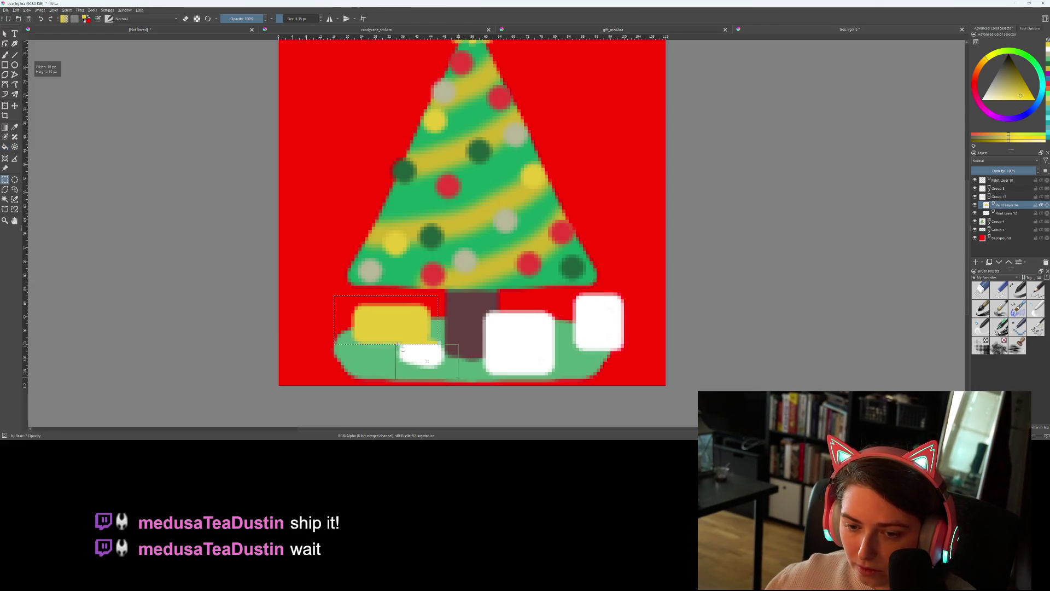
drag(398, 343, 396, 341)
key(f)
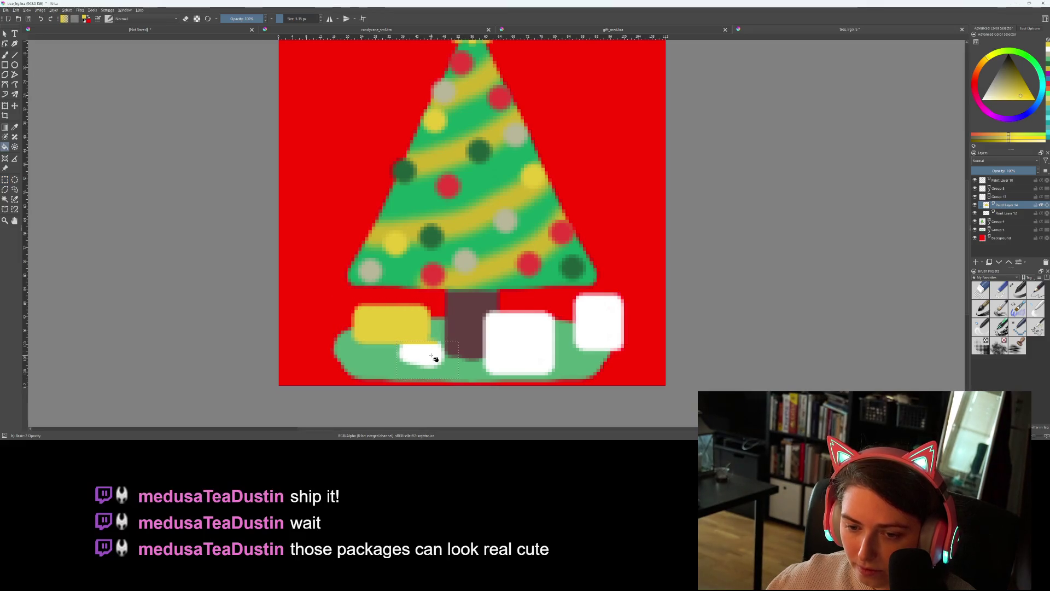
ctrl+click(533, 264)
click(438, 355)
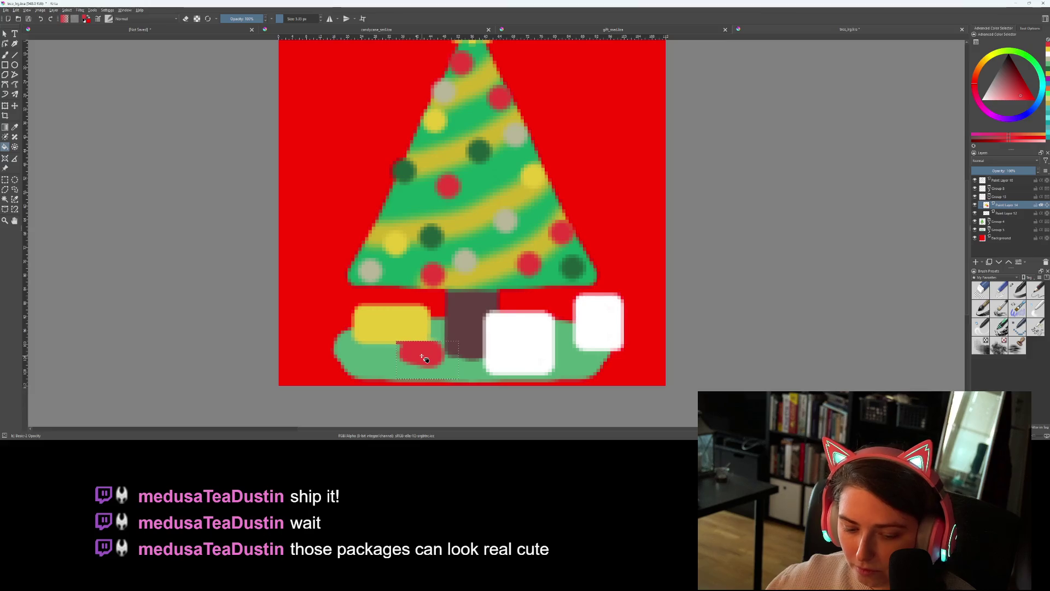
Select the middle gift beside the trunk and fill it pale yellow
key(b)
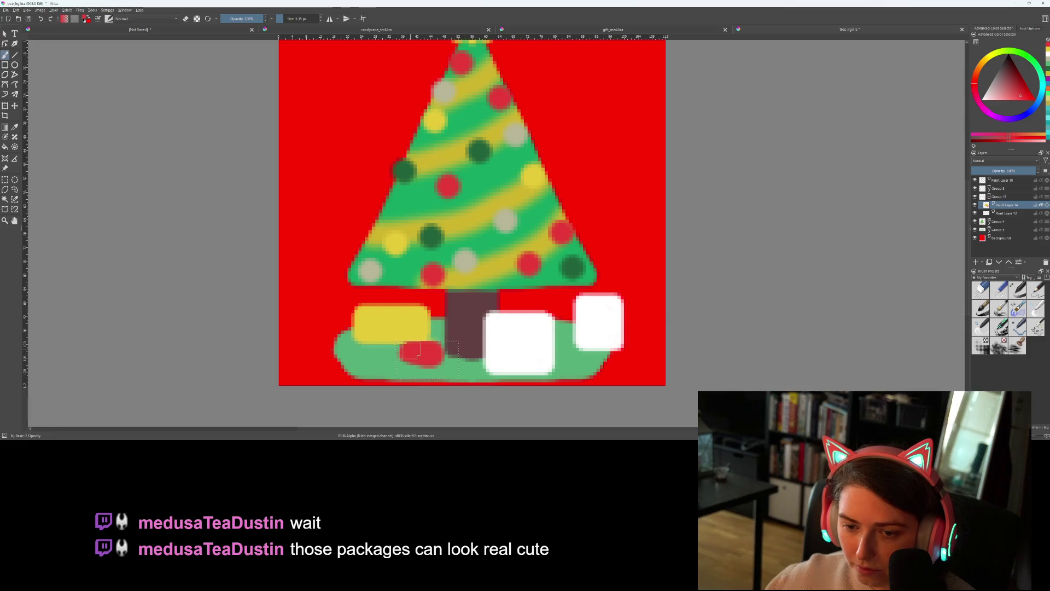
scroll(489, 374, down, 1)
scroll(476, 361, up, 1)
key(ctrl+r)
drag(484, 310, 571, 381)
key(f)
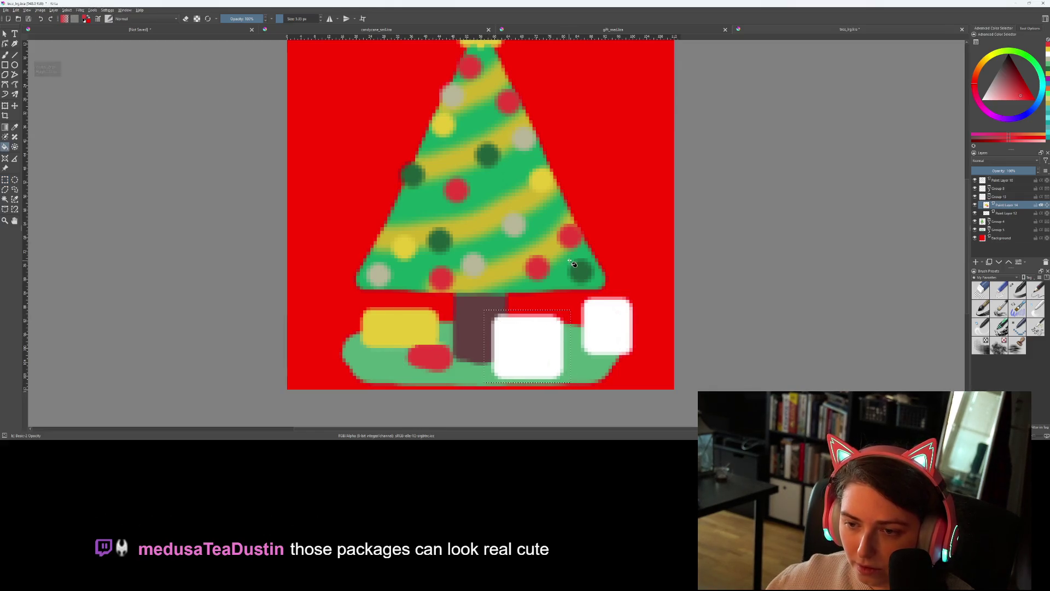
ctrl+click(517, 220)
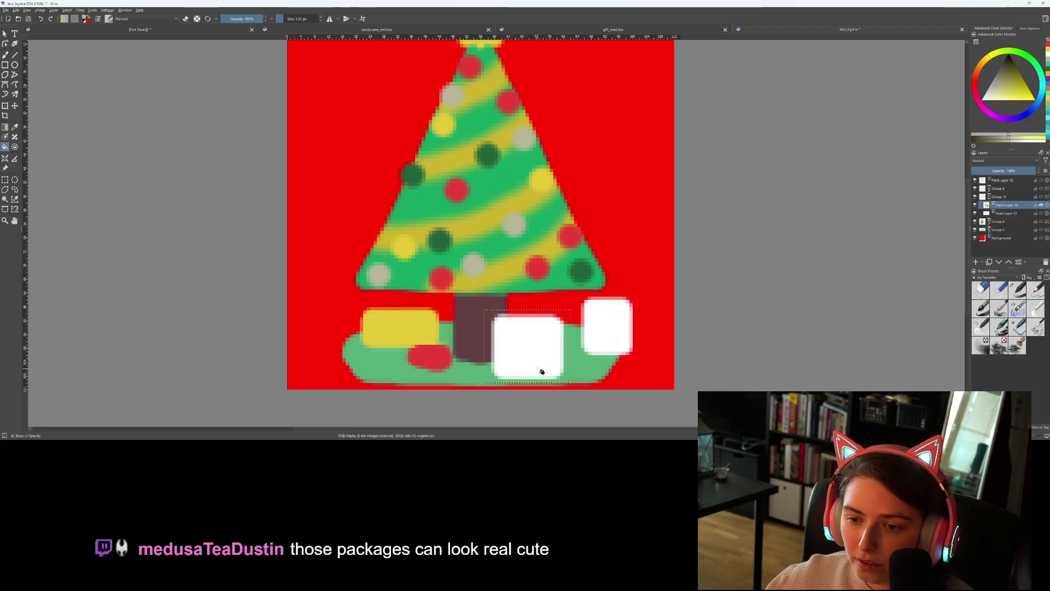
click(533, 346)
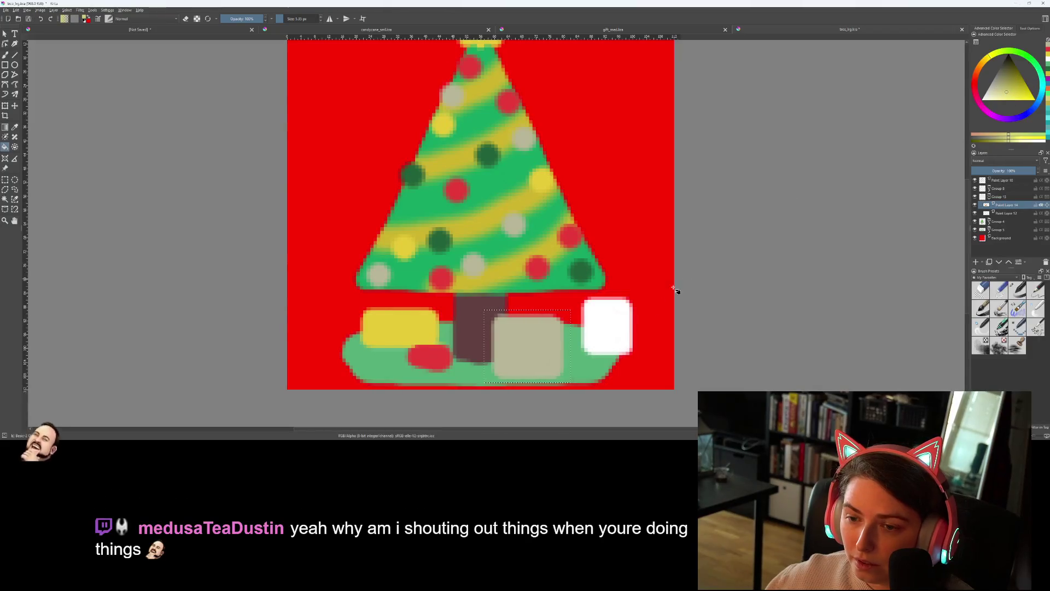
click(536, 343)
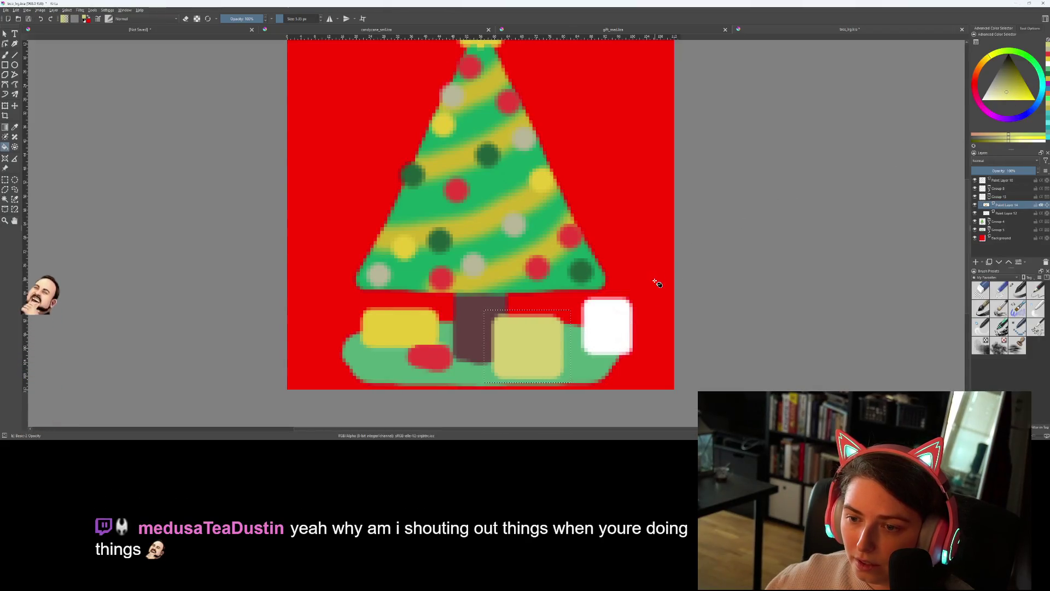
Select the far-right gift and fill it, trying several greens before settling on dark green
key(ctrl+r)
mouse_move(577, 293)
mouse_down()
mouse_move(653, 350)
mouse_move(640, 364)
mouse_up()
key(f)
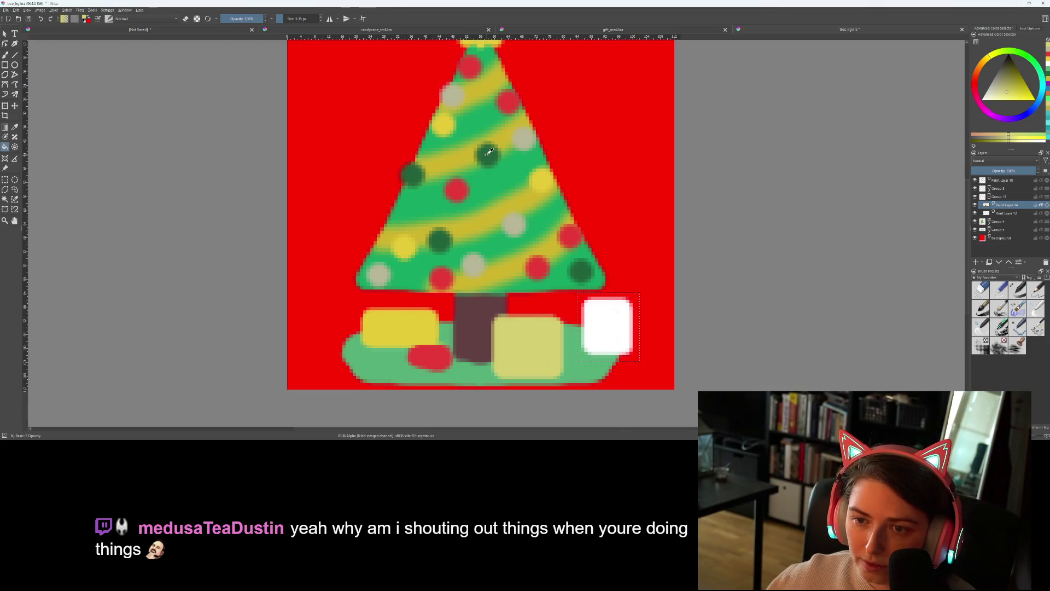
ctrl+click(490, 153)
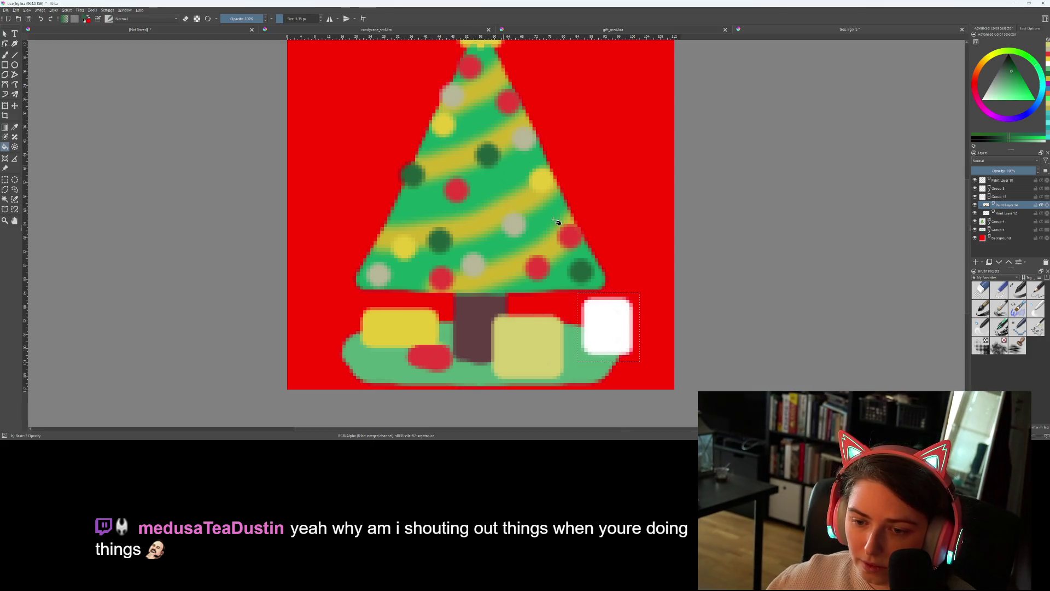
click(604, 326)
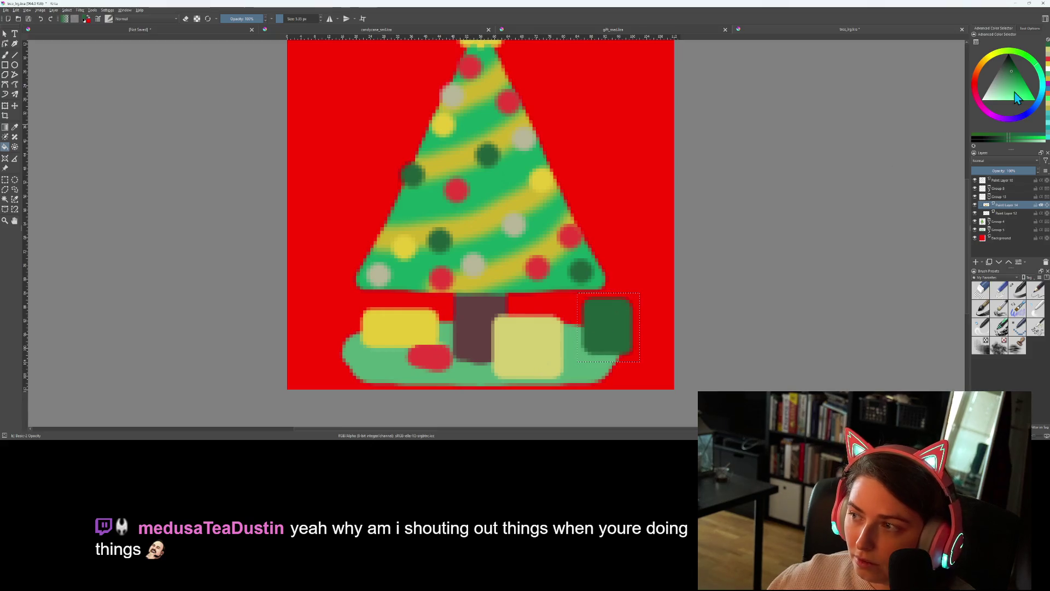
click(1005, 81)
click(589, 330)
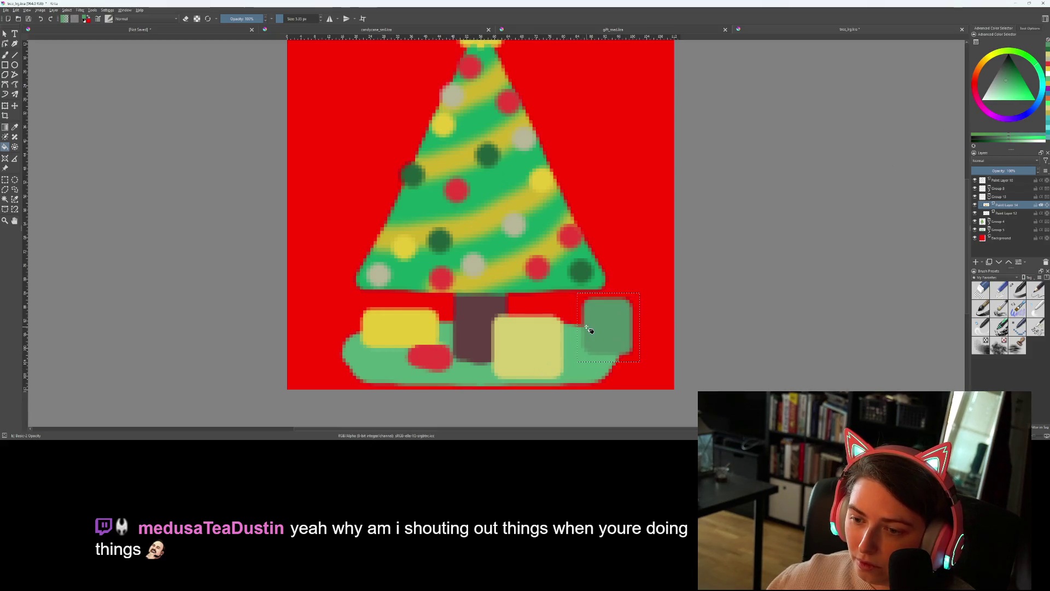
click(1024, 84)
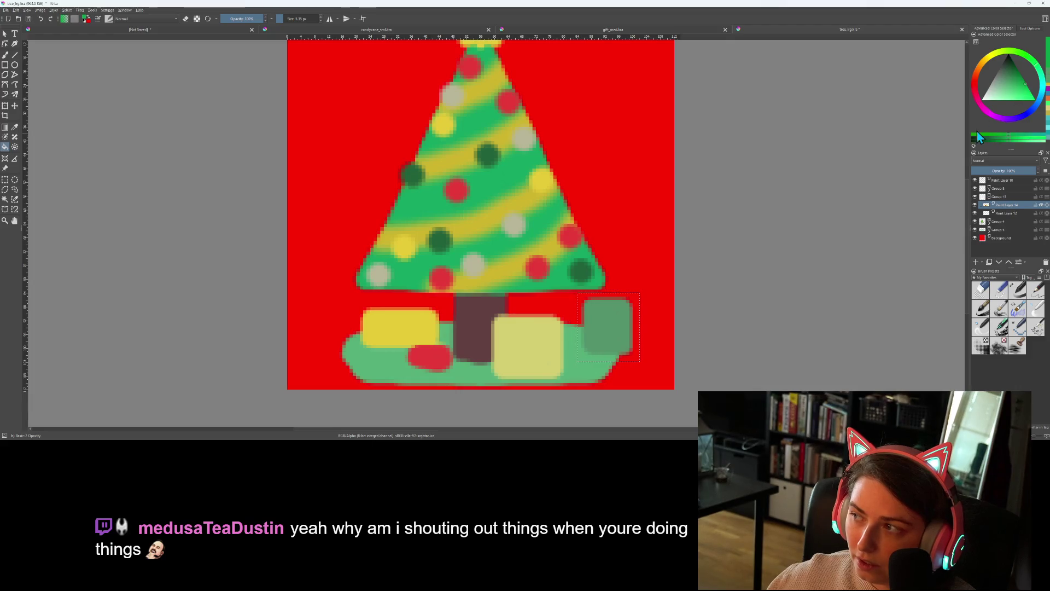
click(607, 327)
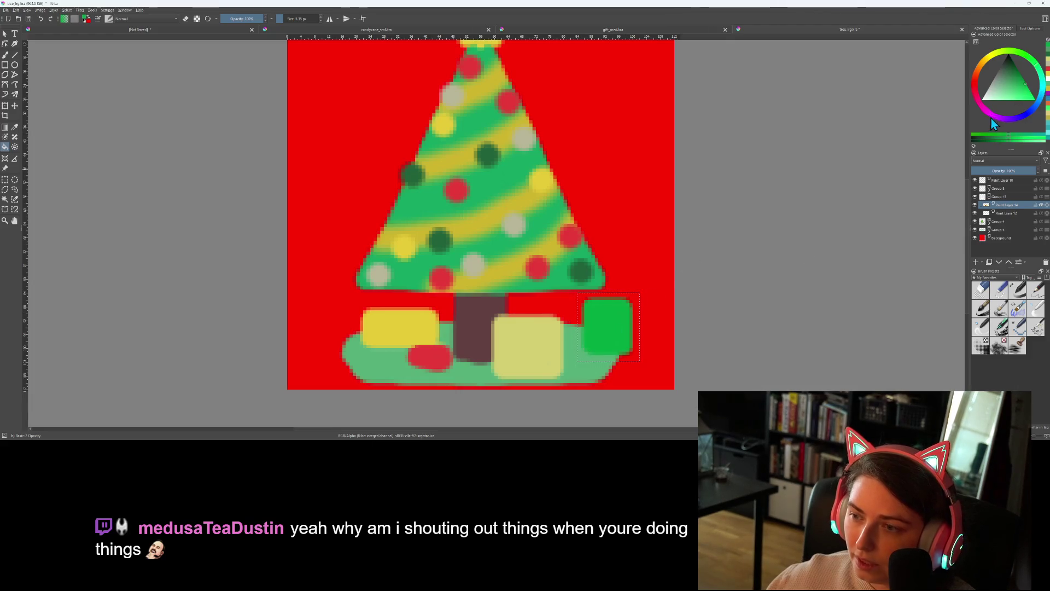
click(1012, 72)
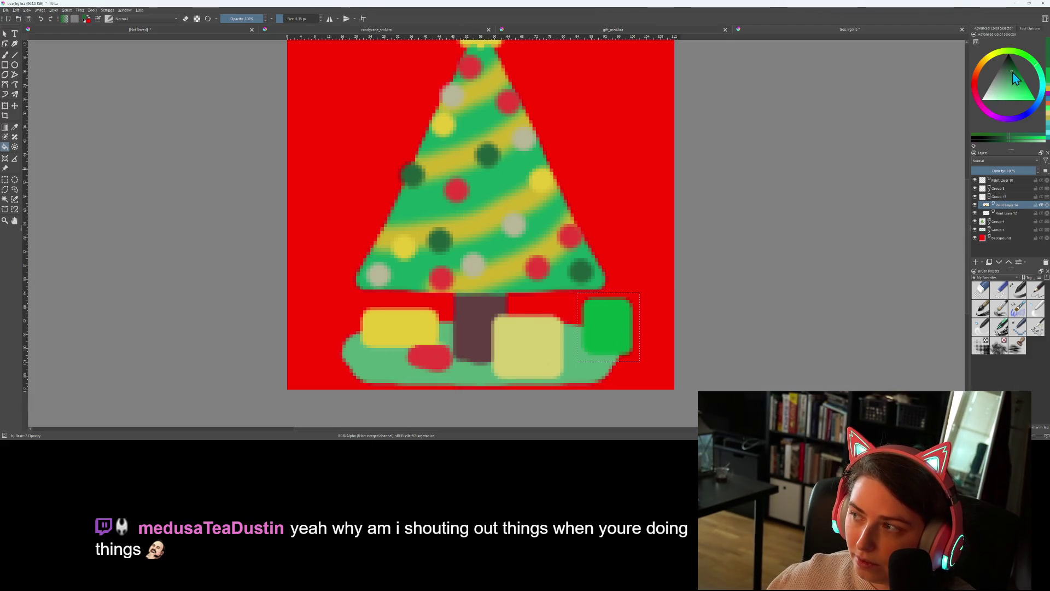
click(598, 321)
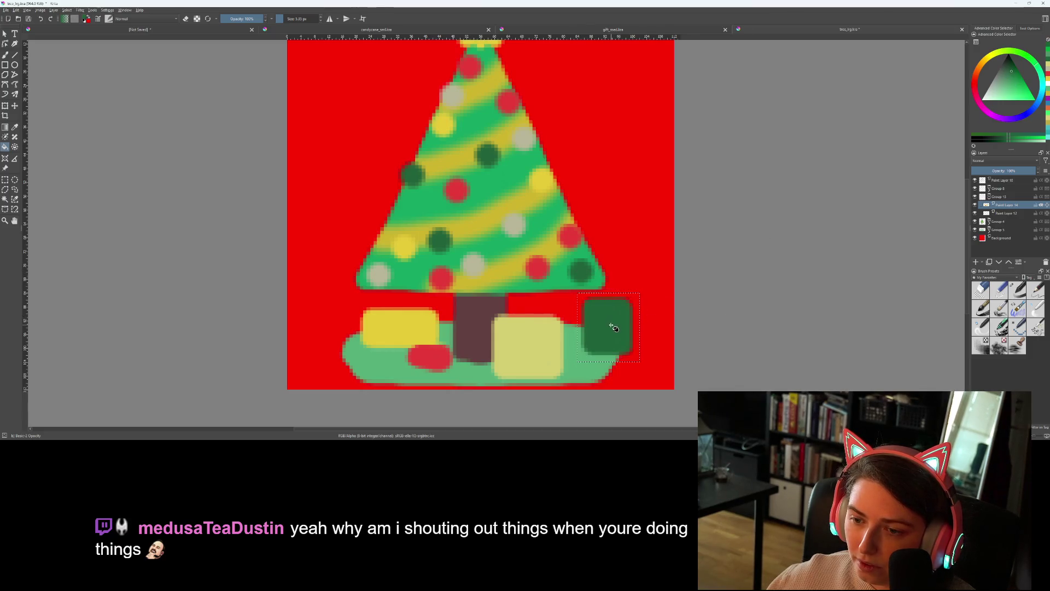
scroll(640, 304, down, 3)
Clear the selection around the gift and look over the drawing
scroll(673, 298, up, 1)
key(ctrl+r)
click(638, 272)
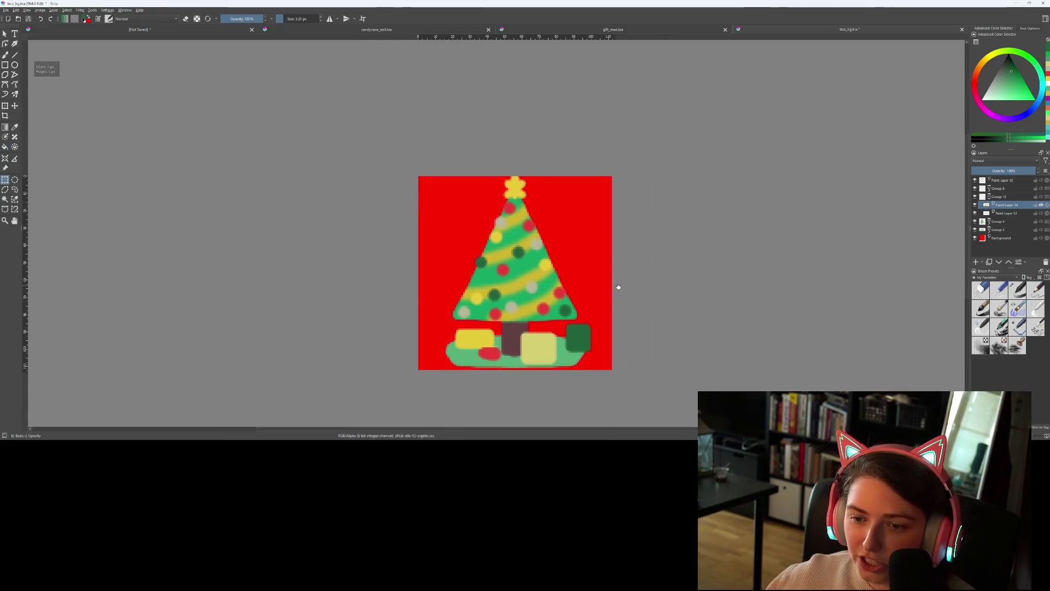
scroll(618, 287, up, 1)
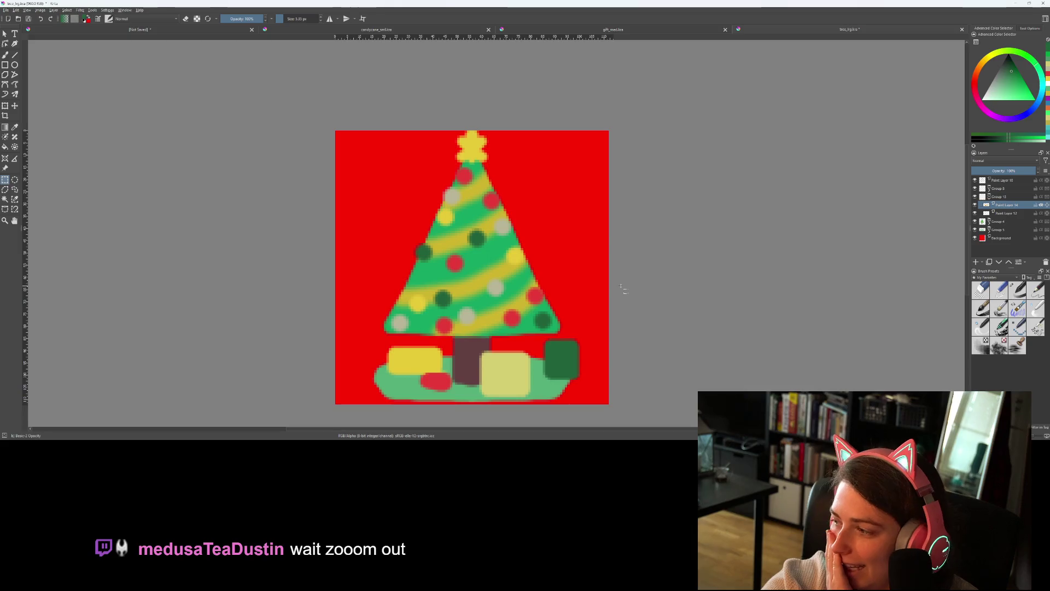
scroll(622, 287, down, 8)
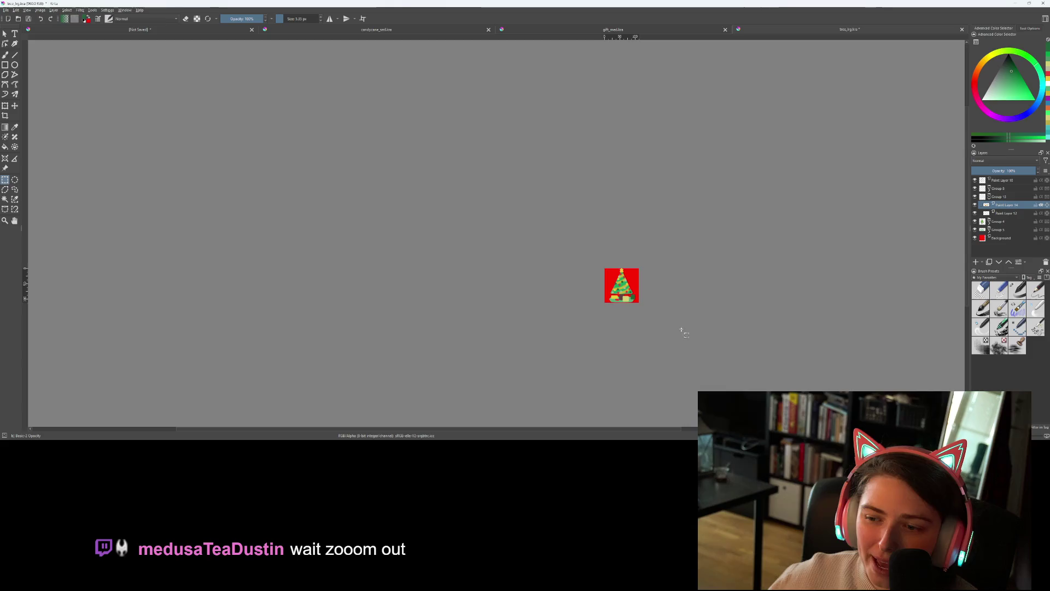
scroll(637, 309, up, 1)
scroll(653, 317, up, 6)
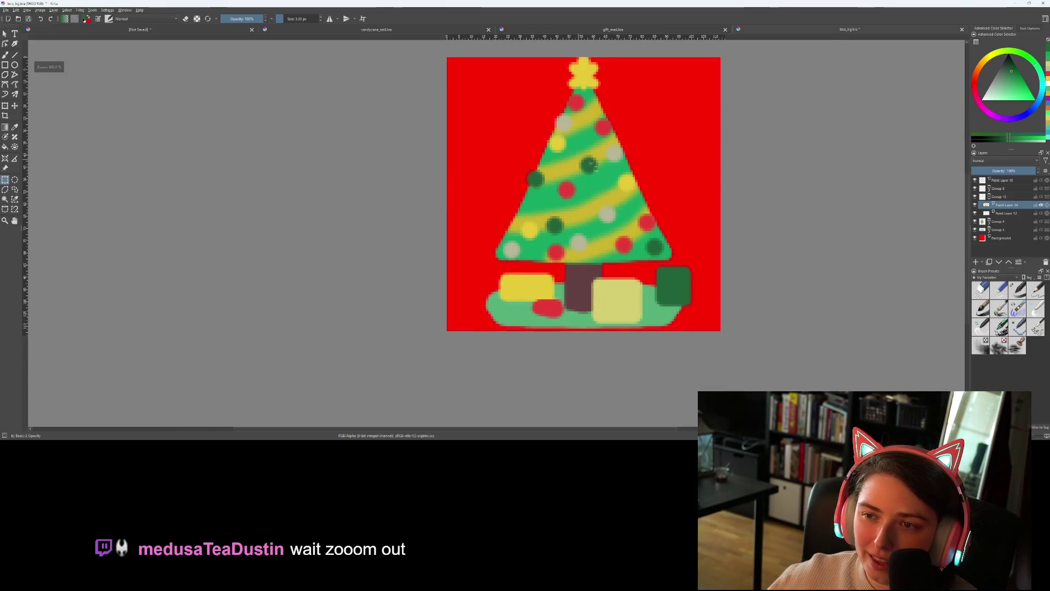
scroll(550, 287, down, 3)
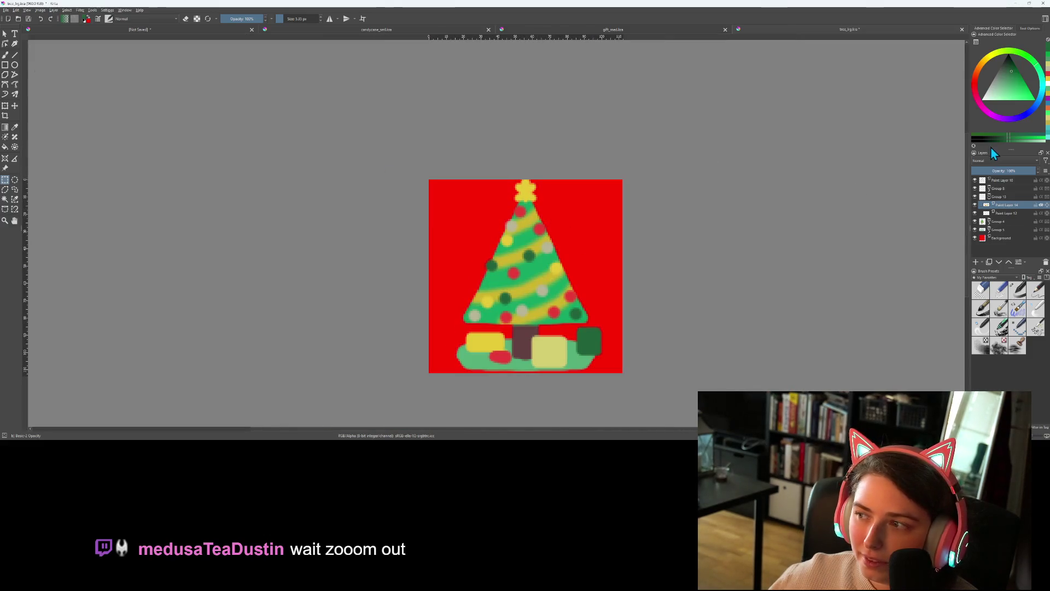
Nudge all layers above Background down slightly, then select Paint Layer 9 inside Group 8
click(1000, 180)
shift+click(1000, 229)
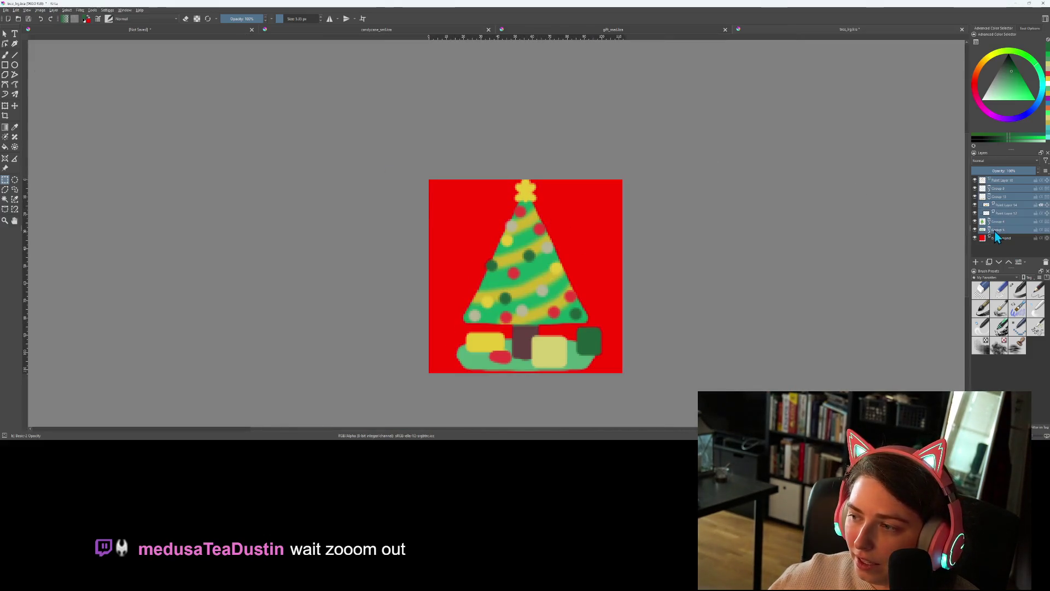
key(t)
drag(527, 270, 527, 273)
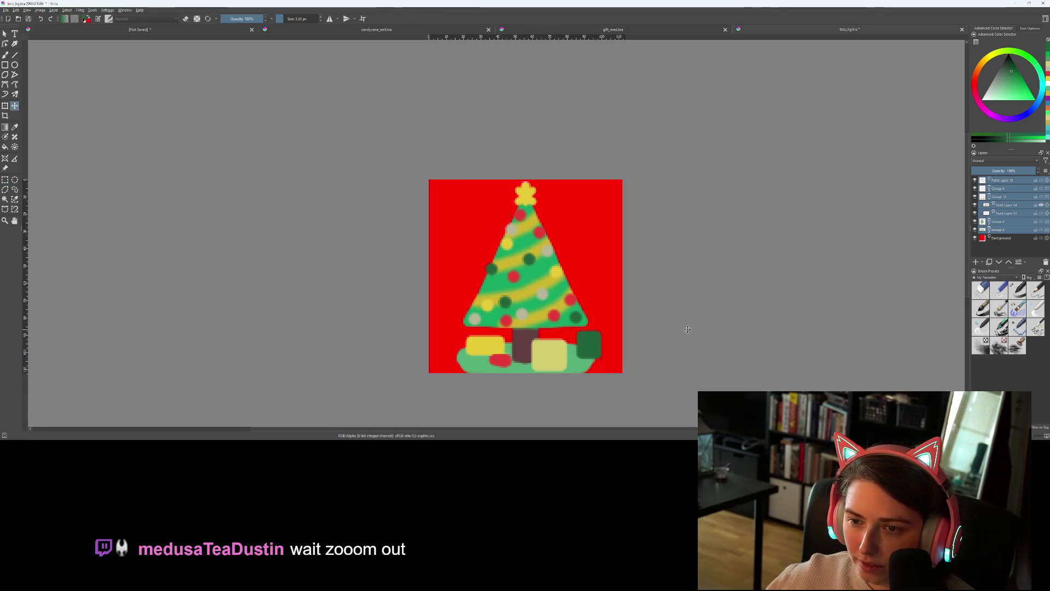
scroll(687, 329, up, 1)
click(994, 188)
click(989, 188)
click(1006, 196)
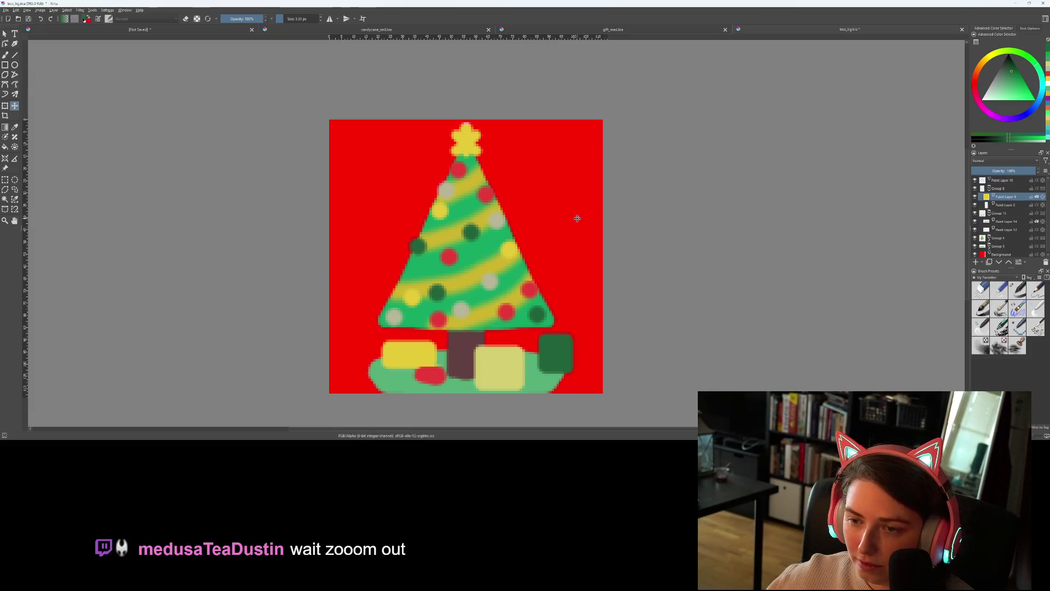
Sample the star's yellow and paint its arms and lower edge further out to enlarge it
key(f)
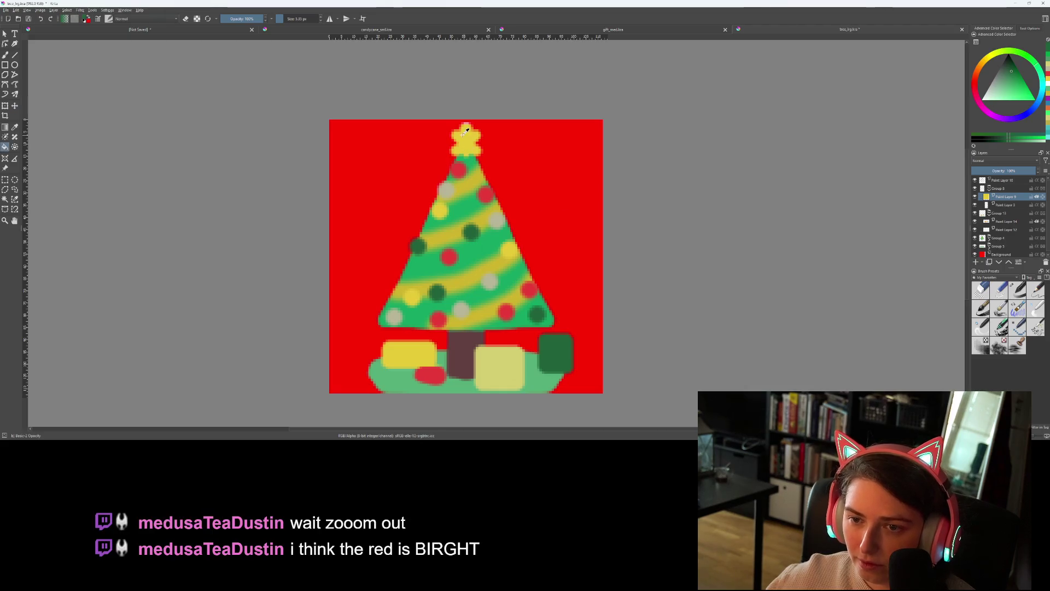
ctrl+click(465, 131)
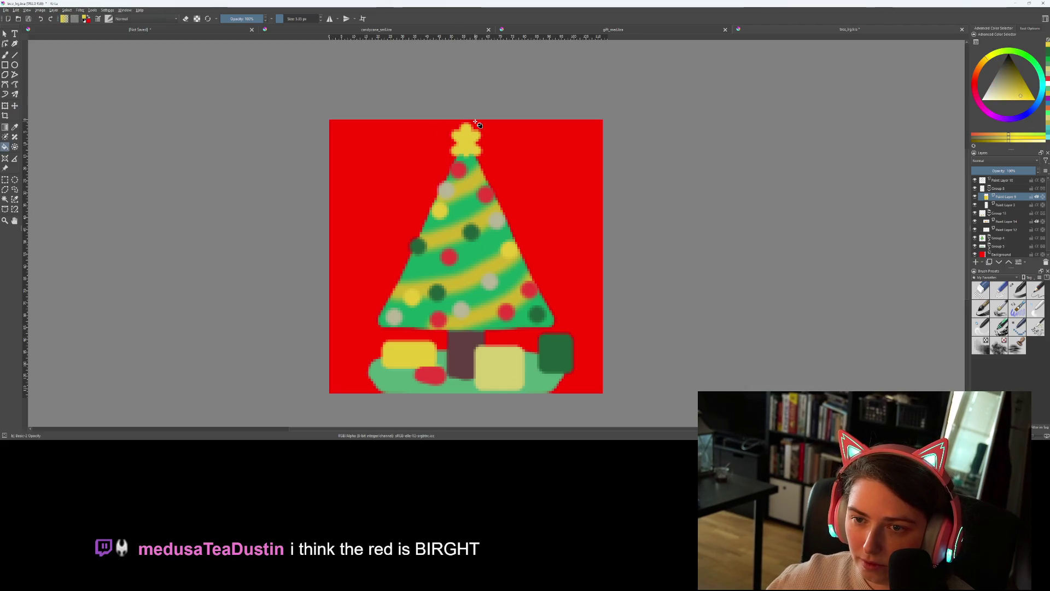
key(t)
scroll(470, 153, up, 4)
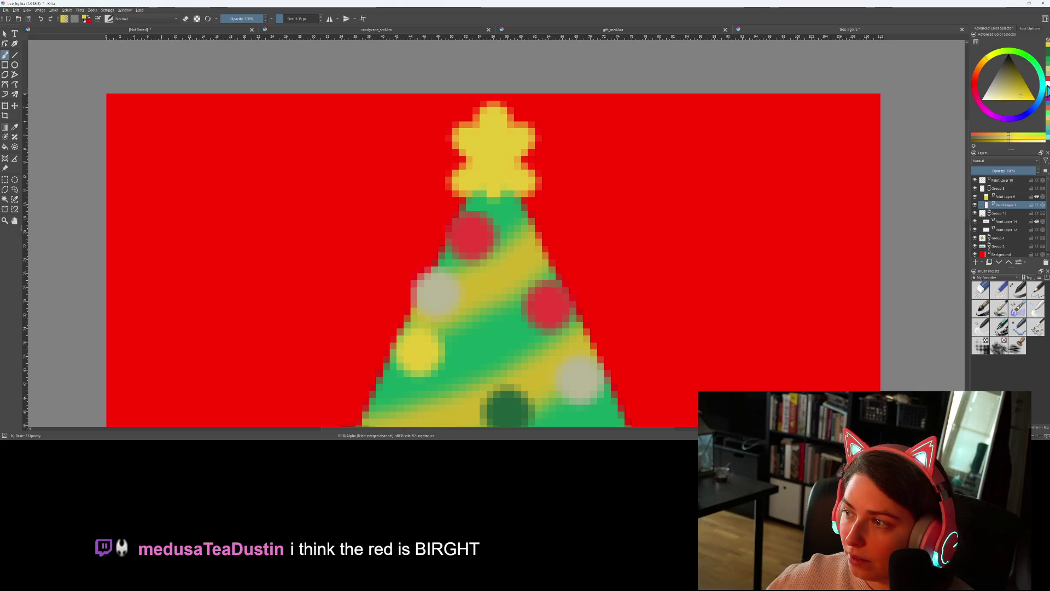
key(b)
ctrl+click(660, 126)
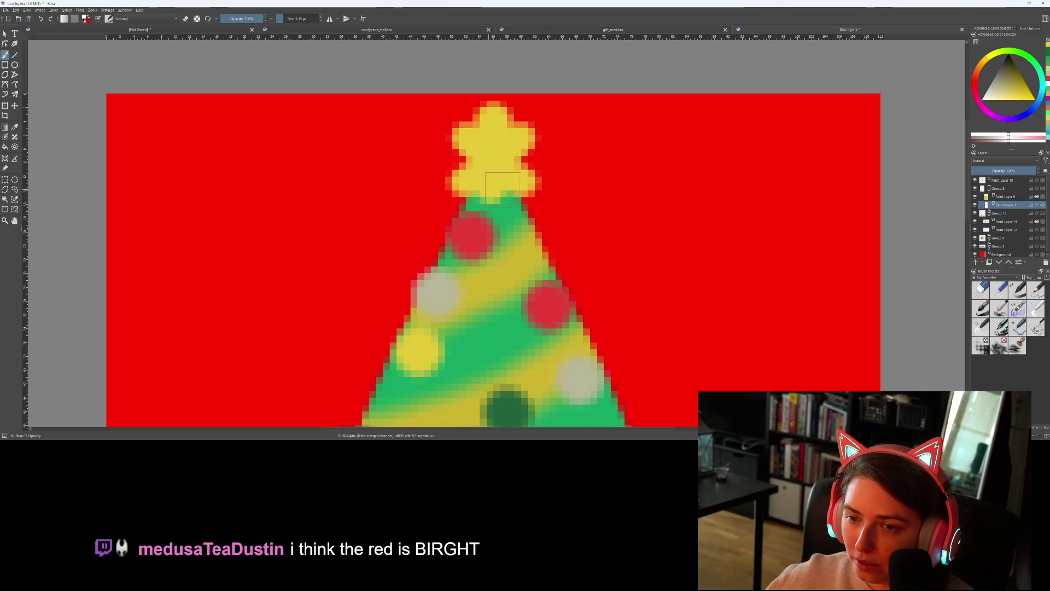
mouse_move(509, 188)
mouse_down()
mouse_move(446, 192)
mouse_move(476, 176)
mouse_move(539, 188)
mouse_up()
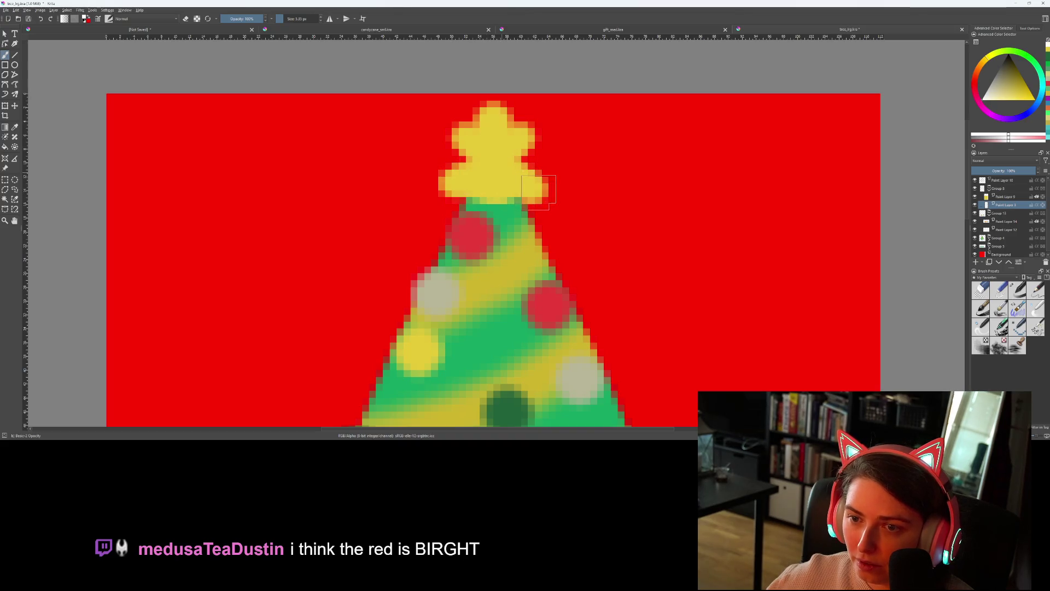
mouse_move(467, 141)
mouse_down()
mouse_move(454, 137)
mouse_move(536, 126)
mouse_up()
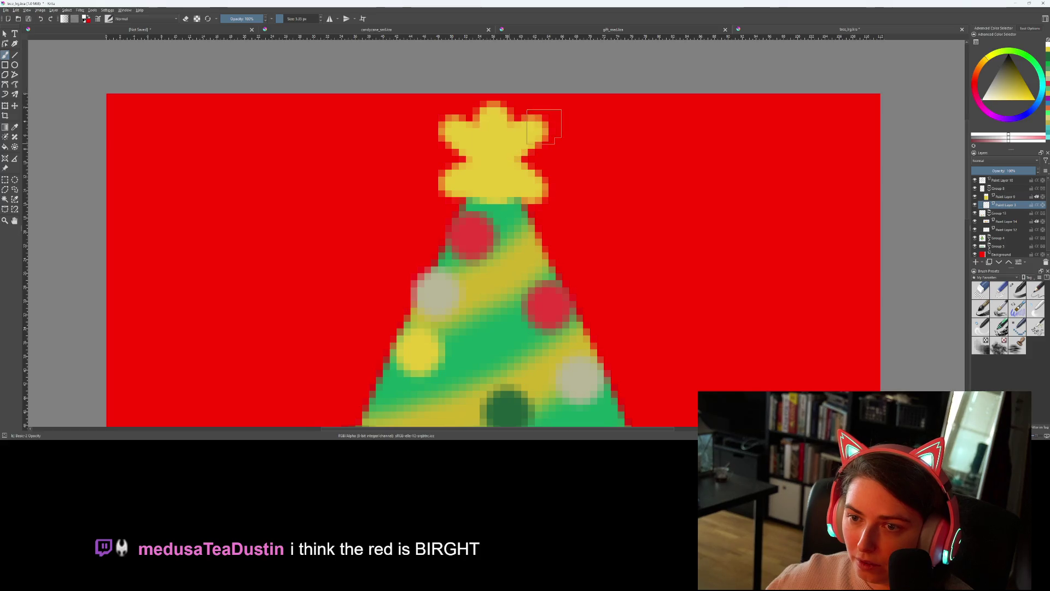
scroll(621, 240, down, 5)
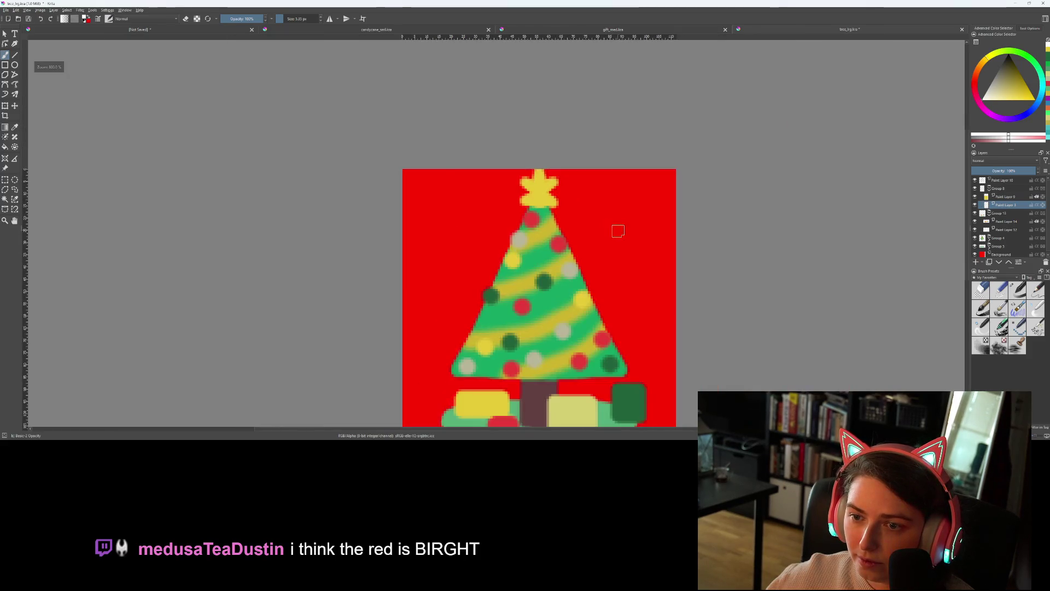
scroll(581, 160, up, 3)
scroll(513, 147, down, 2)
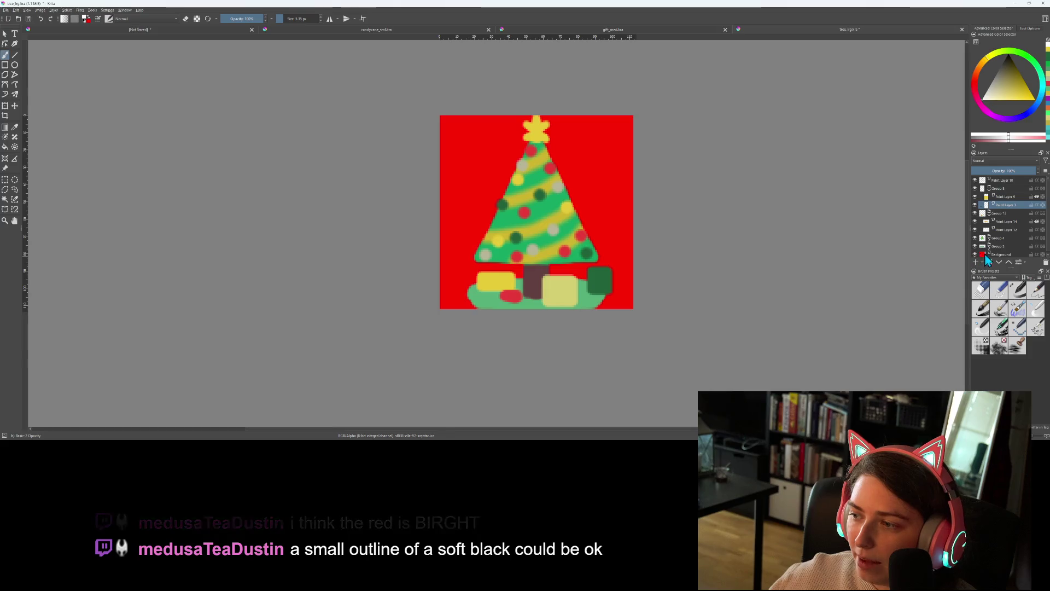
Refill the Background layer with a paler, muted pinkish red instead of bright red
click(1003, 254)
ctrl+click(614, 208)
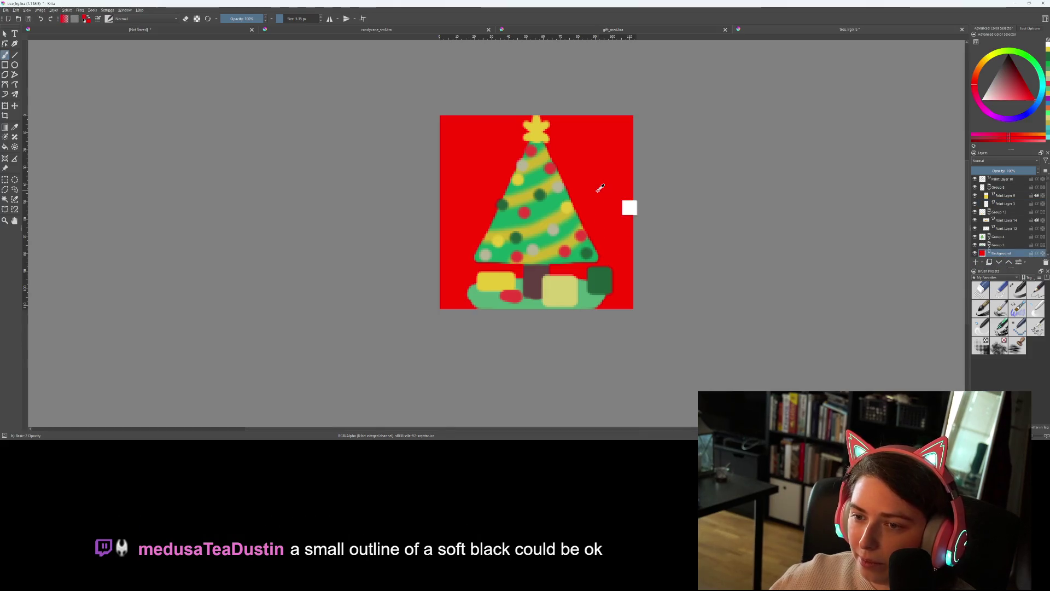
drag(1016, 87, 1011, 94)
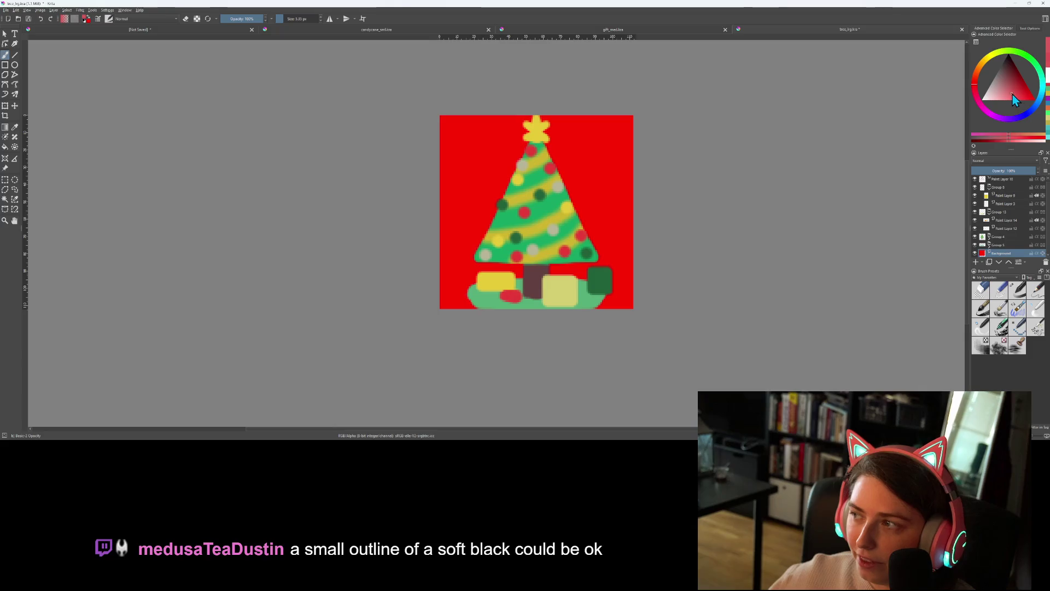
key(f)
click(617, 173)
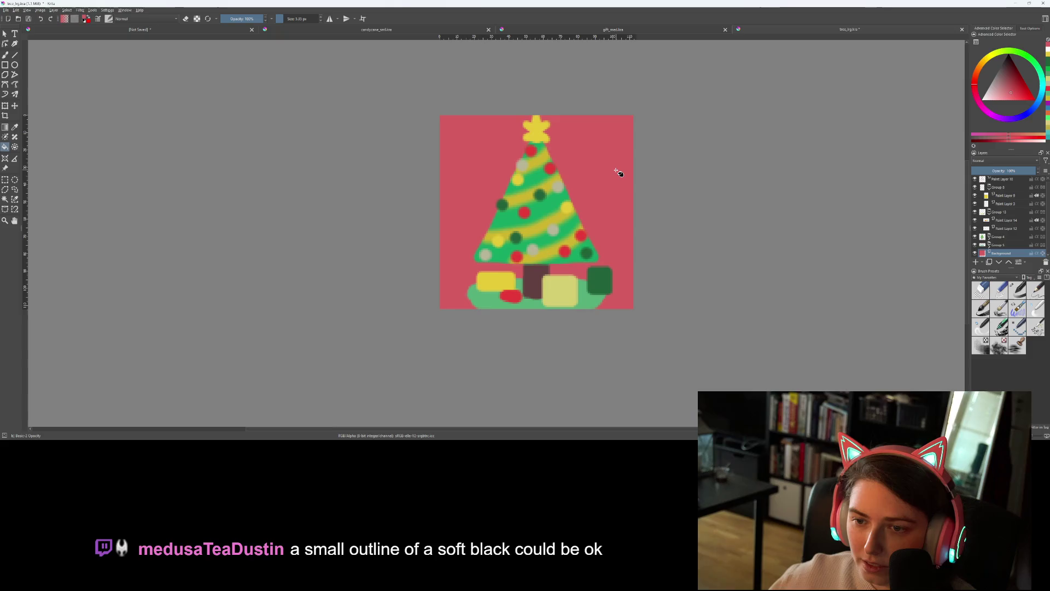
scroll(618, 173, up, 1)
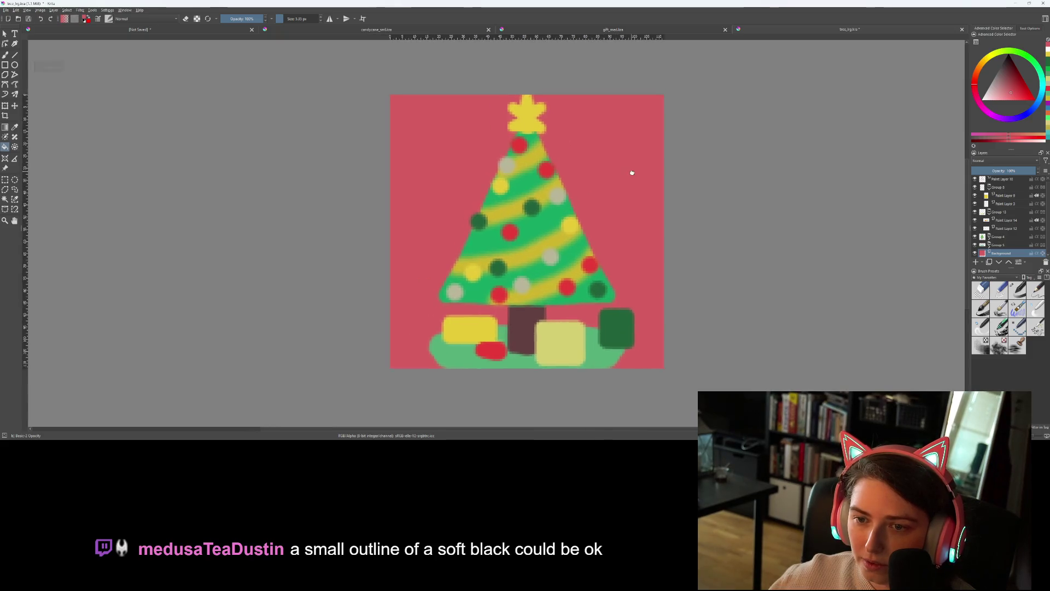
drag(628, 171, 645, 183)
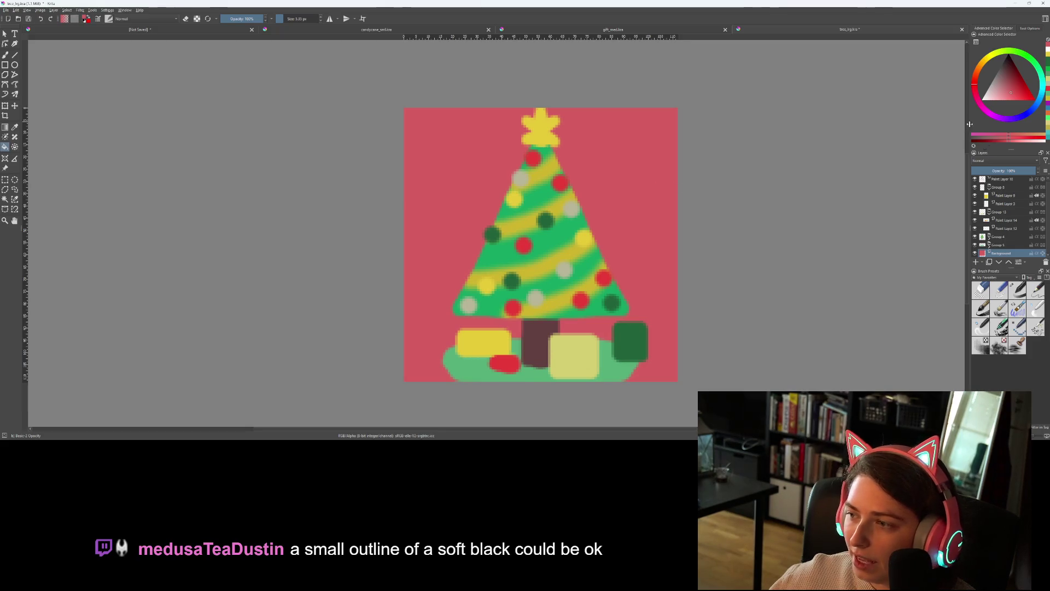
click(1005, 182)
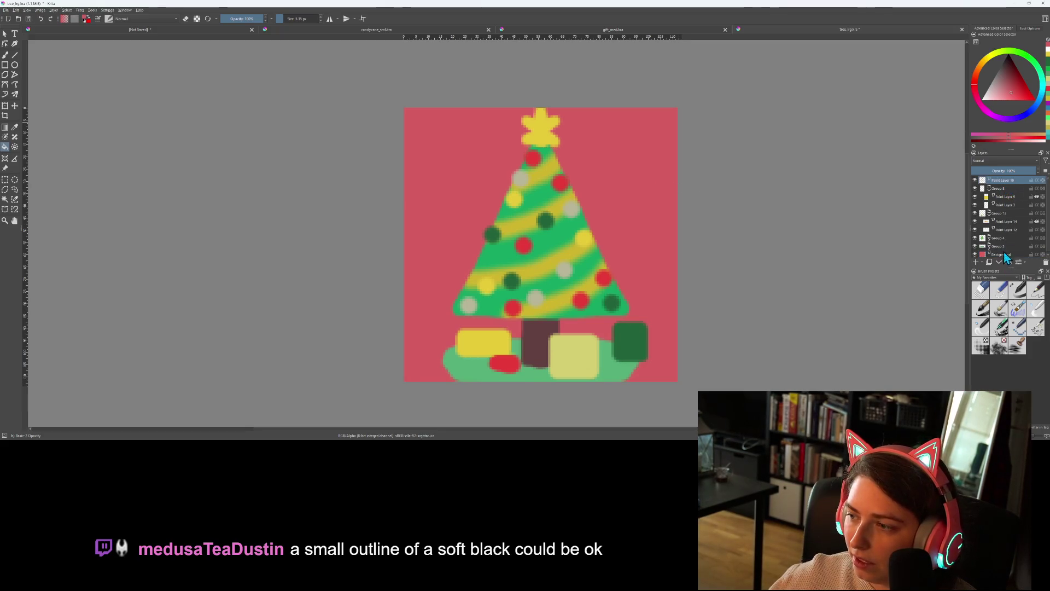
Group the artwork layers into Group 15 and open its Layer Style settings
right_click(1008, 182)
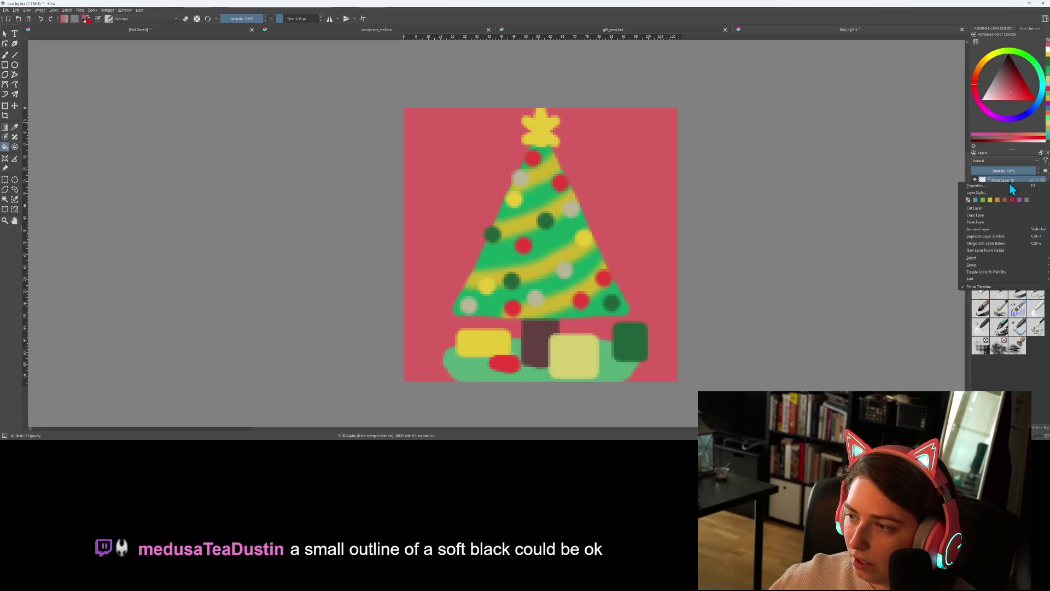
mouse_move(985, 265)
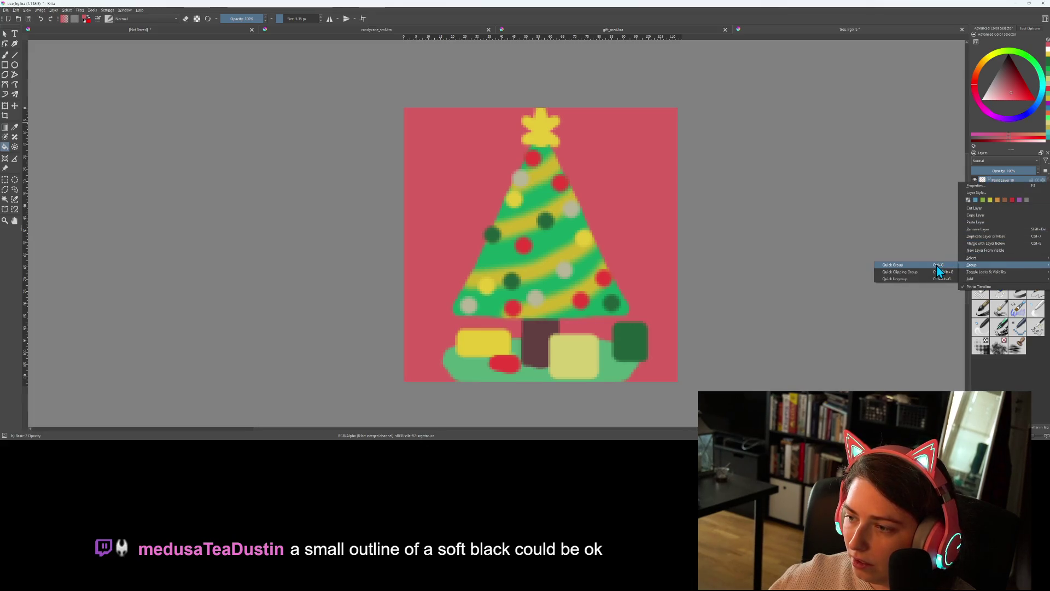
click(937, 267)
right_click(1007, 183)
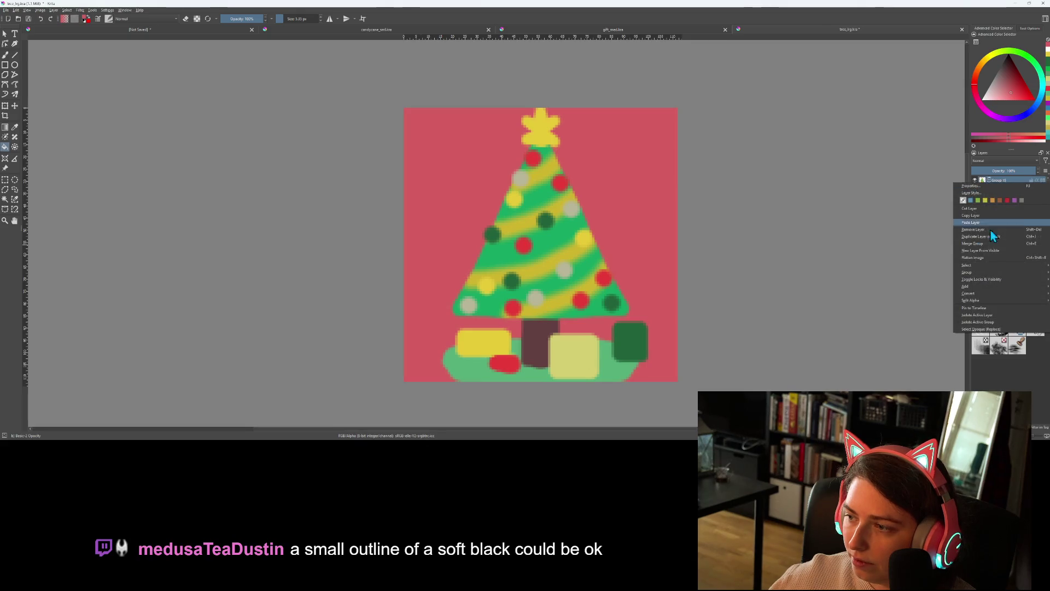
click(978, 194)
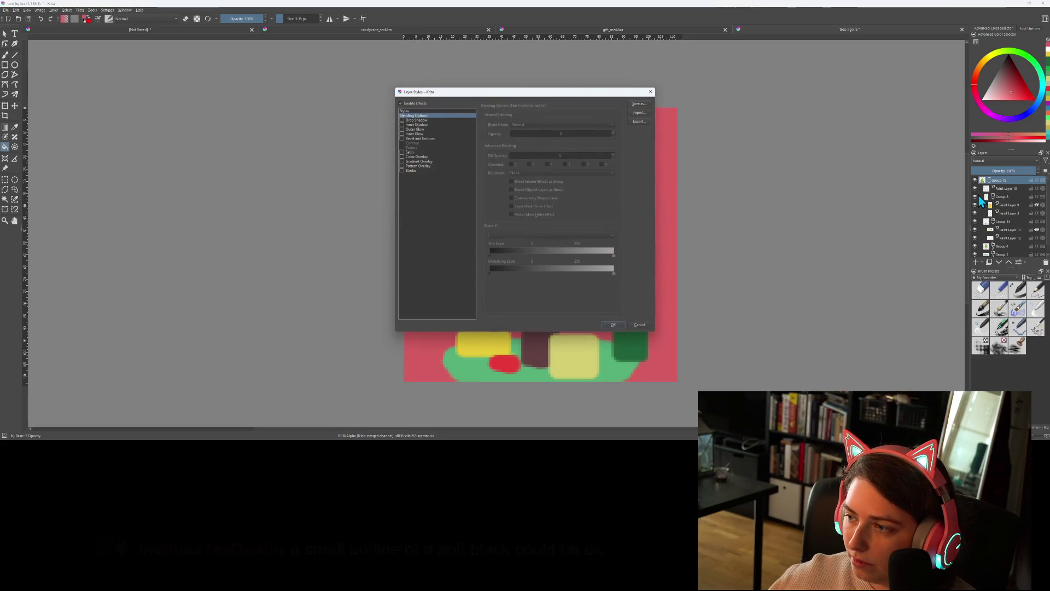
Enable a 3 px Normal-blend Stroke on the group at 84% opacity
click(402, 170)
drag(475, 96, 175, 109)
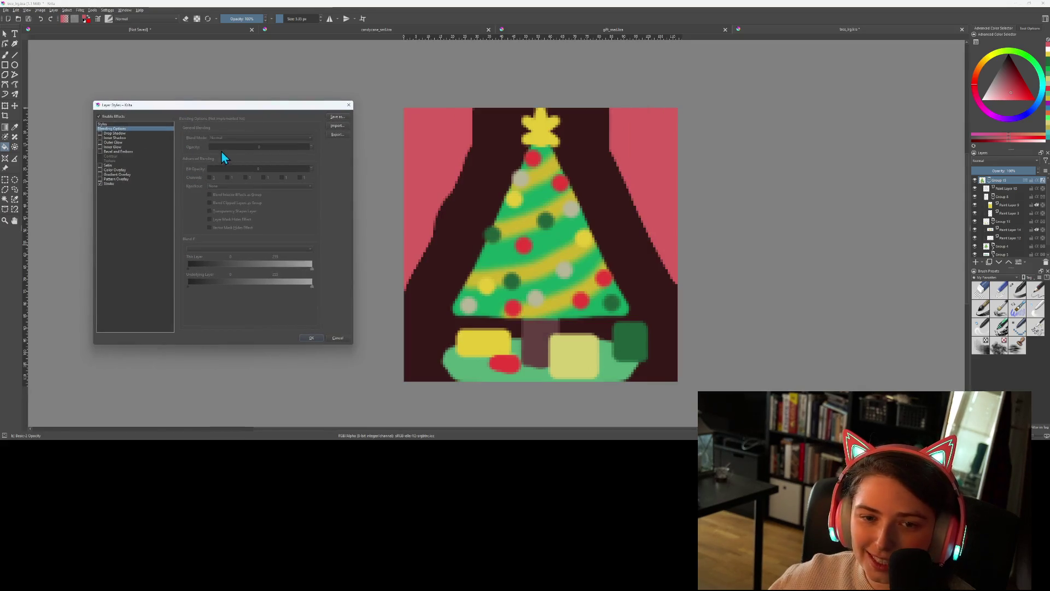
click(110, 183)
drag(221, 140, 213, 139)
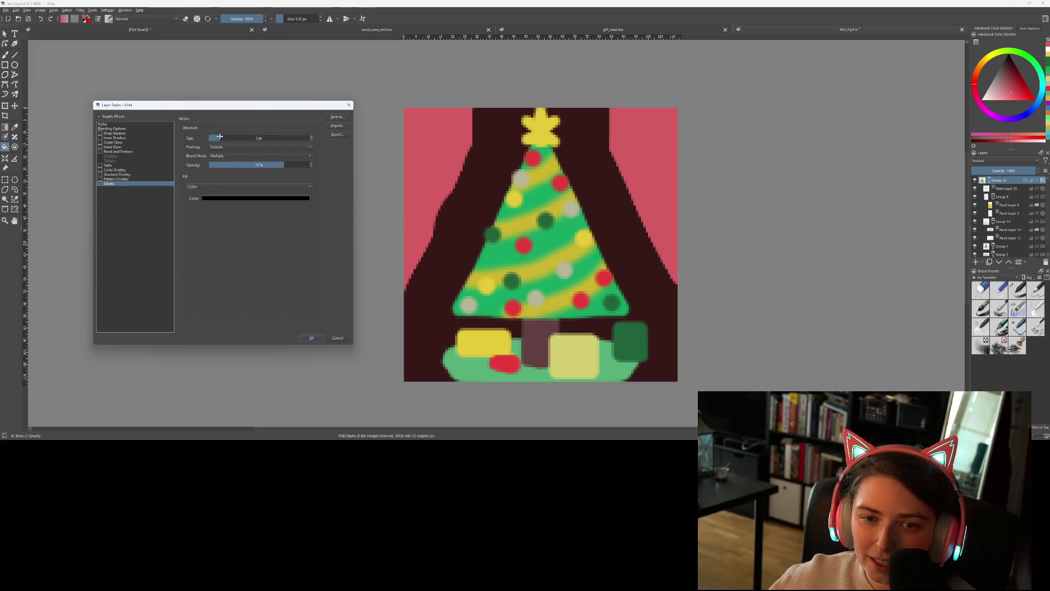
click(232, 156)
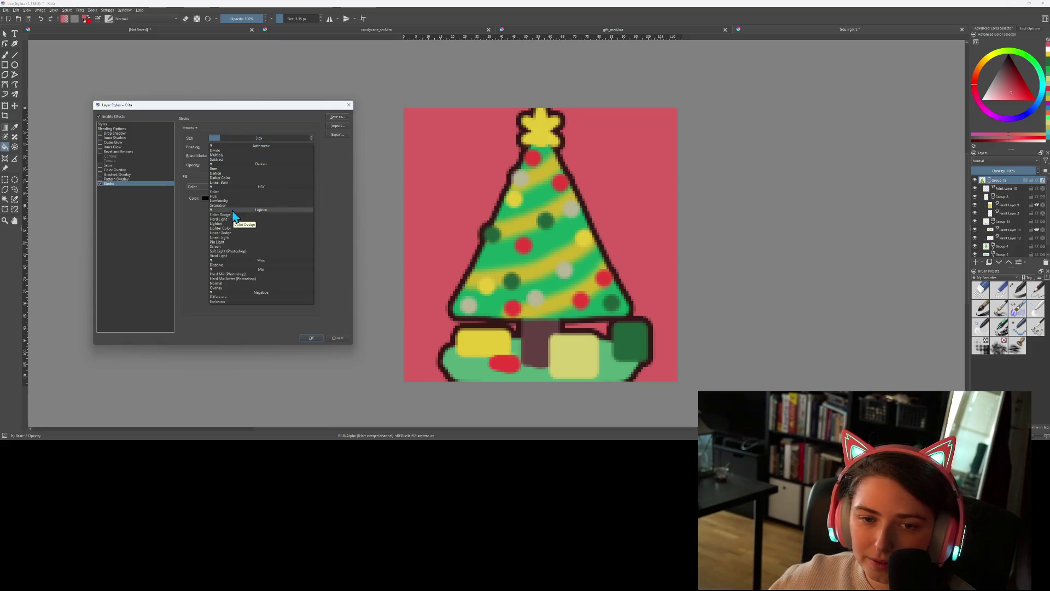
click(235, 283)
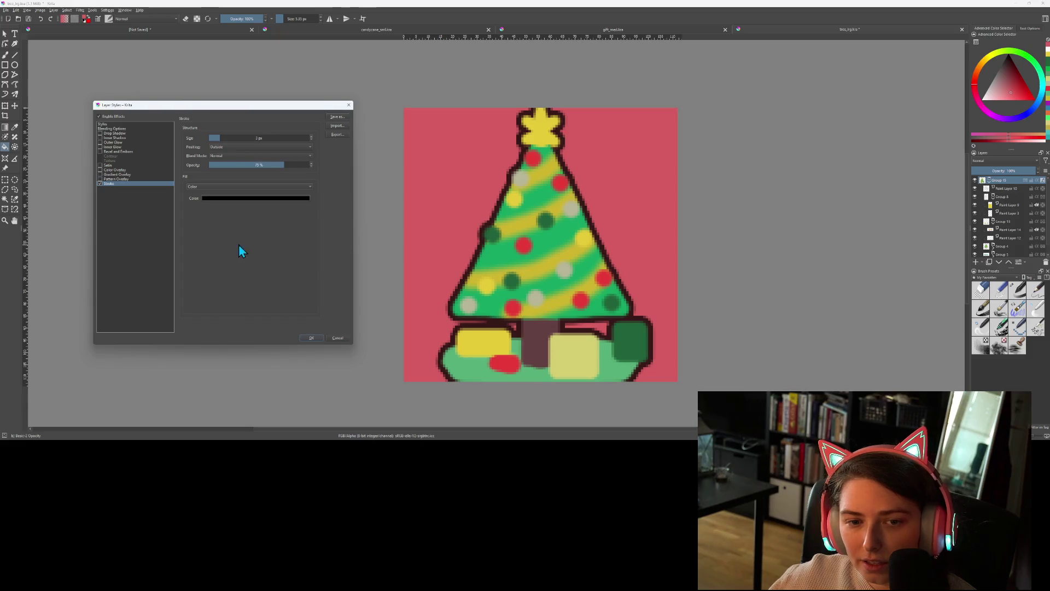
drag(284, 165, 352, 178)
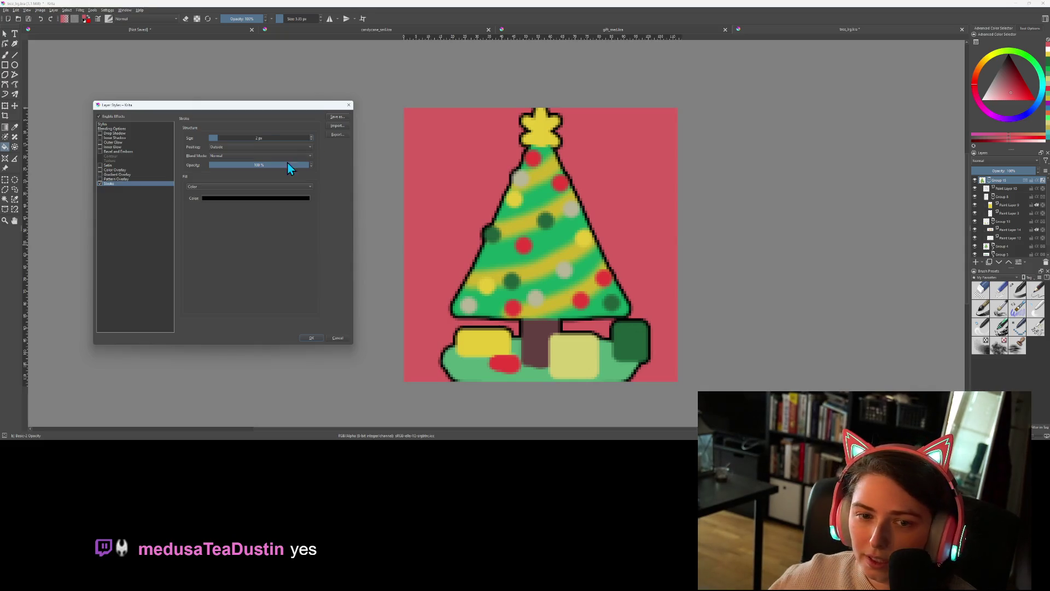
click(311, 136)
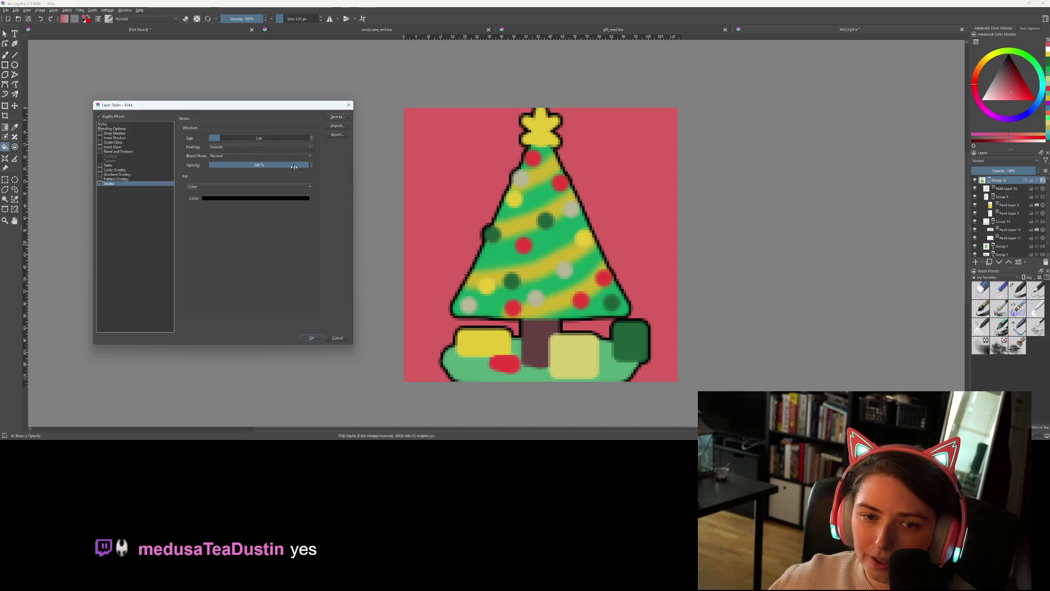
drag(293, 166, 289, 168)
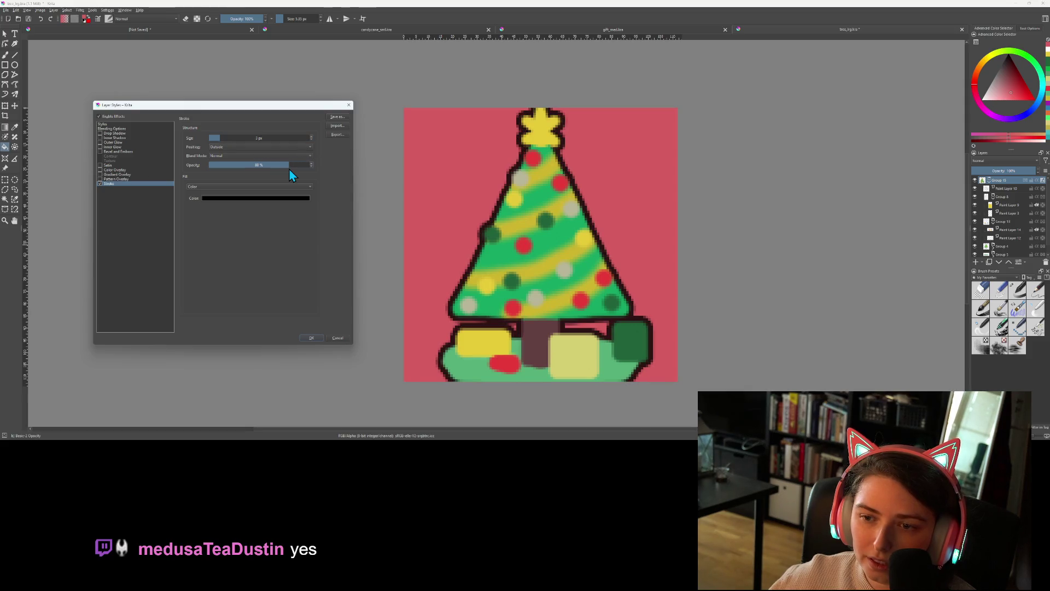
click(270, 165)
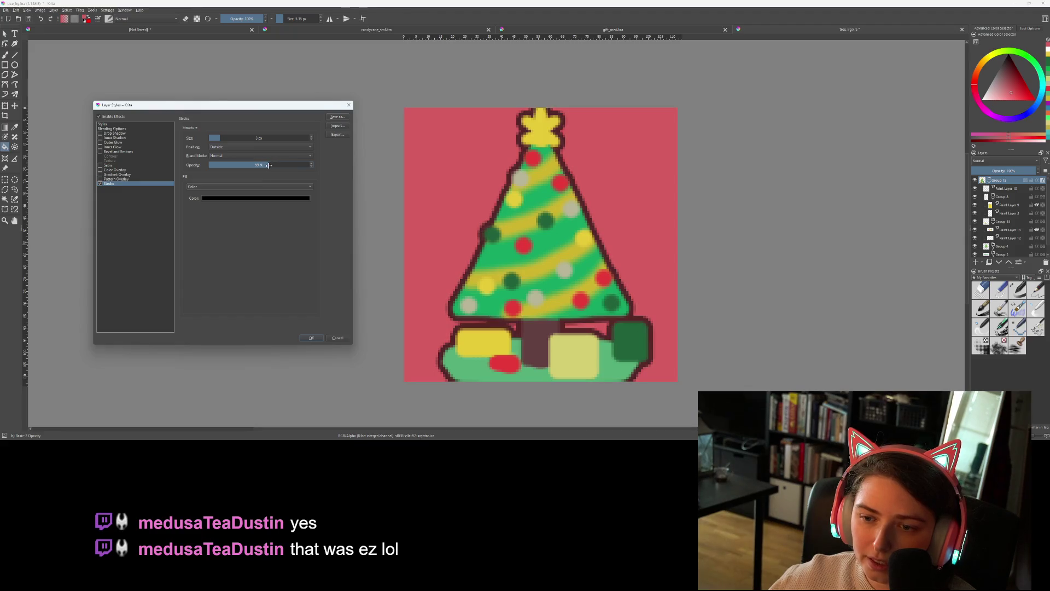
drag(284, 162, 292, 164)
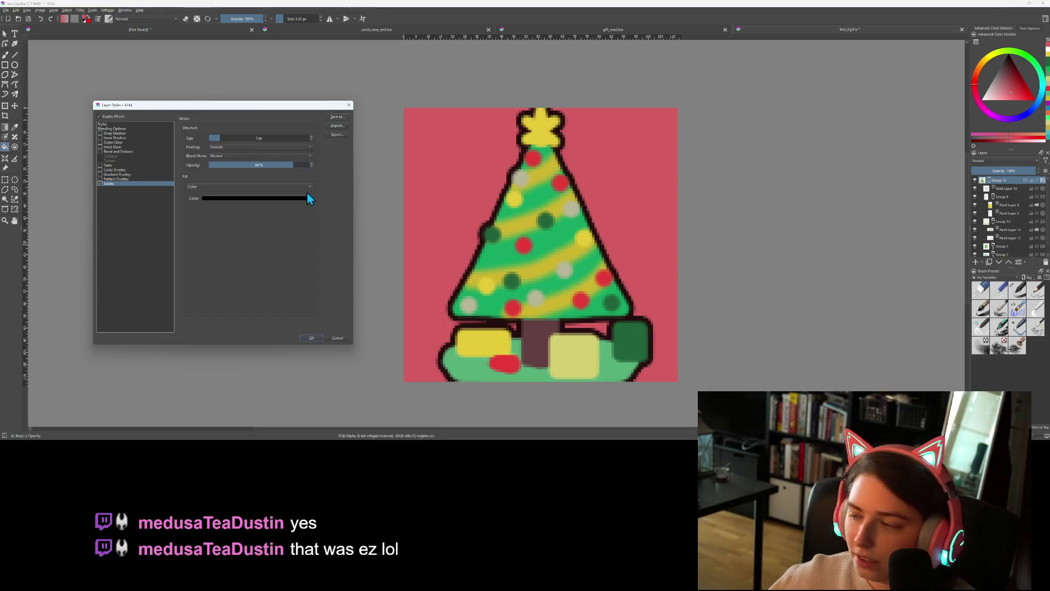
Make the stroke colour white and apply the layer style
click(266, 198)
click(277, 162)
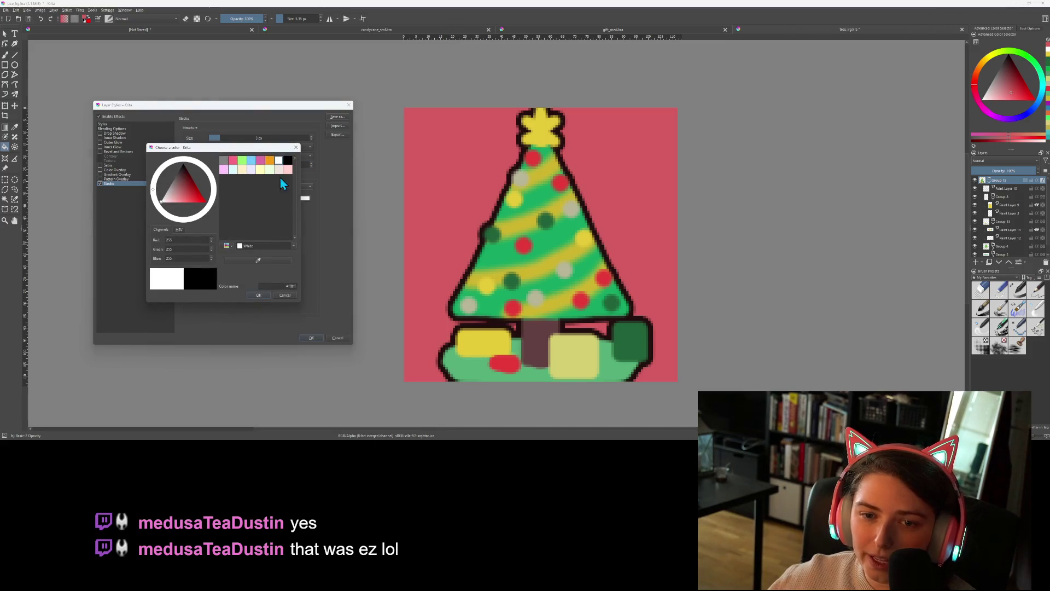
click(261, 297)
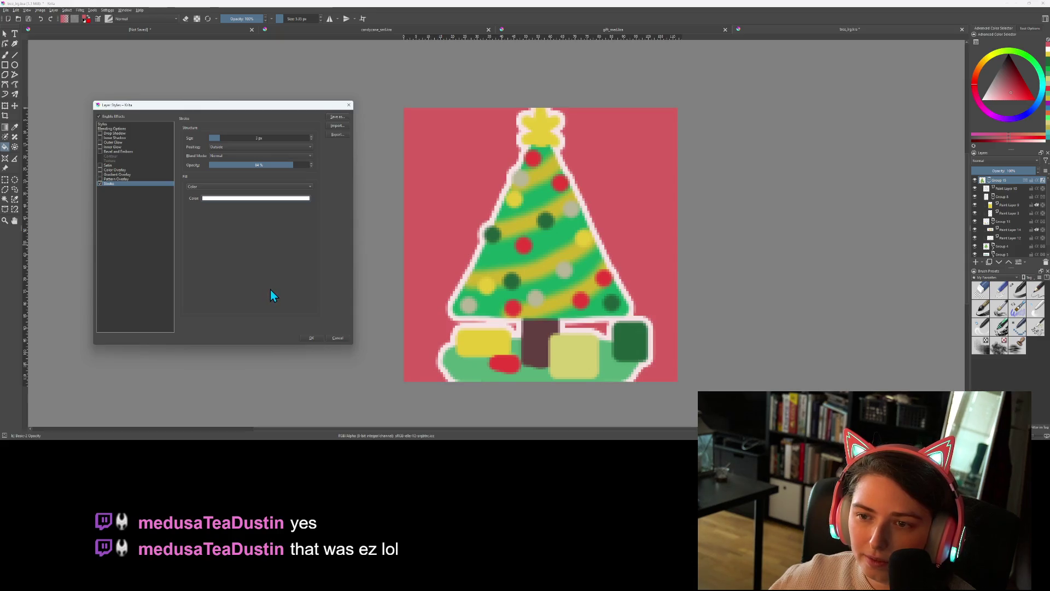
click(313, 338)
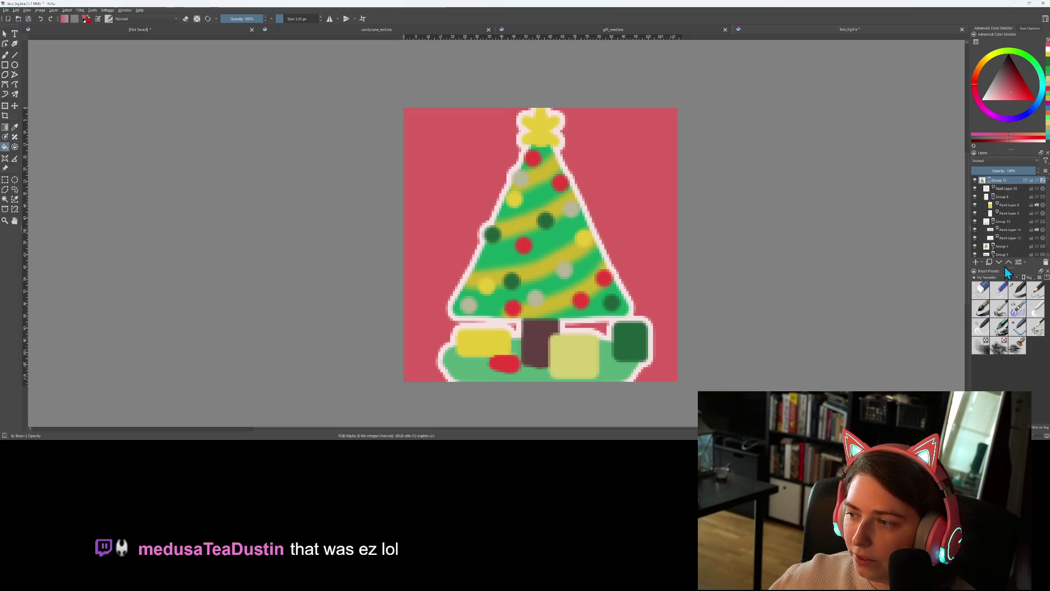
Fill the Background layer with a more saturated bright red
scroll(1003, 251, down, 1)
click(1000, 252)
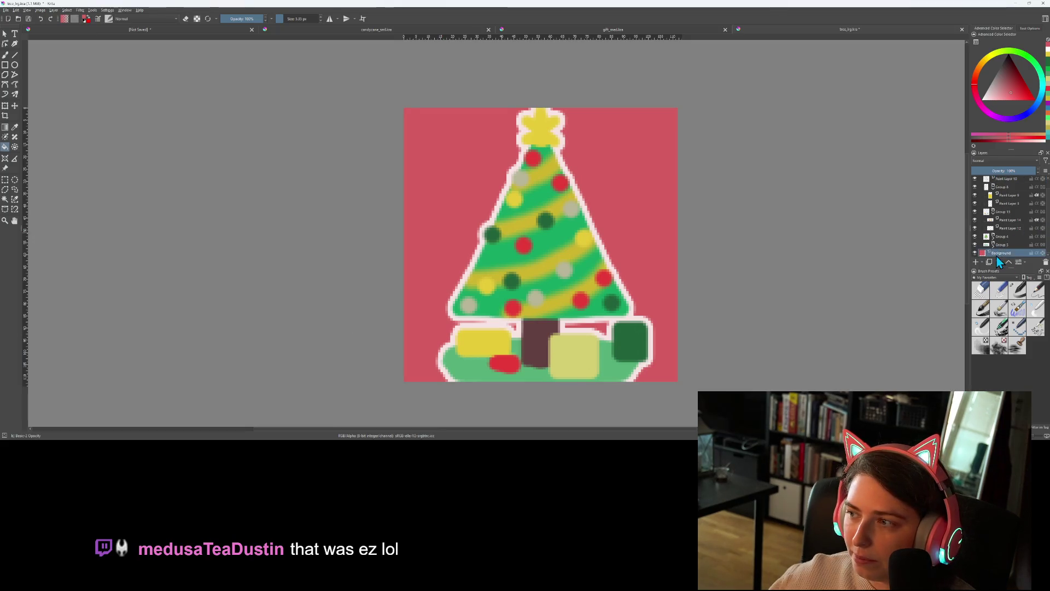
click(1031, 101)
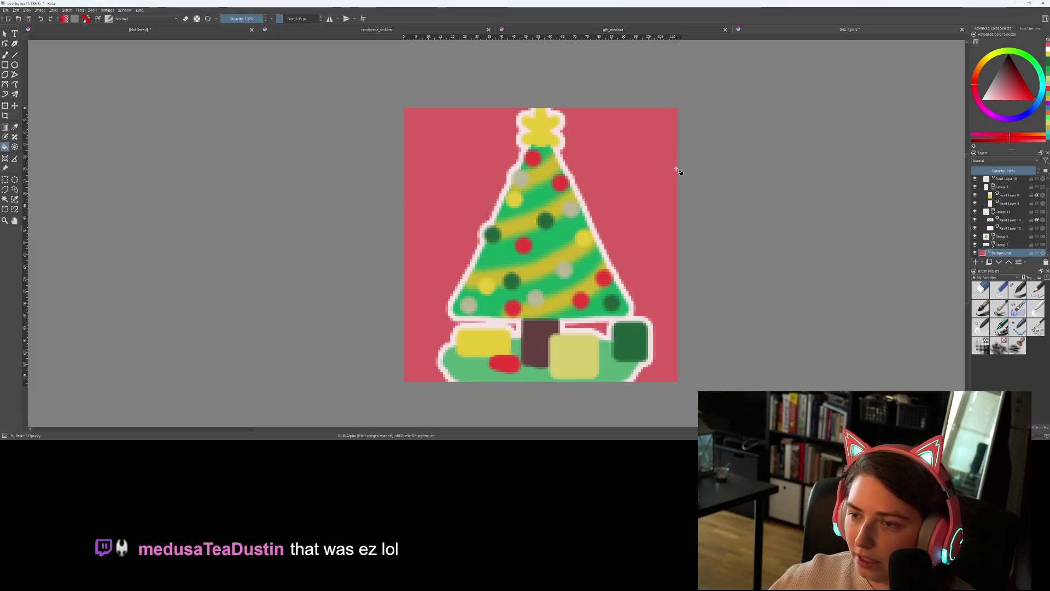
click(659, 171)
scroll(717, 204, down, 1)
scroll(749, 246, up, 1)
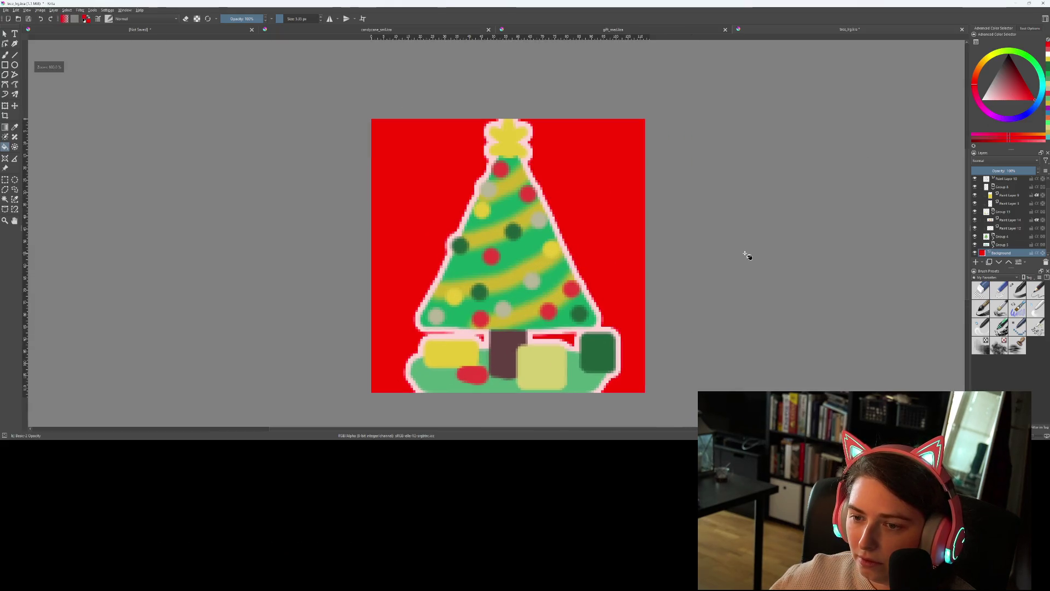
mouse_move(747, 251)
mouse_down()
mouse_move(764, 225)
mouse_move(752, 240)
mouse_up()
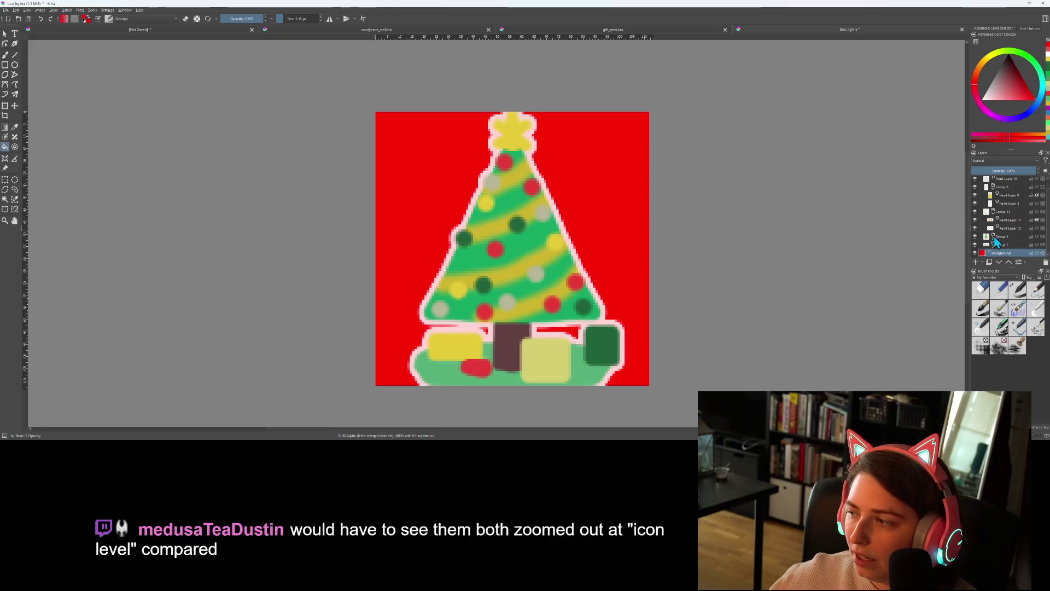
scroll(741, 272, down, 5)
scroll(746, 272, up, 4)
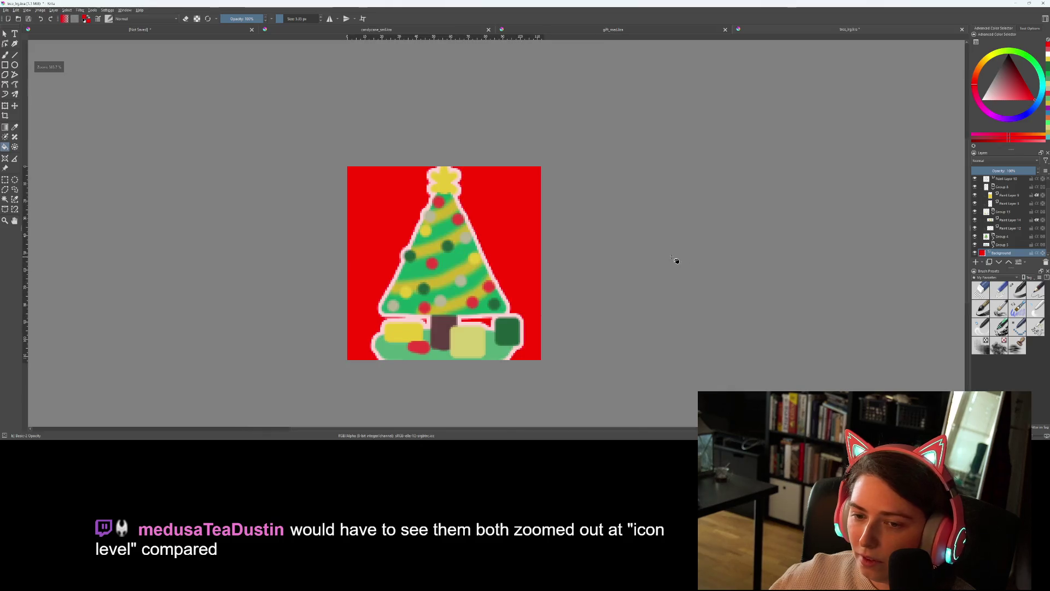
scroll(778, 237, down, 2)
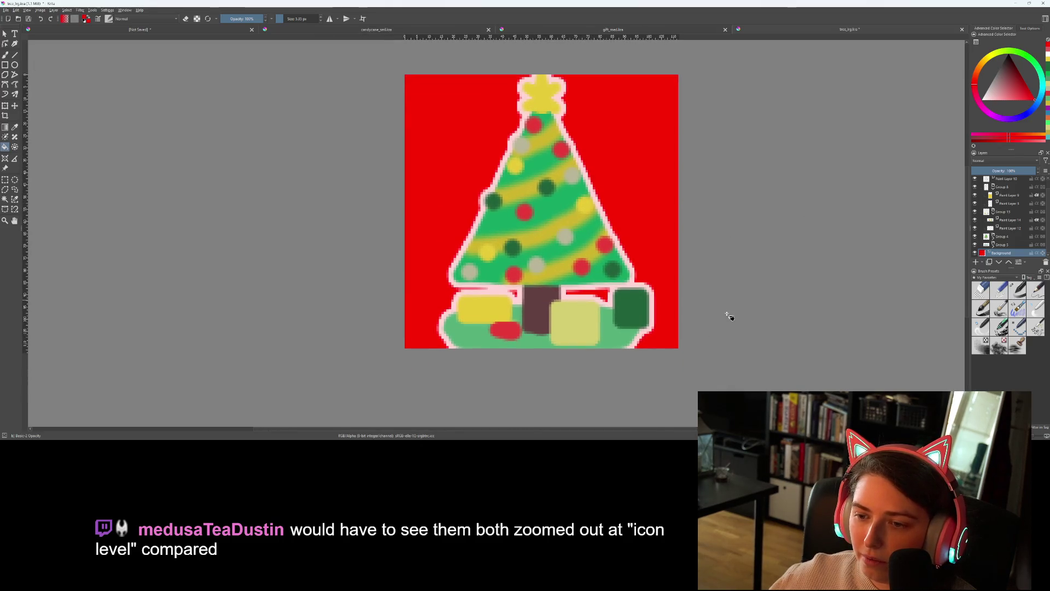
scroll(1005, 198, up, 1)
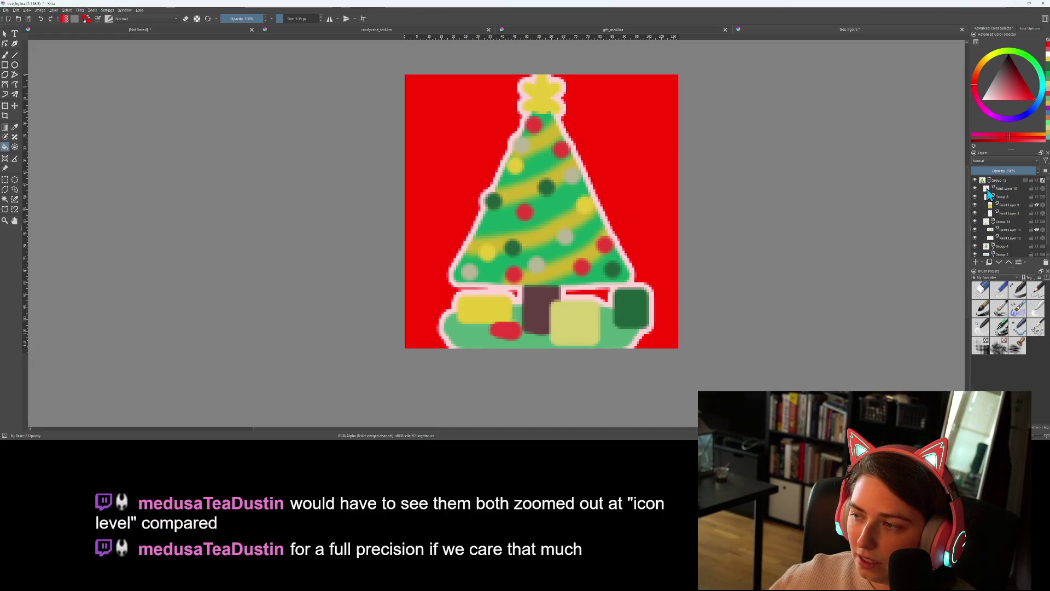
Open Layer Style for Paint Layer 10 and show its Stroke settings
mouse_move(988, 191)
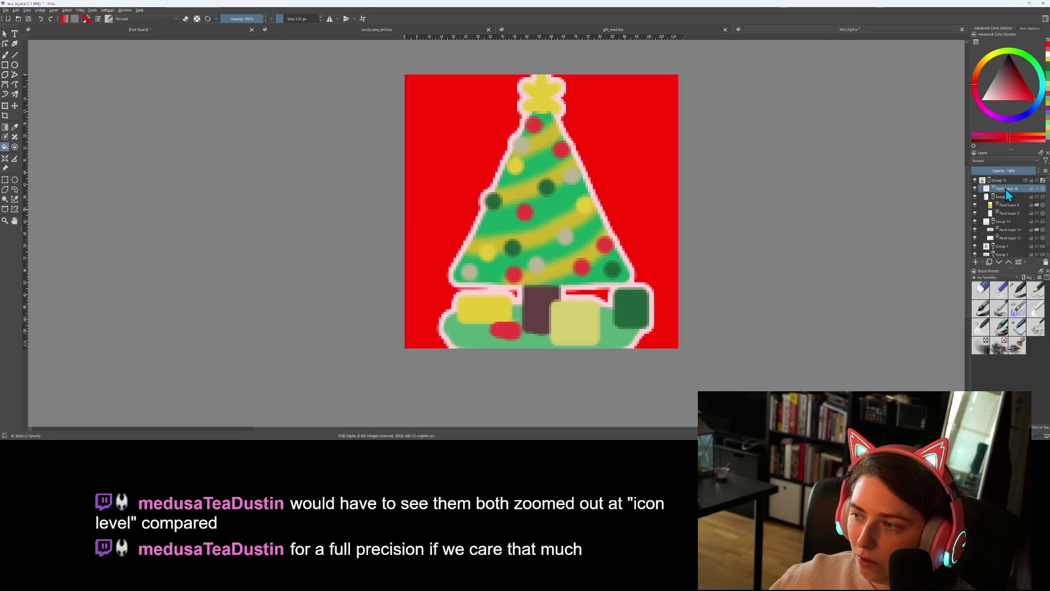
right_click(1005, 188)
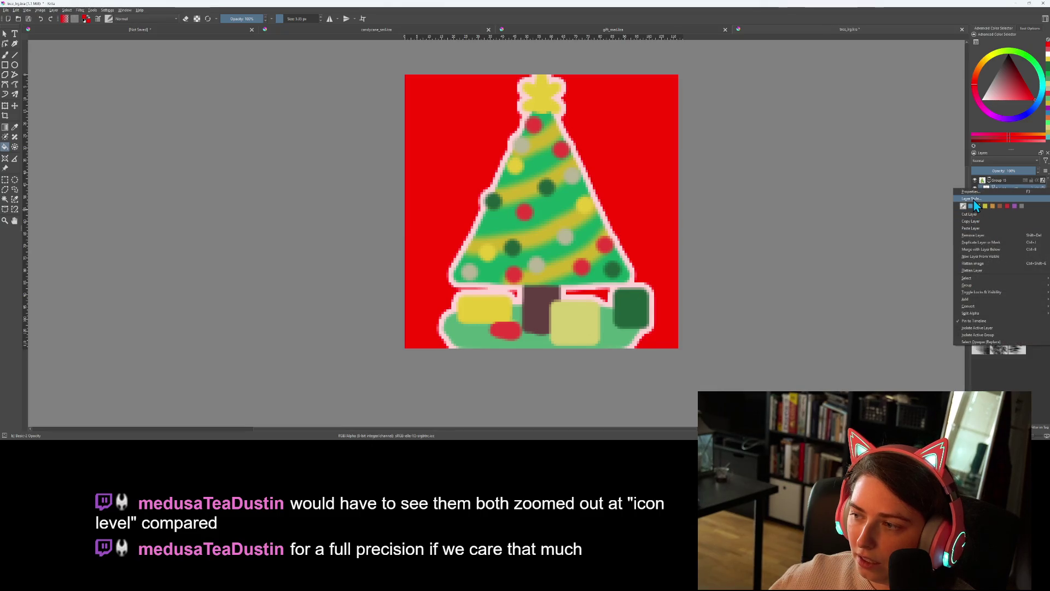
click(974, 199)
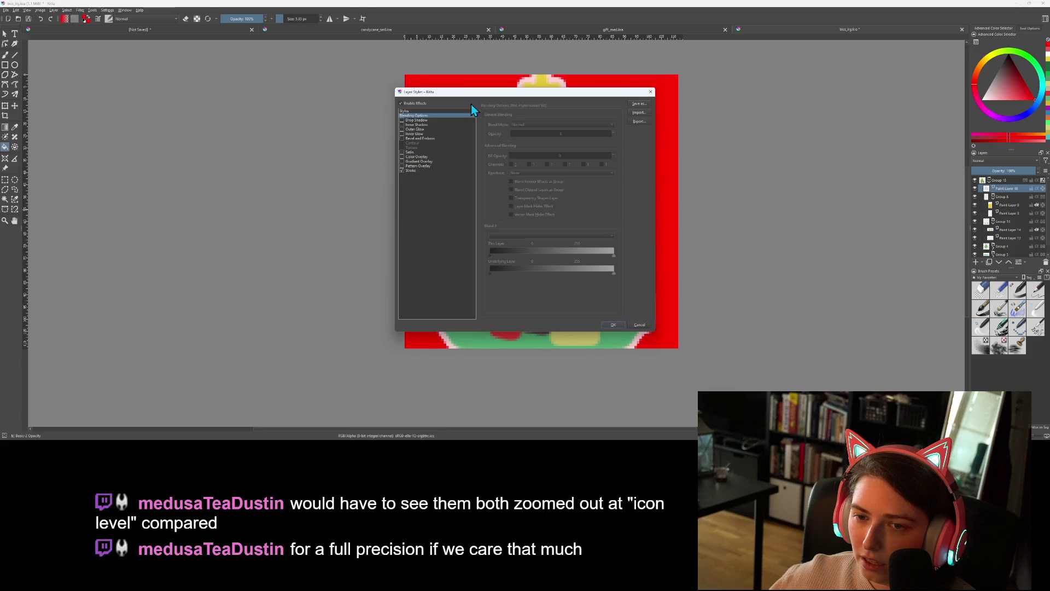
mouse_move(485, 98)
mouse_down()
mouse_move(211, 98)
mouse_move(239, 127)
mouse_up()
click(145, 173)
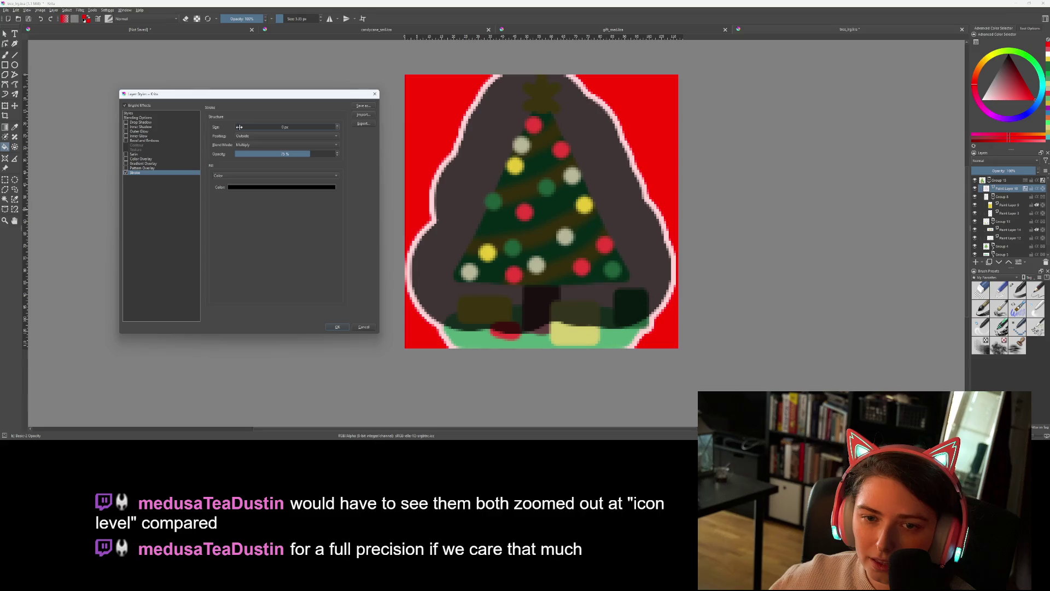
Give the ornaments a fully opaque white Stroke with Normal blend mode
drag(311, 153, 369, 157)
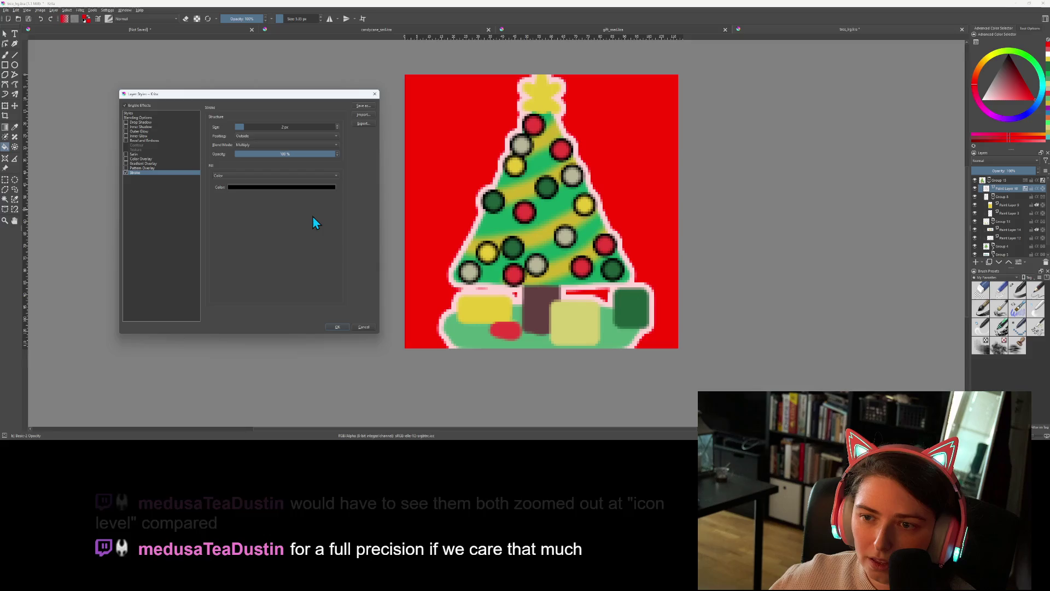
click(326, 187)
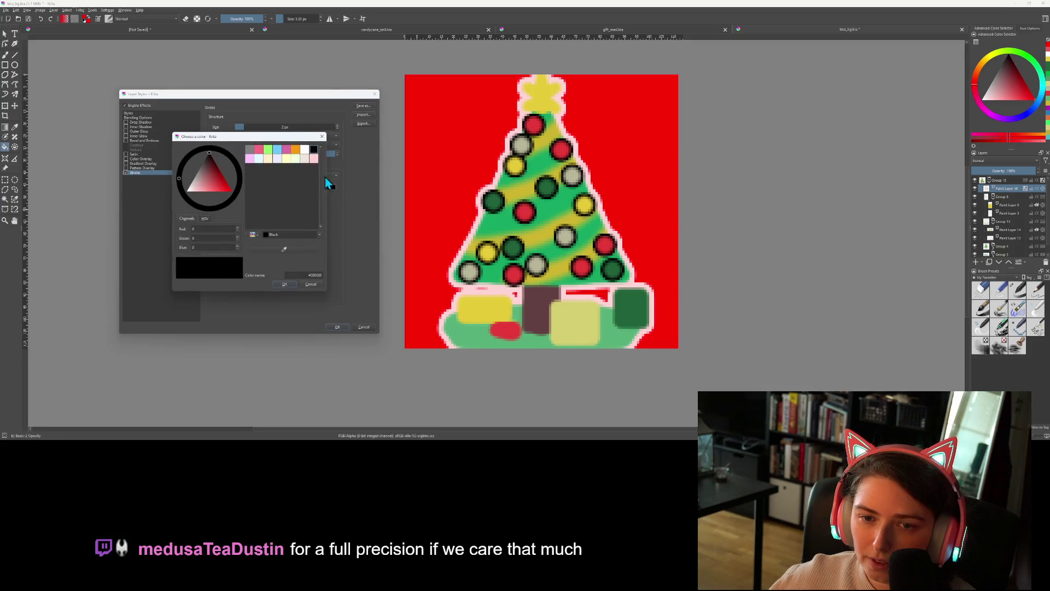
click(305, 151)
click(287, 283)
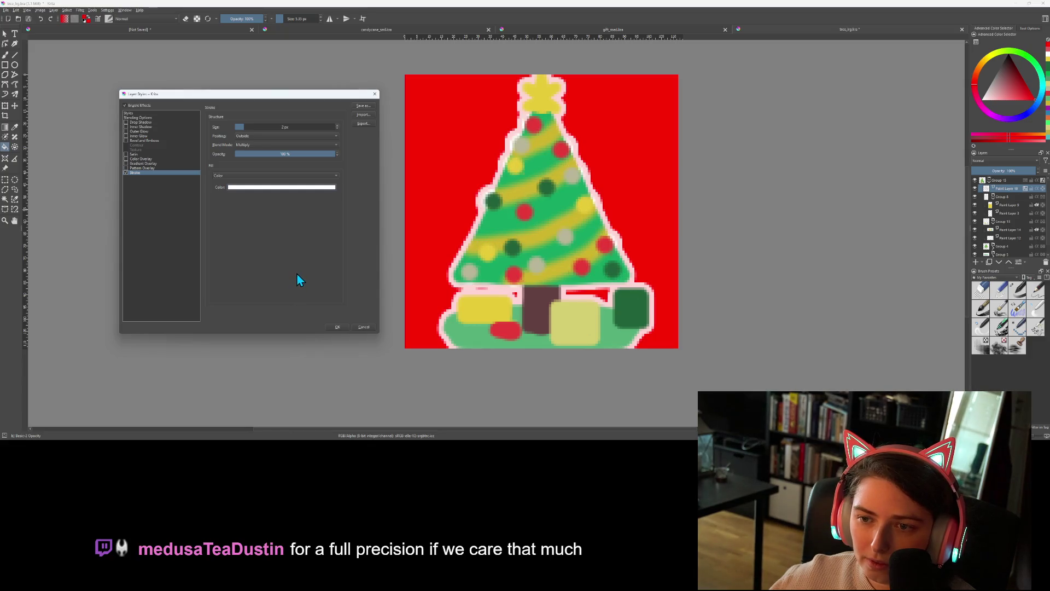
click(262, 145)
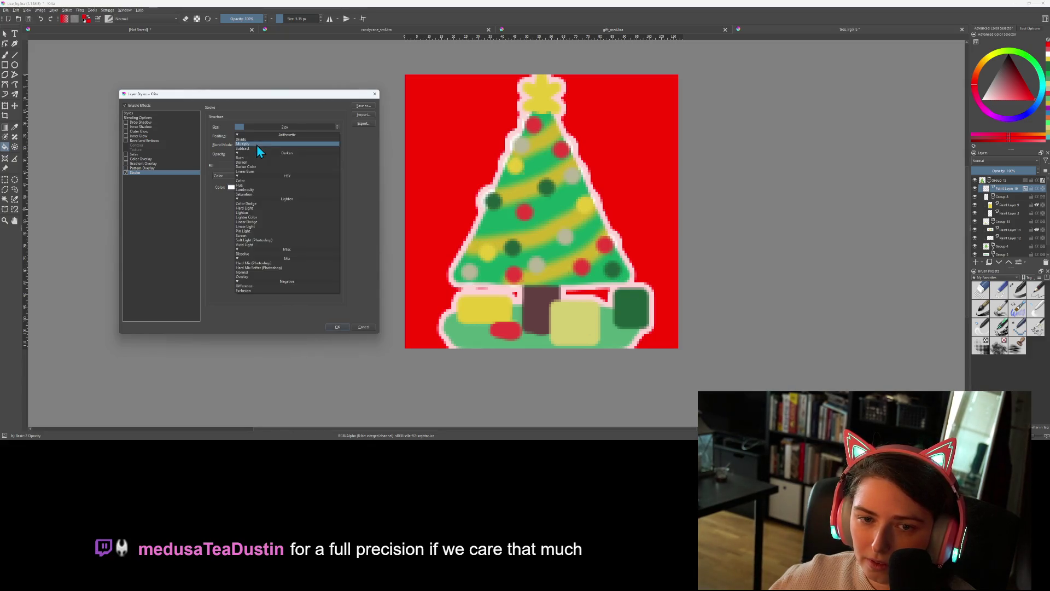
click(253, 272)
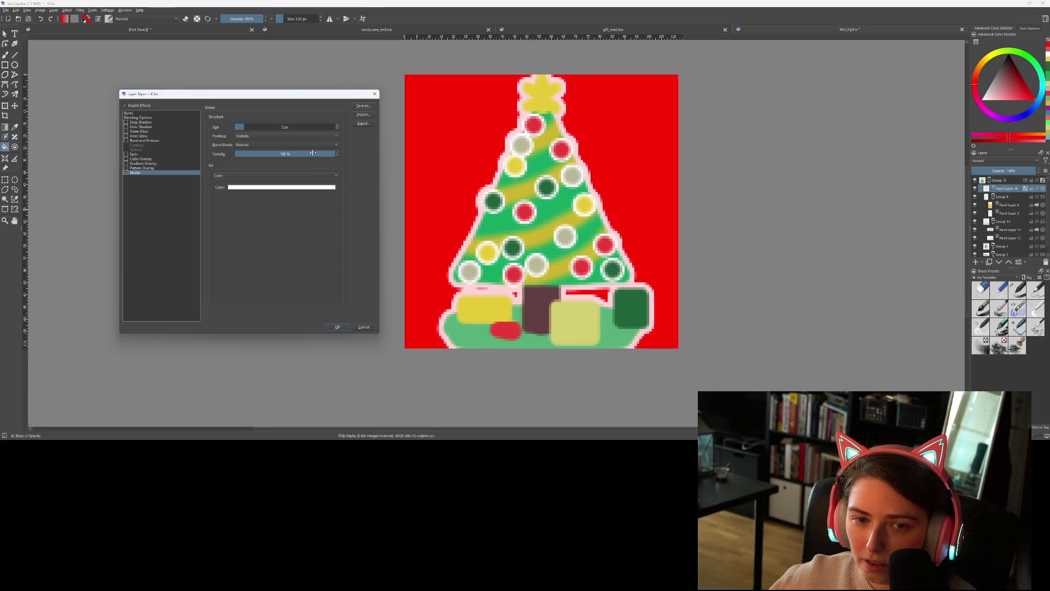
Try different stroke opacities and sizes, settling on 100% opacity and 1 px
drag(312, 153, 300, 154)
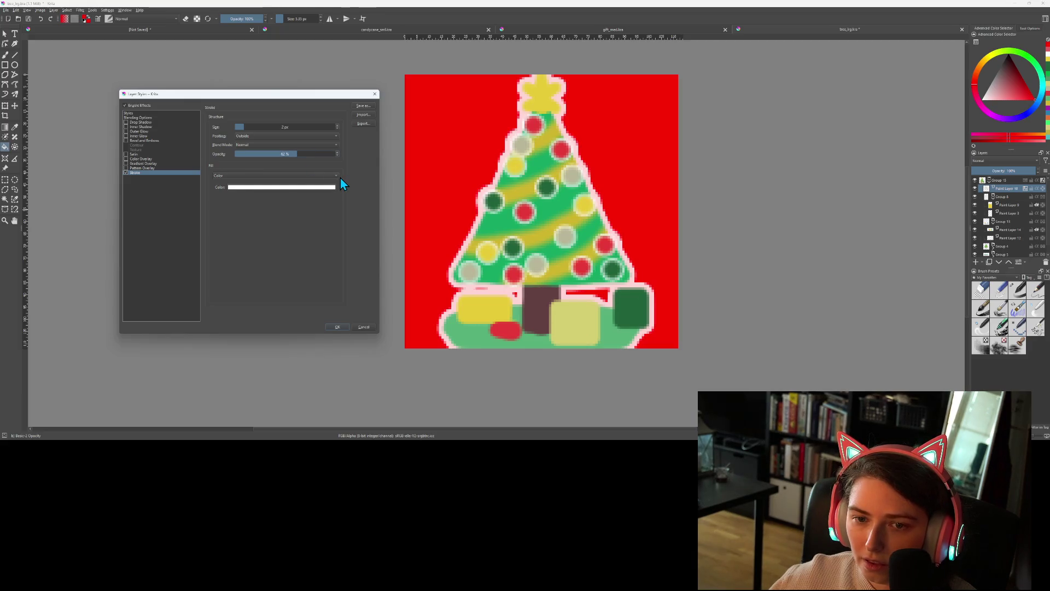
drag(307, 154, 362, 162)
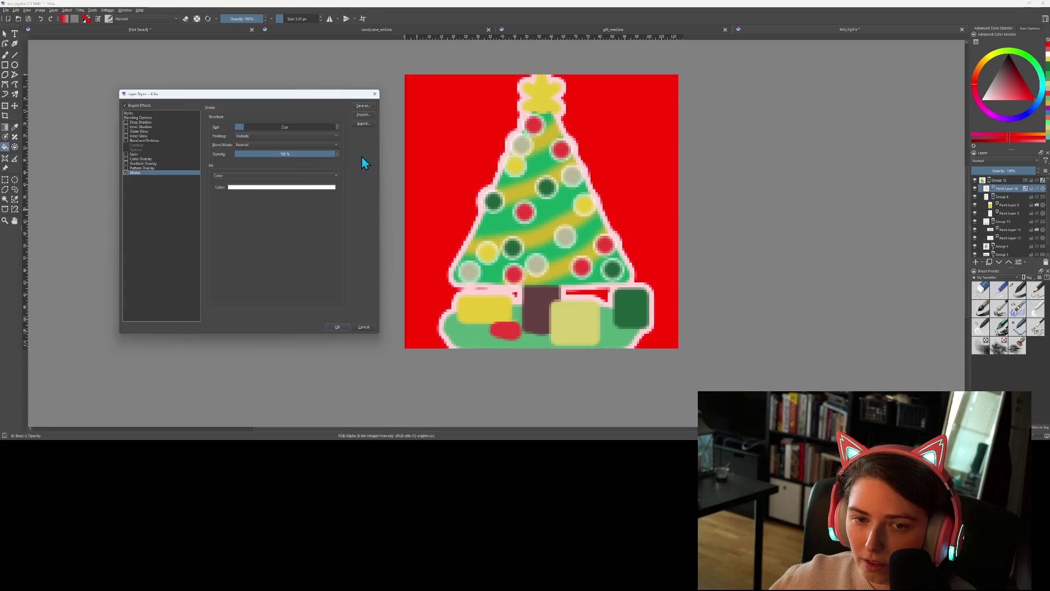
click(338, 125)
click(338, 125)
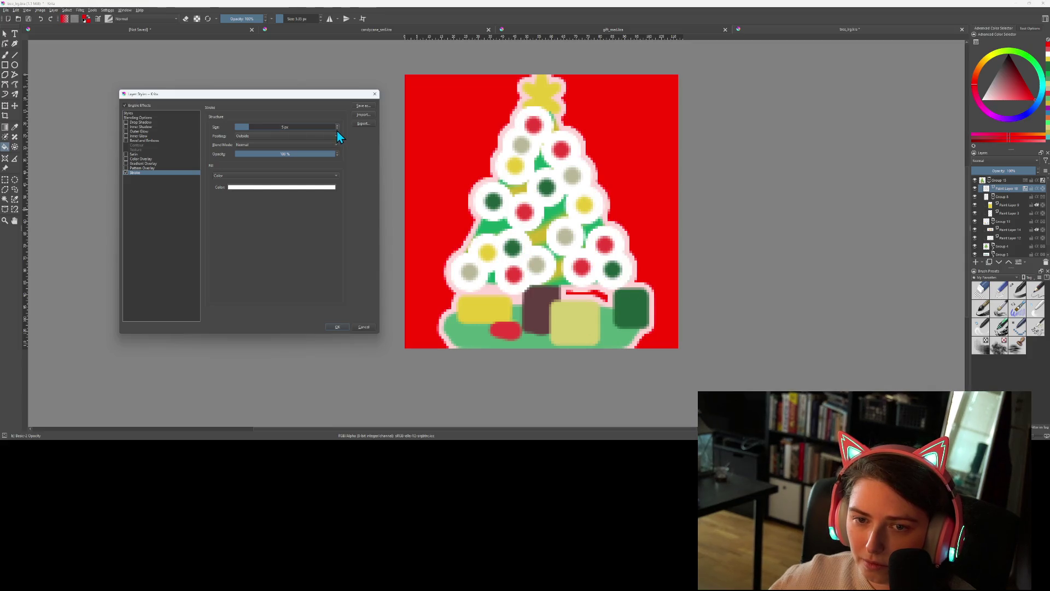
click(337, 128)
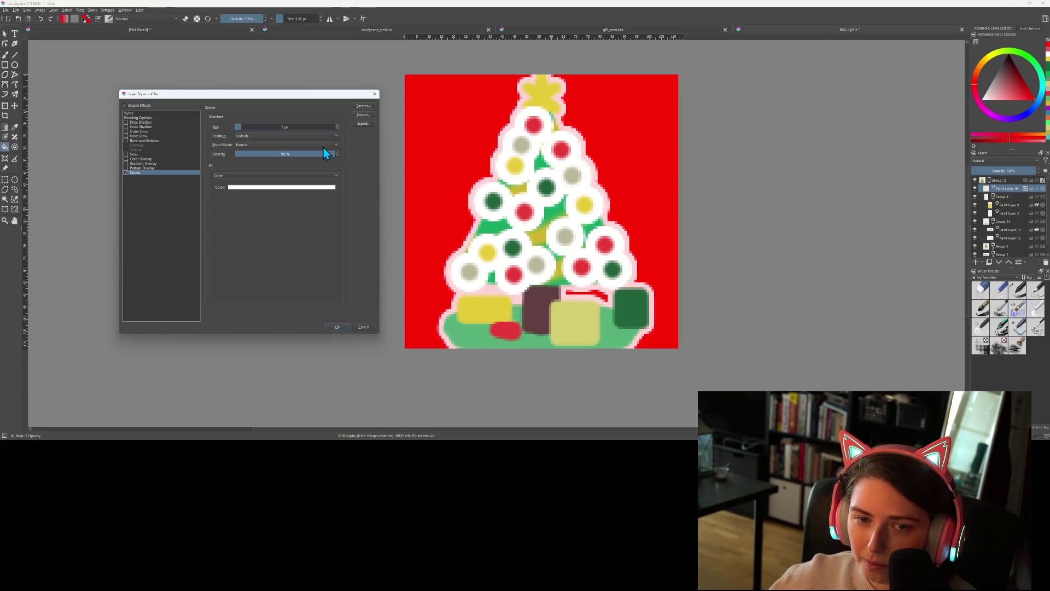
Set the stroke position to Inside, then disable the Stroke effect entirely
click(315, 137)
click(312, 142)
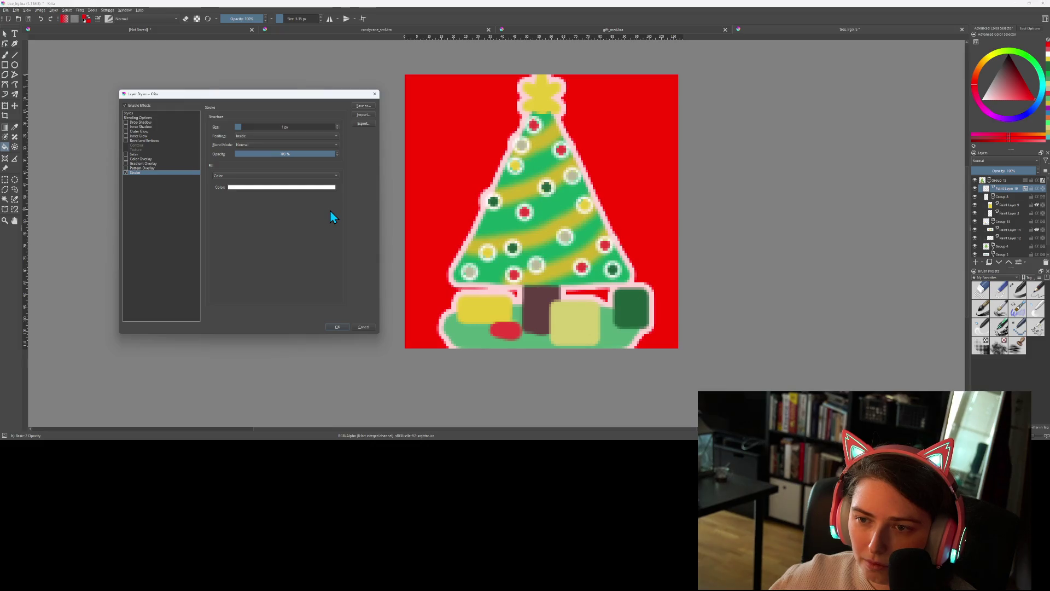
click(126, 174)
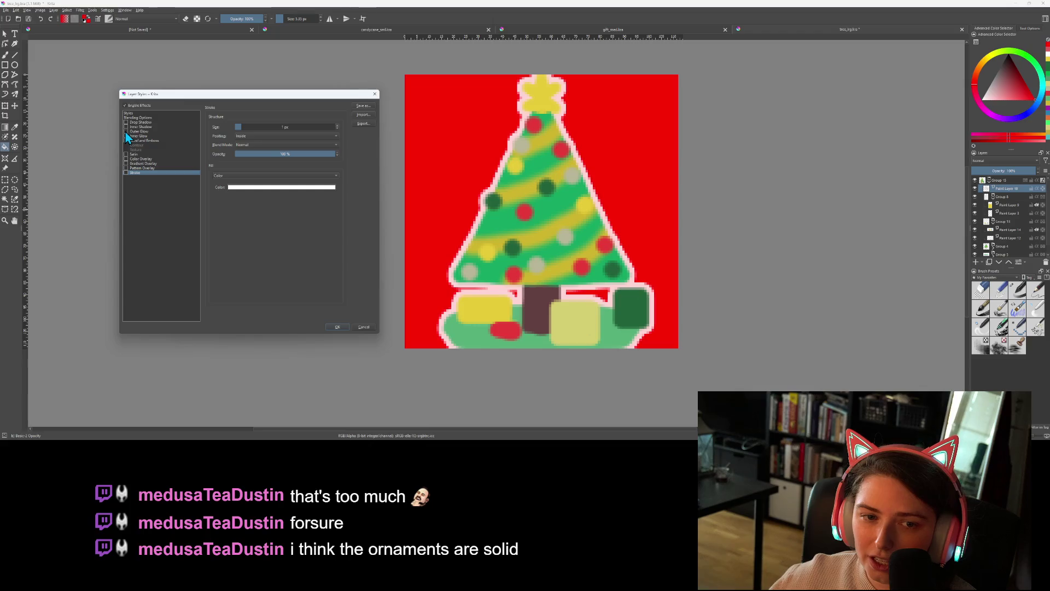
click(139, 123)
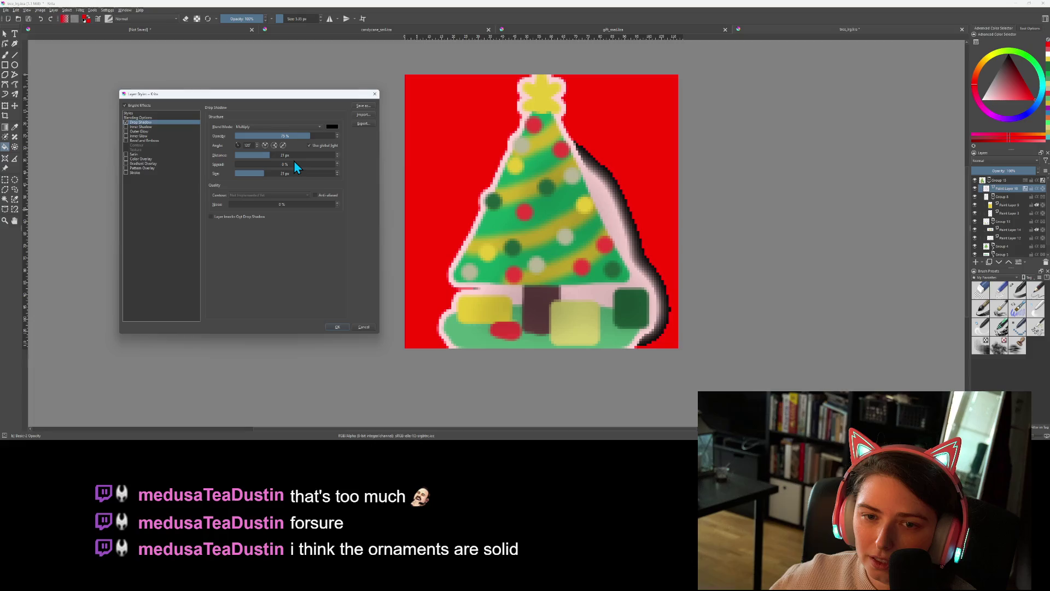
Give the ornaments a Multiply drop shadow with 2 px distance and 1 px size
click(299, 127)
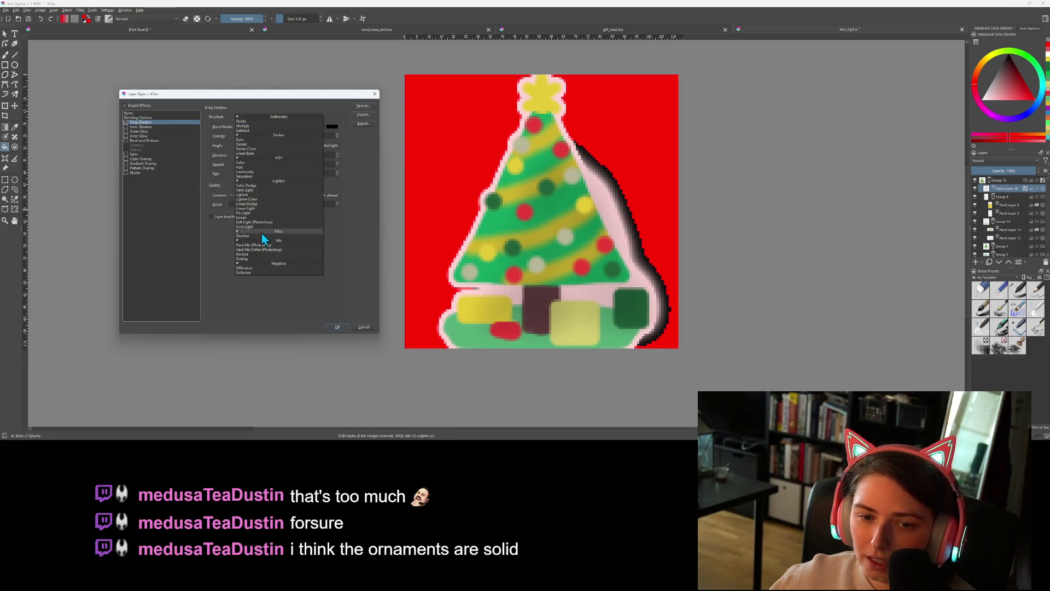
click(210, 218)
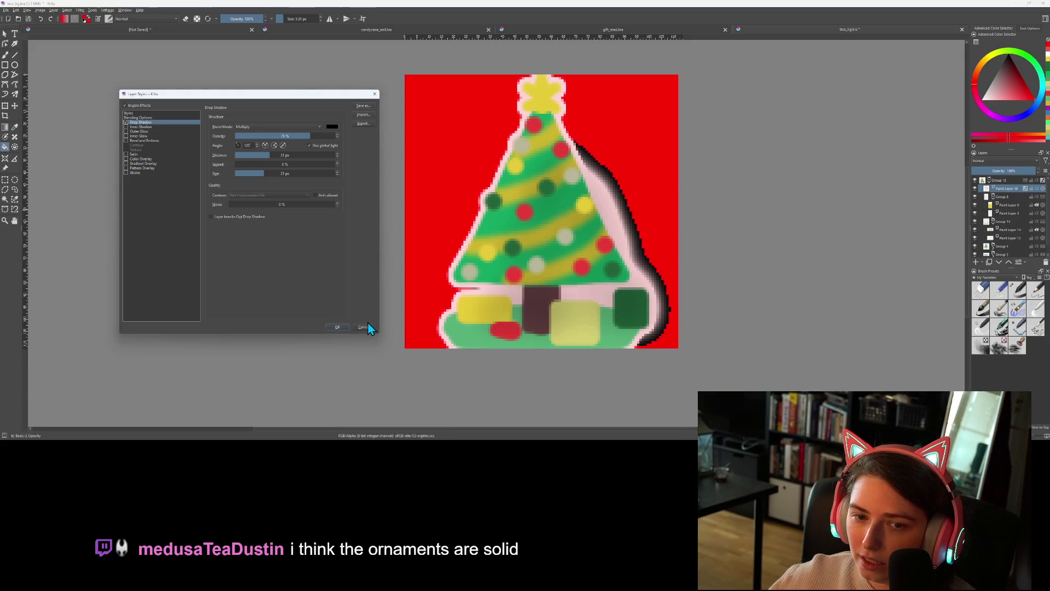
click(239, 174)
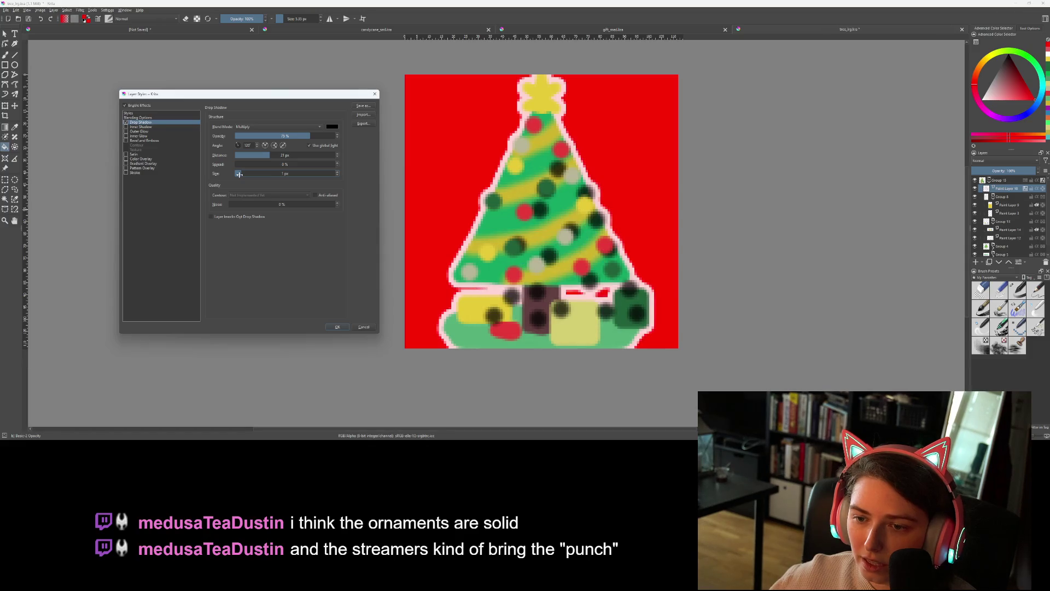
click(249, 154)
drag(250, 155, 242, 153)
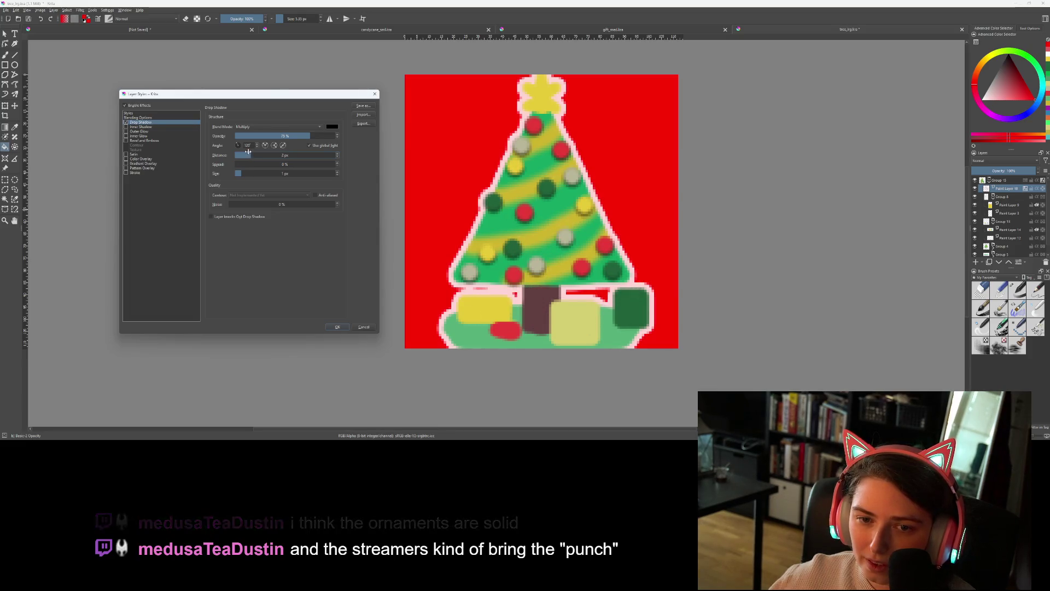
drag(242, 154, 249, 153)
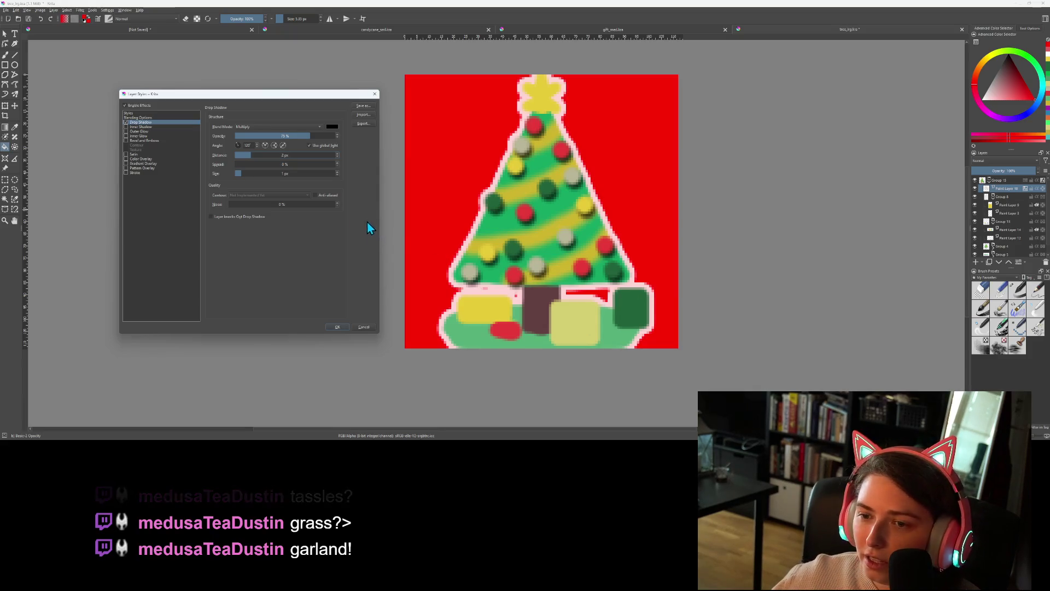
click(126, 122)
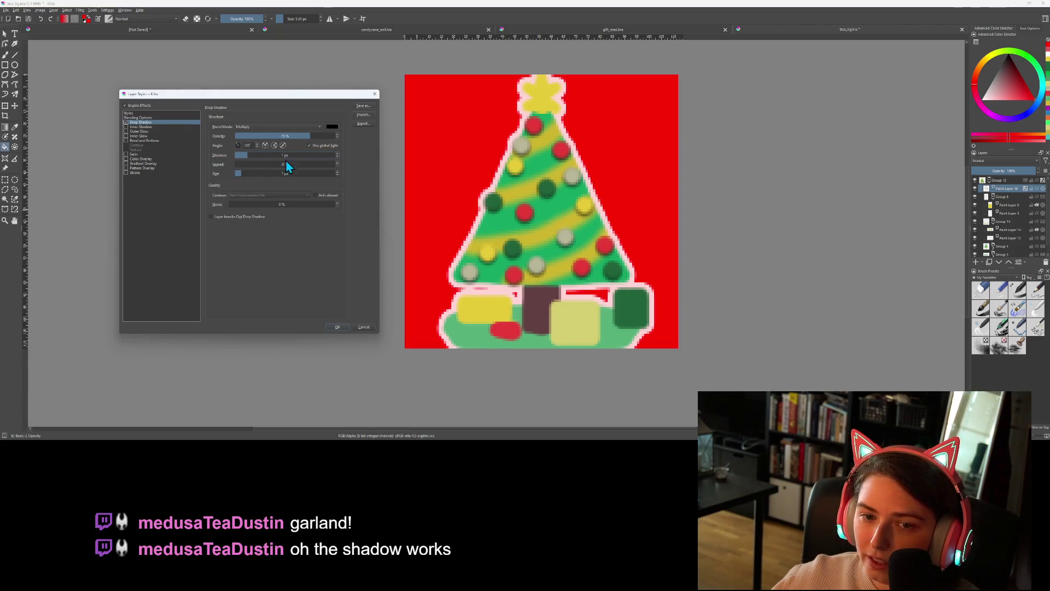
click(338, 171)
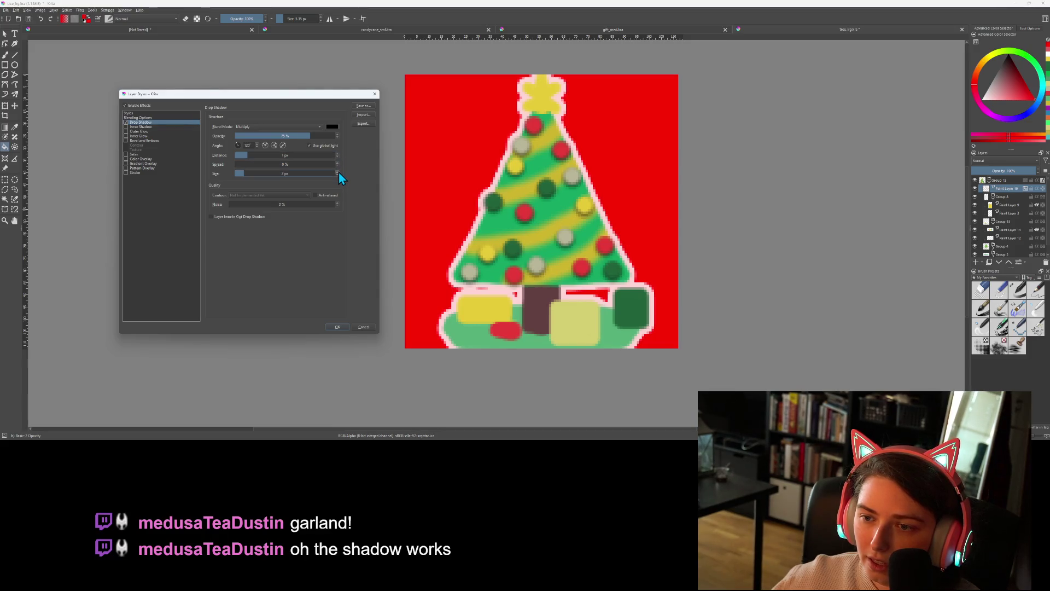
click(337, 175)
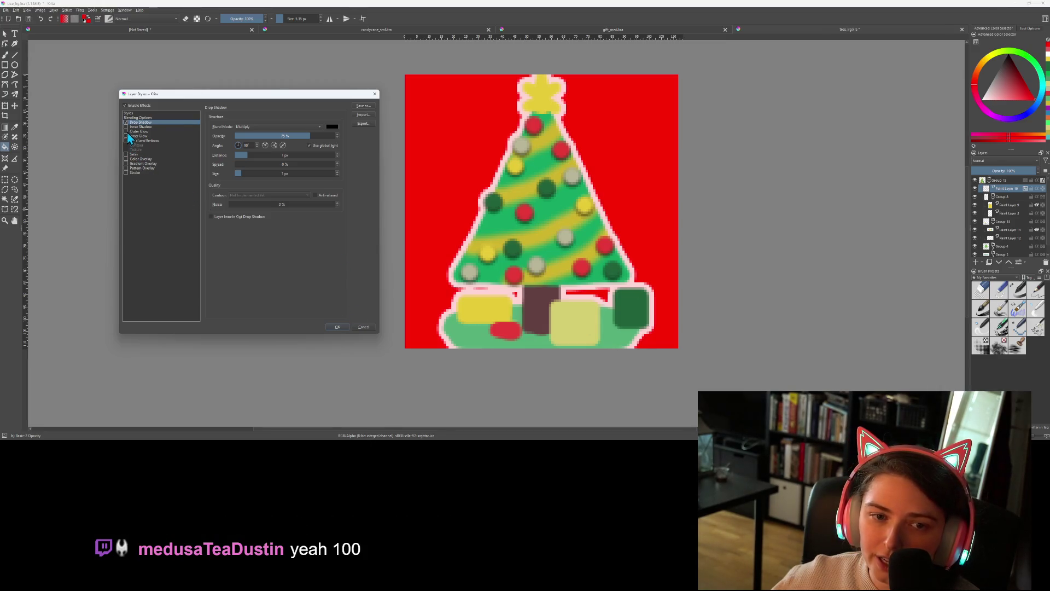
Turn on the ornaments' Inner Glow, enlarge it well beyond 2 px, and apply the styles
click(146, 136)
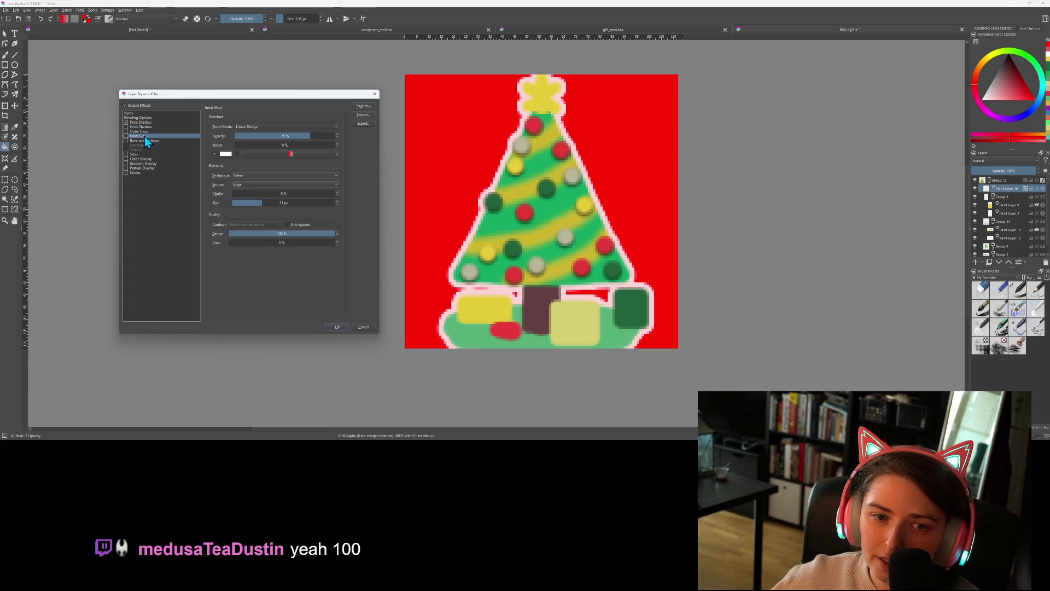
click(126, 136)
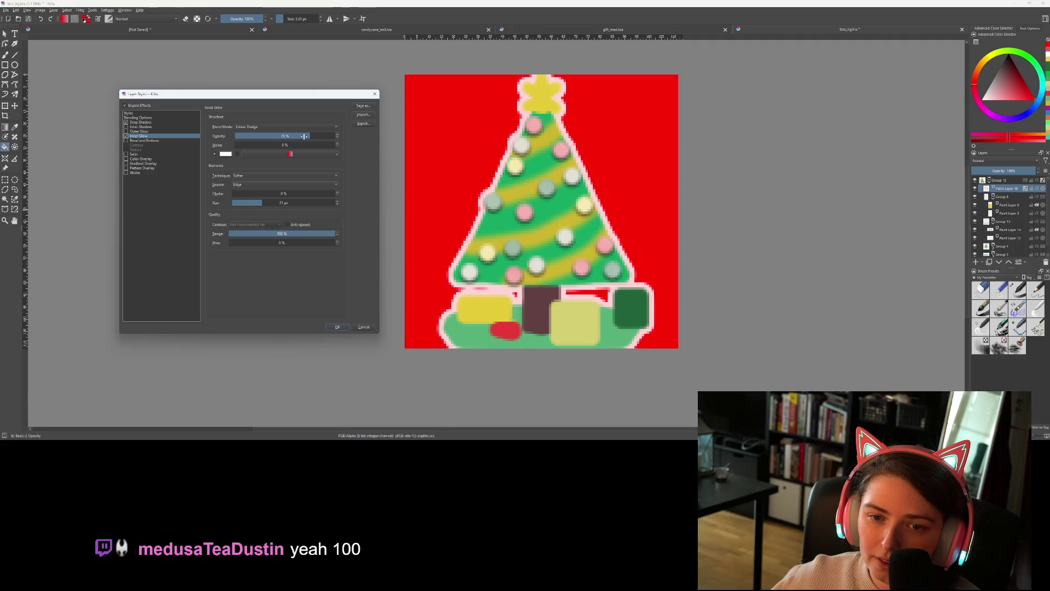
drag(255, 203, 237, 202)
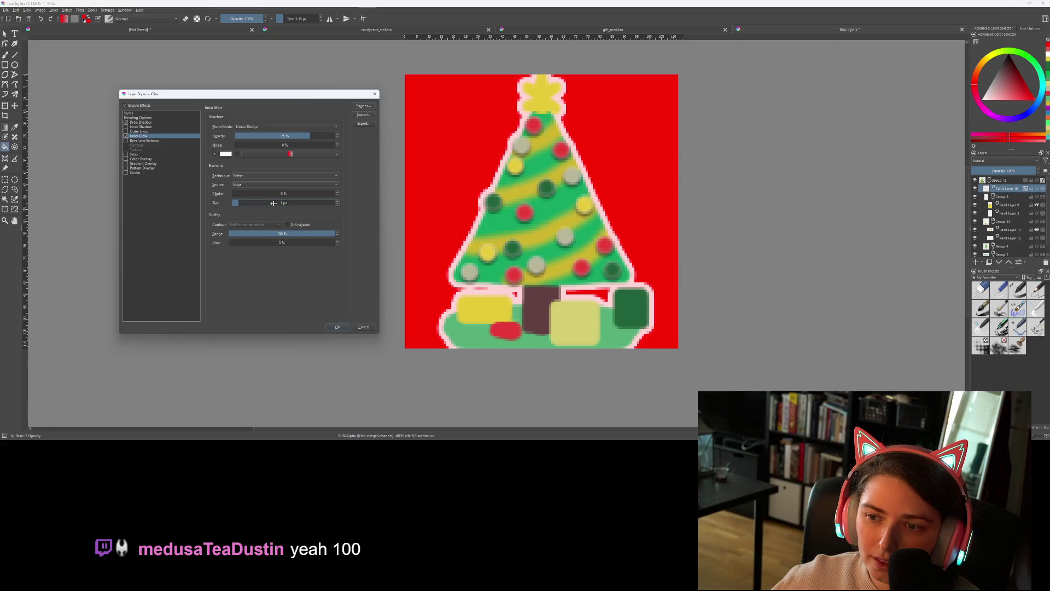
click(244, 201)
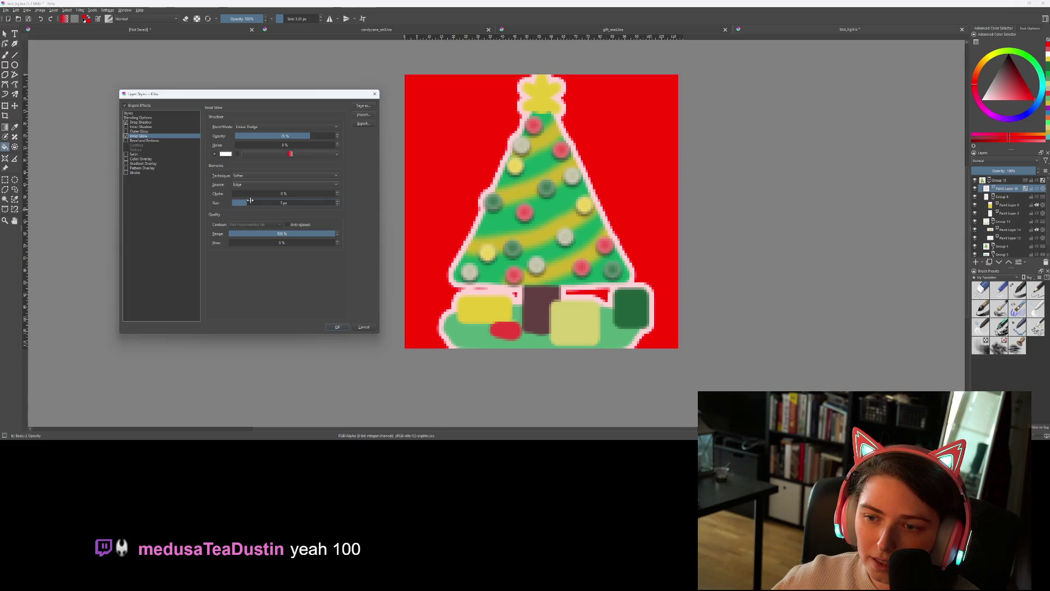
drag(245, 203, 240, 203)
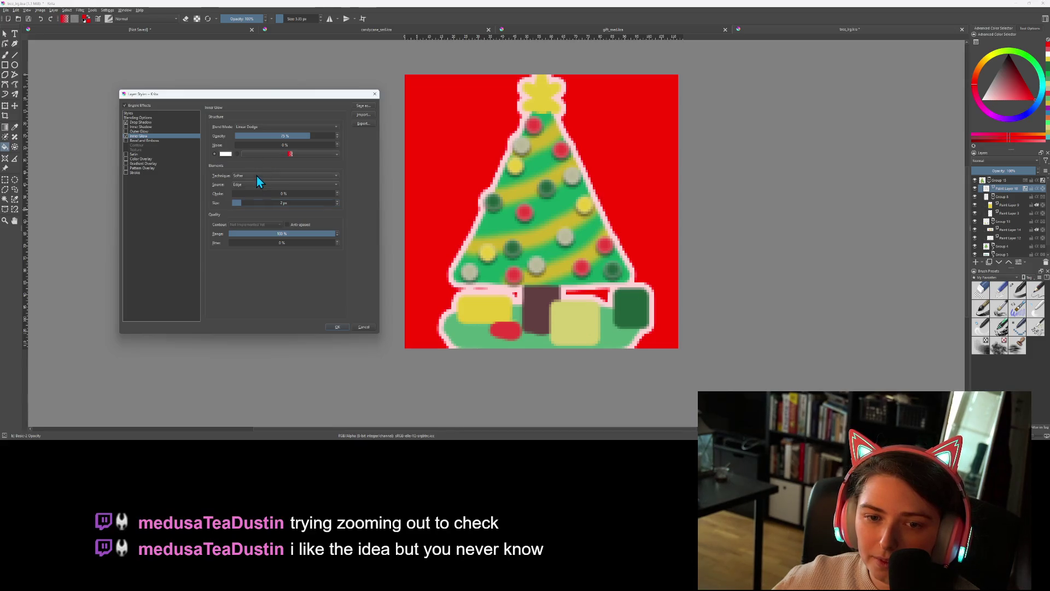
scroll(254, 186, up, 1)
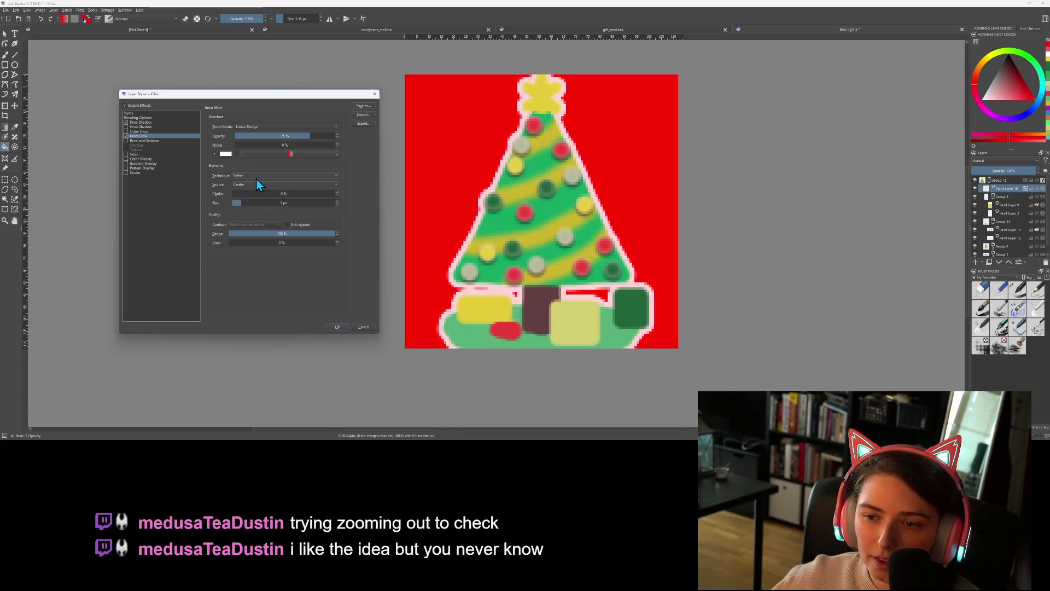
click(235, 203)
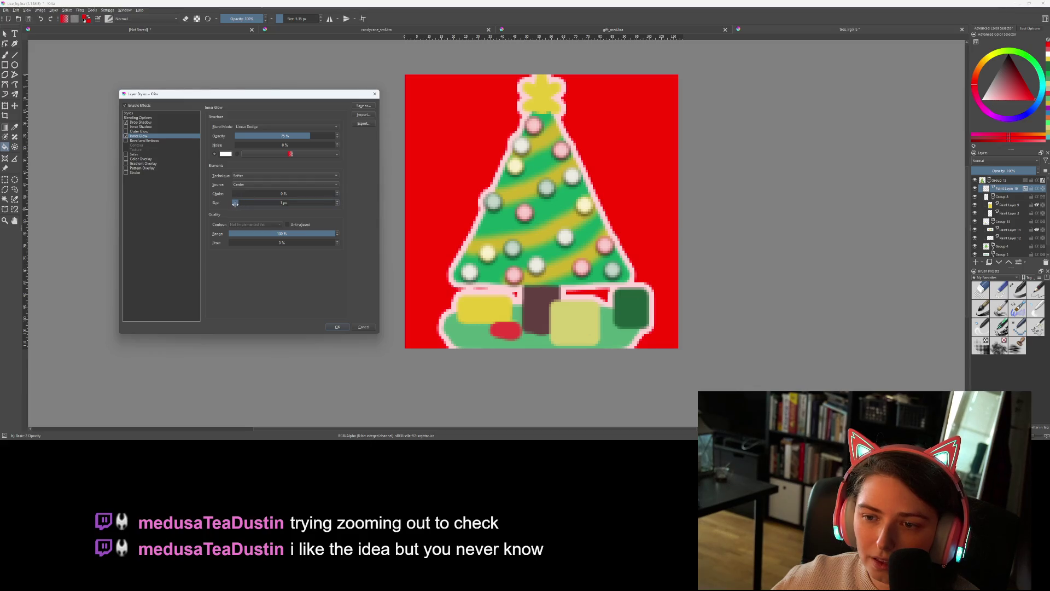
drag(235, 203, 247, 206)
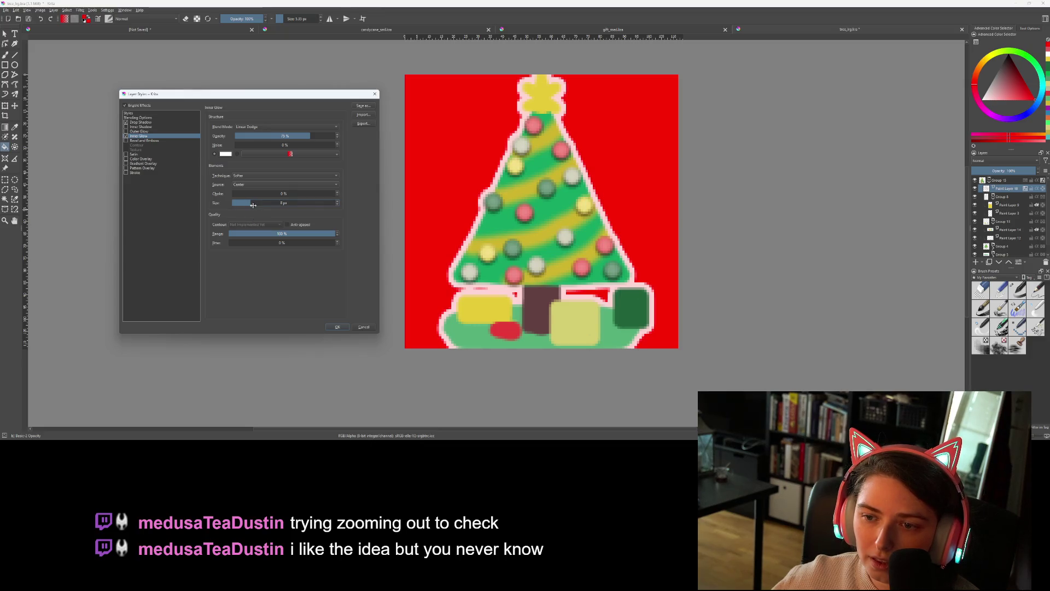
mouse_move(253, 205)
mouse_down()
mouse_move(308, 204)
mouse_move(280, 204)
mouse_up()
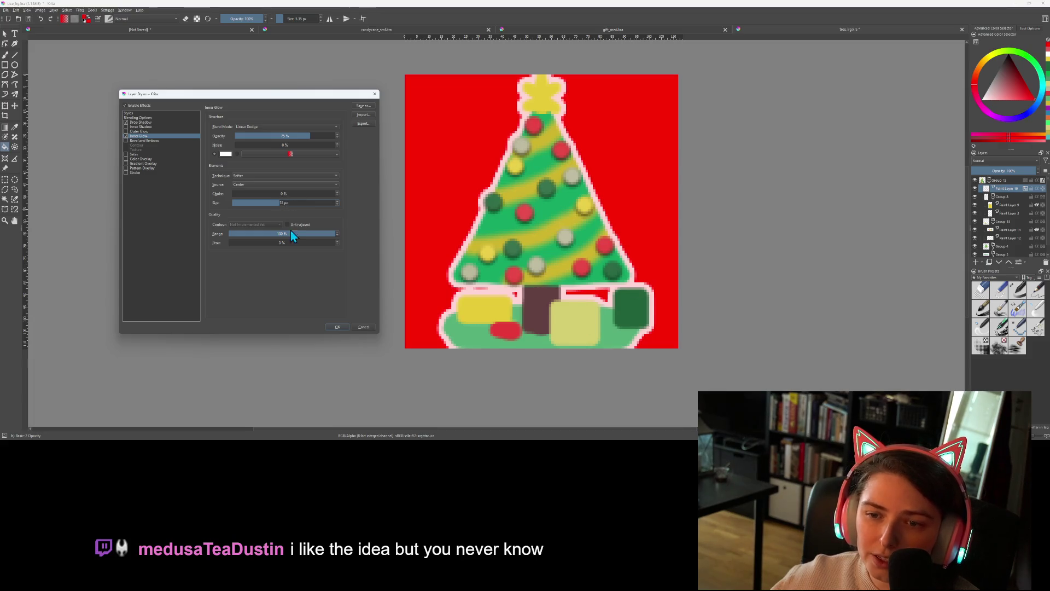
click(337, 326)
scroll(701, 329, down, 5)
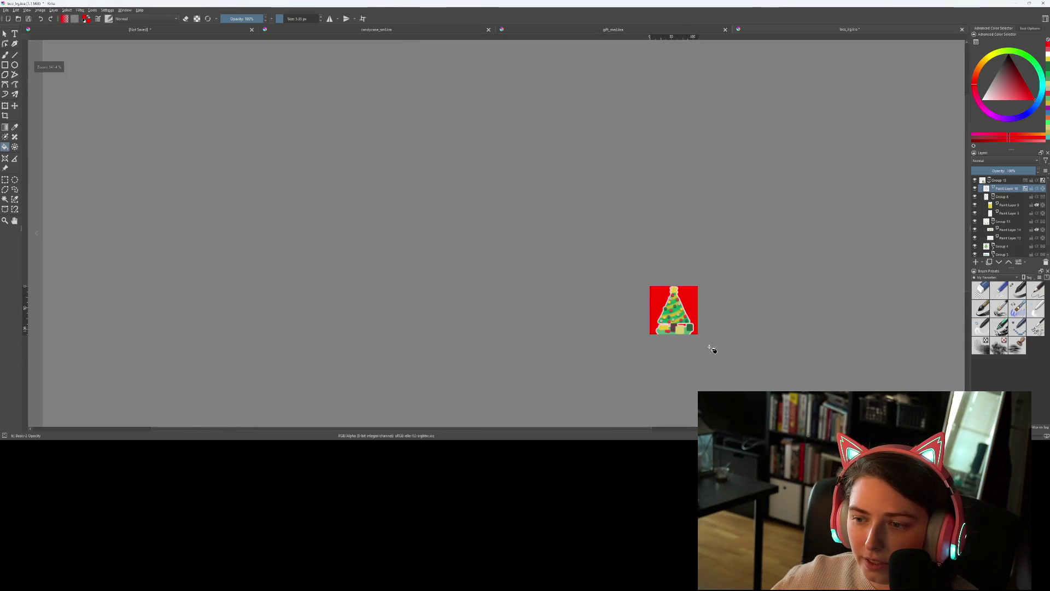
drag(780, 370, 744, 349)
scroll(745, 349, down, 1)
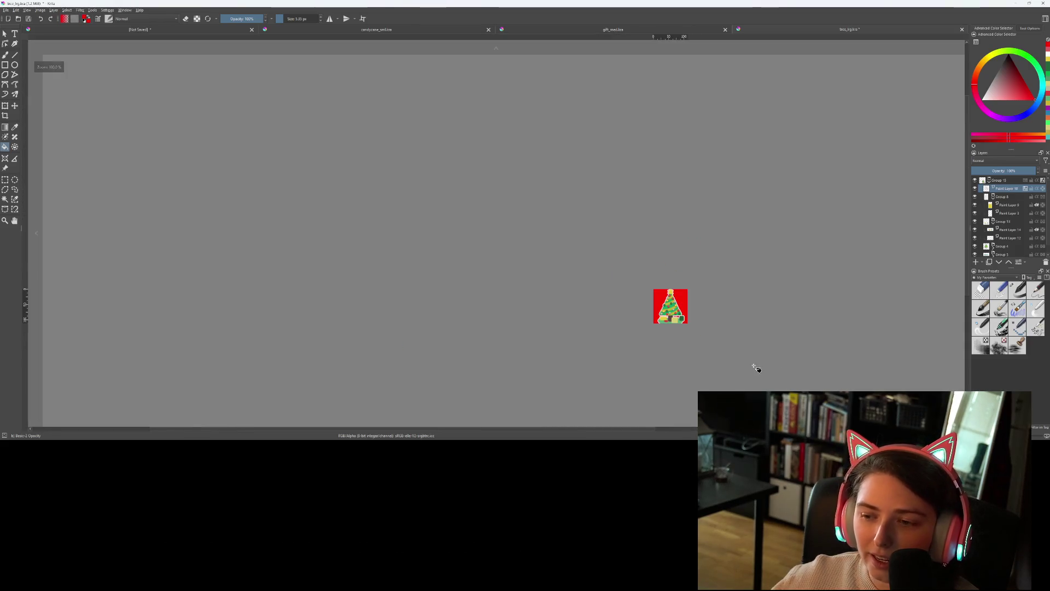
scroll(740, 358, down, 1)
drag(741, 359, 684, 335)
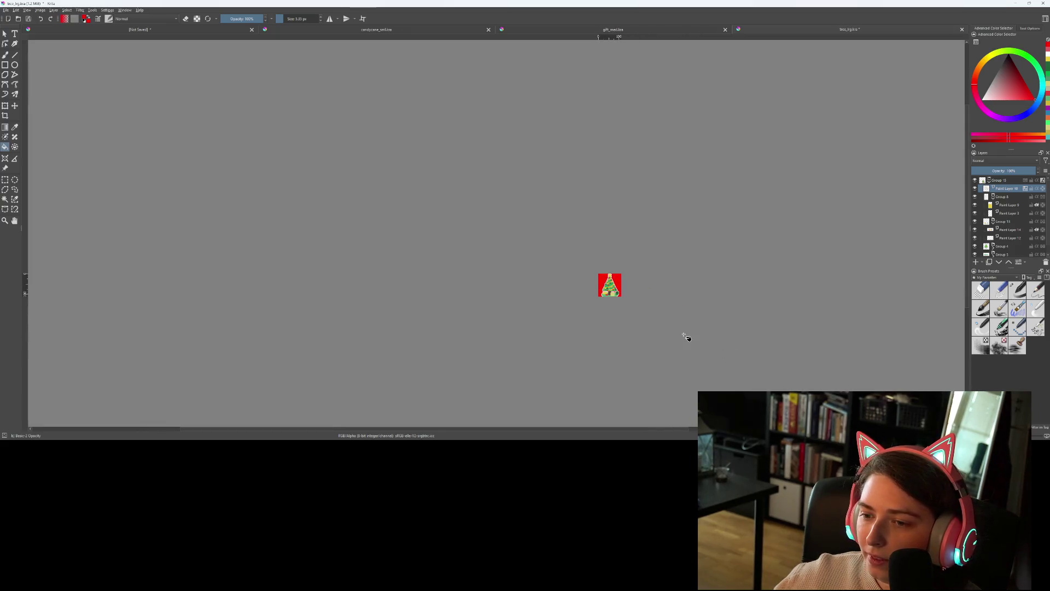
scroll(626, 300, up, 6)
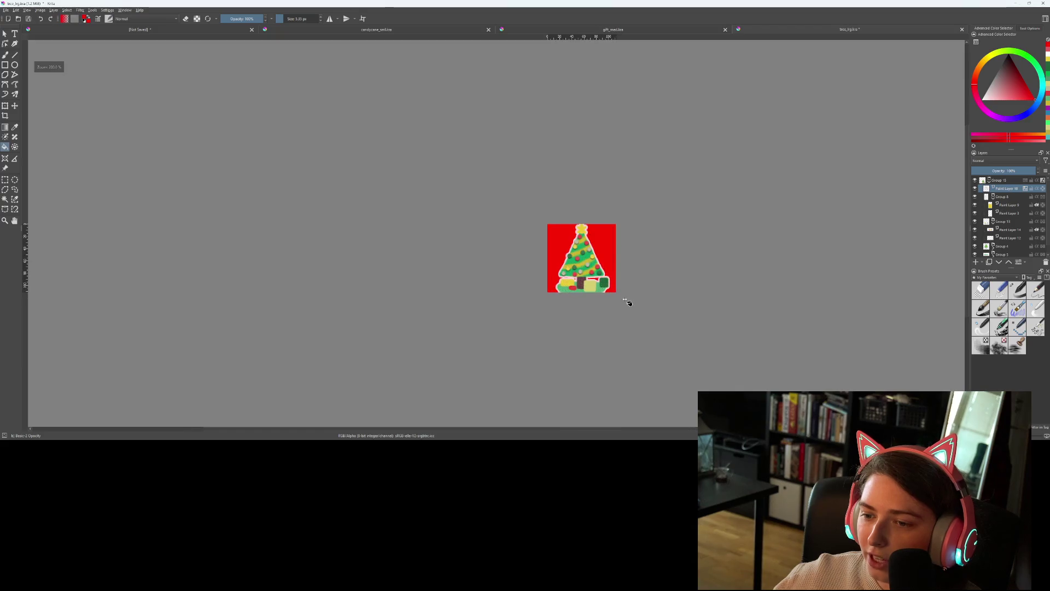
scroll(603, 294, down, 2)
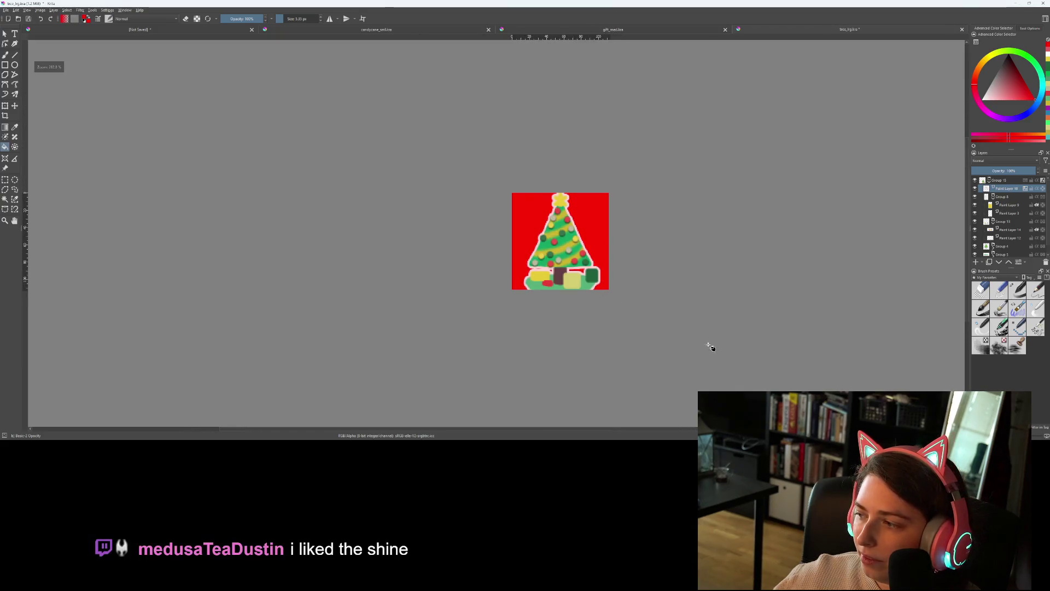
scroll(731, 356, down, 1)
scroll(672, 290, up, 2)
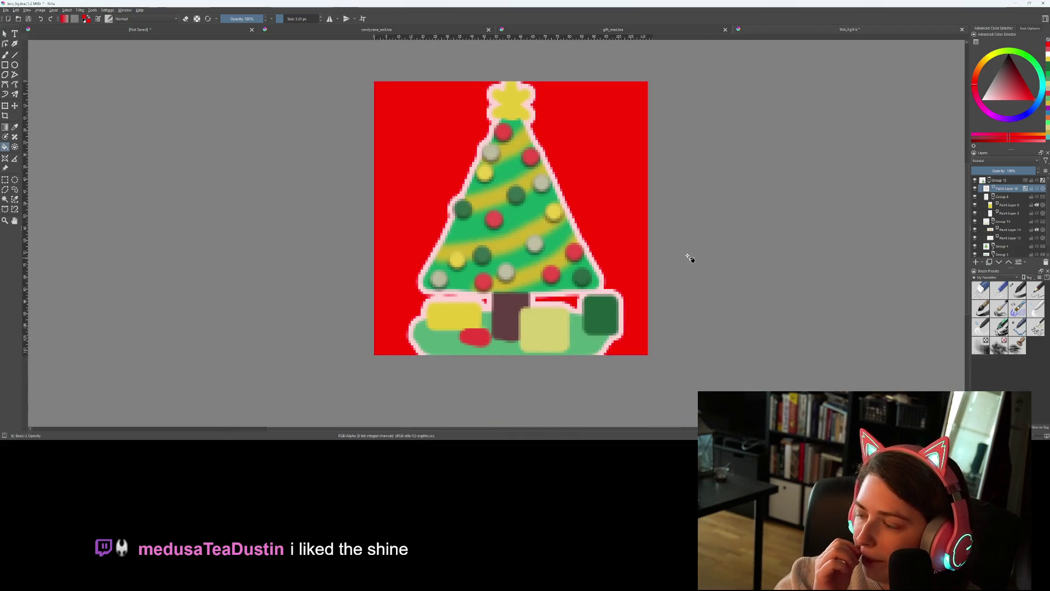
scroll(670, 276, up, 1)
scroll(674, 281, down, 1)
scroll(673, 281, down, 1)
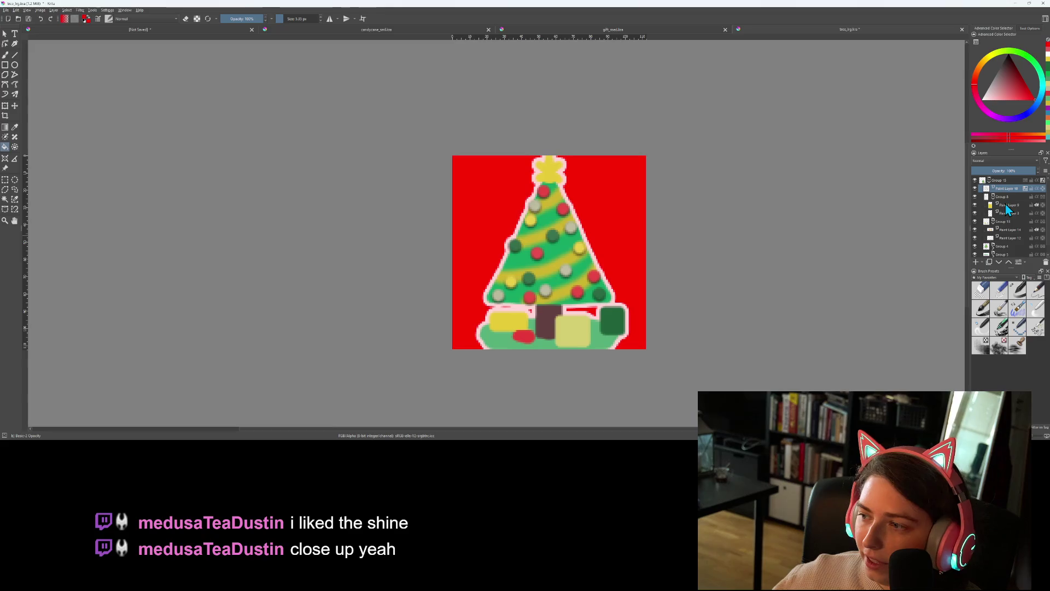
mouse_move(1010, 243)
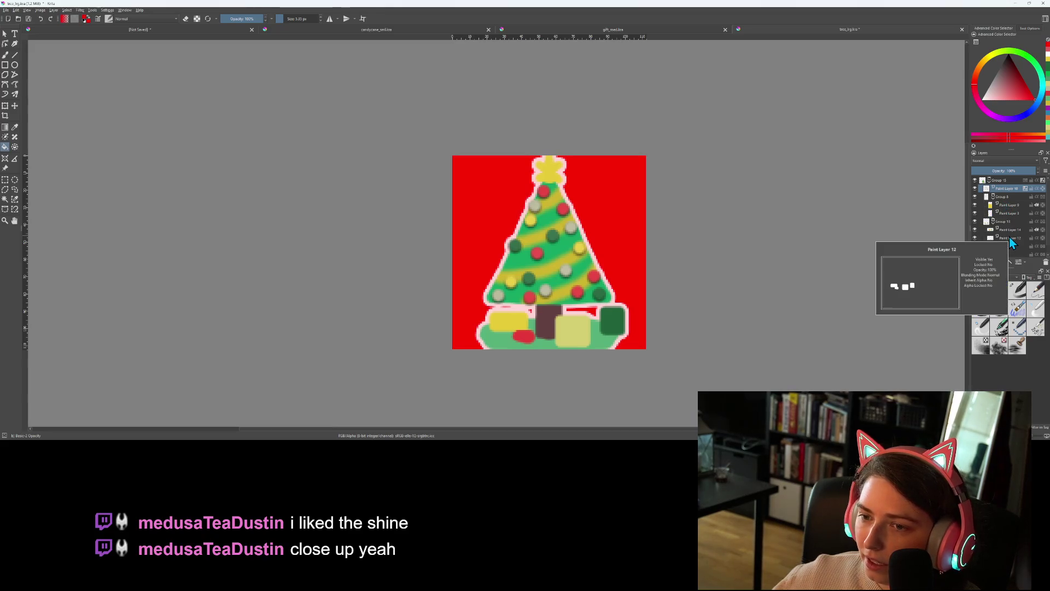
right_click(1001, 197)
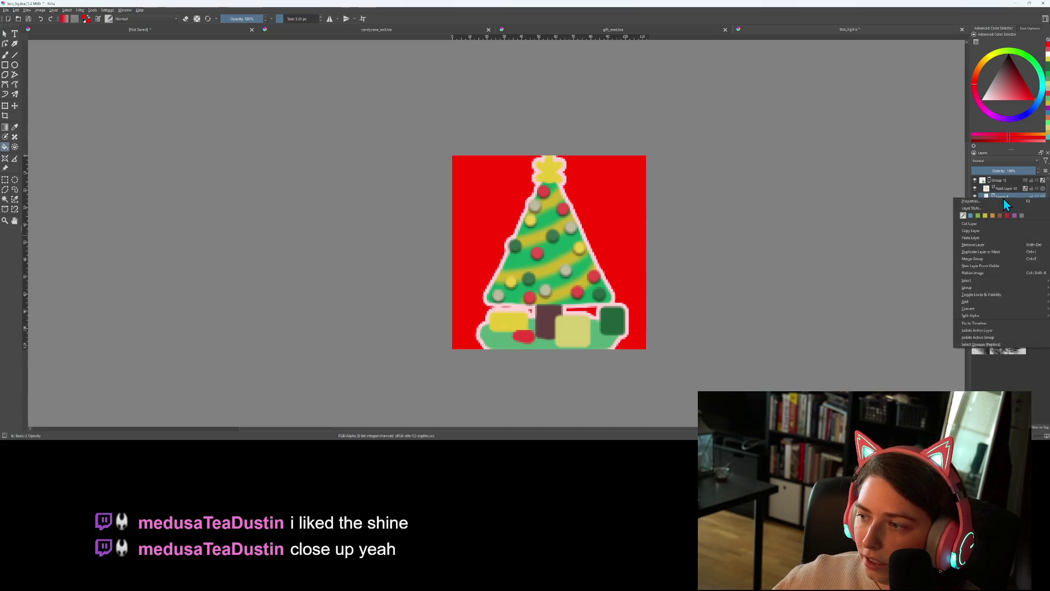
click(995, 208)
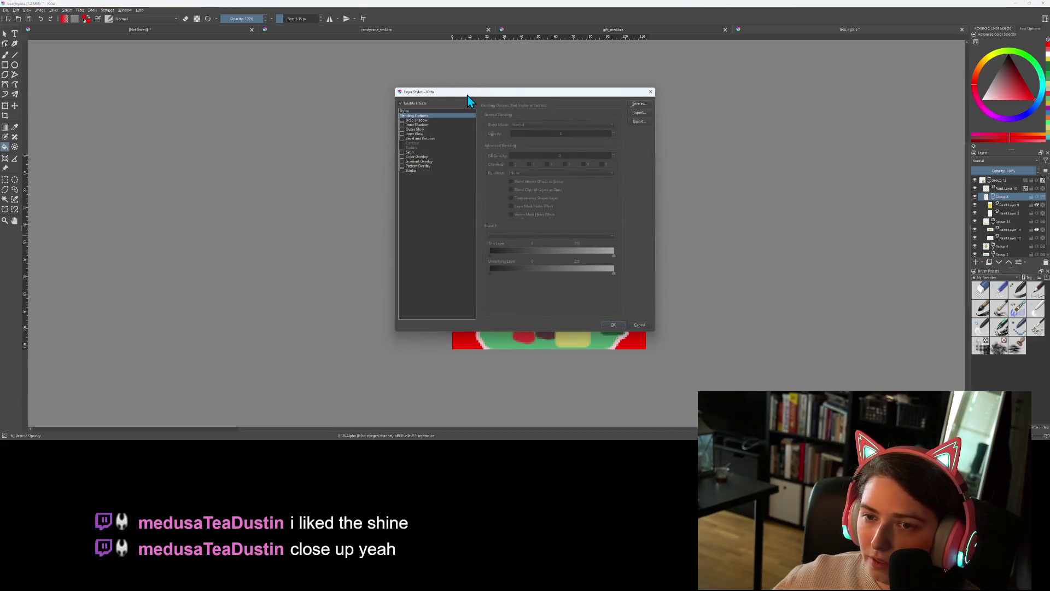
drag(471, 97, 200, 115)
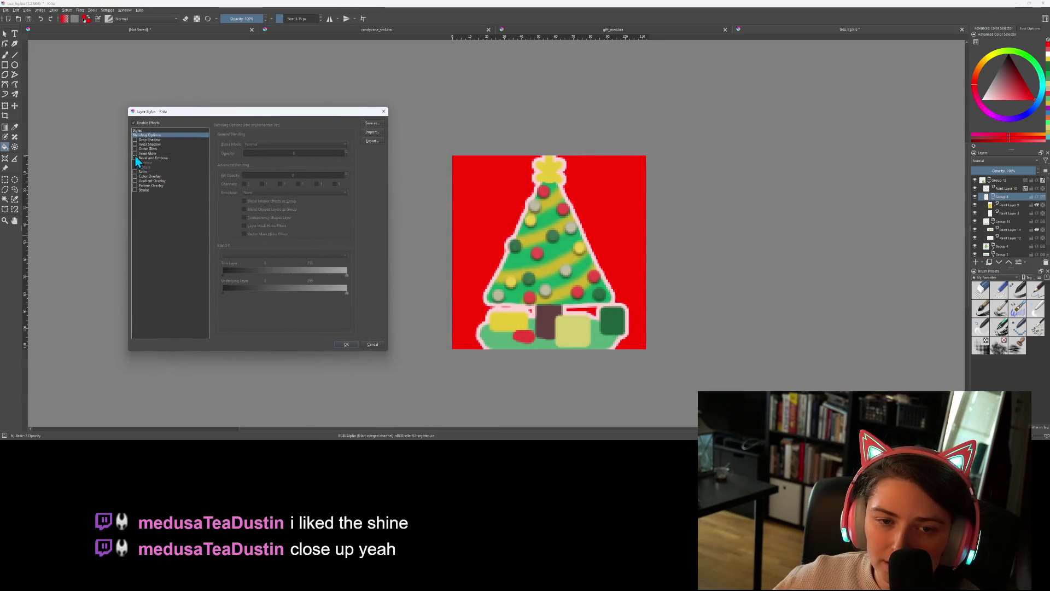
click(149, 154)
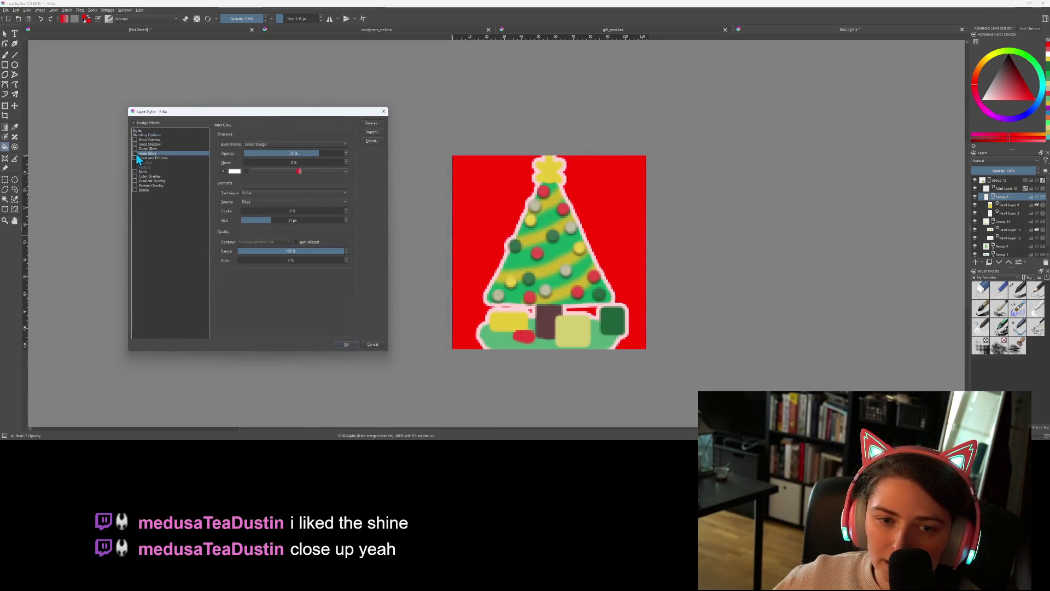
click(137, 173)
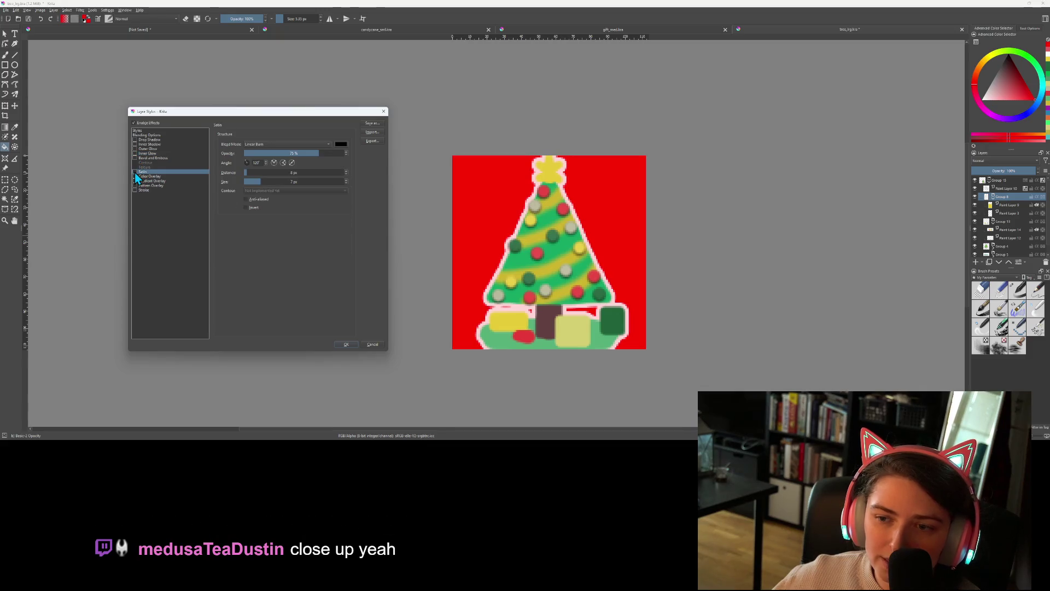
click(135, 173)
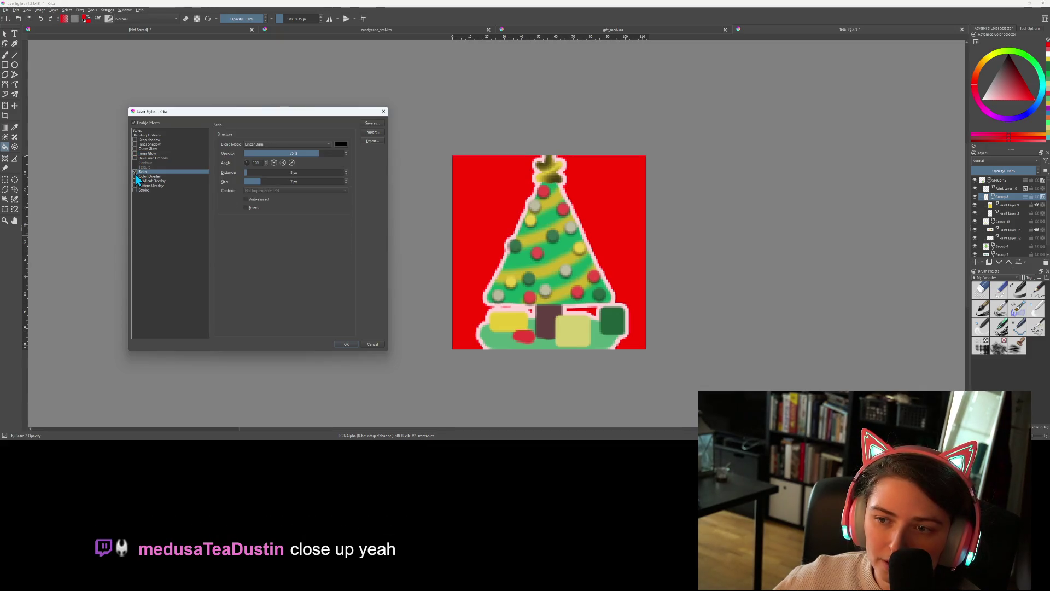
click(244, 173)
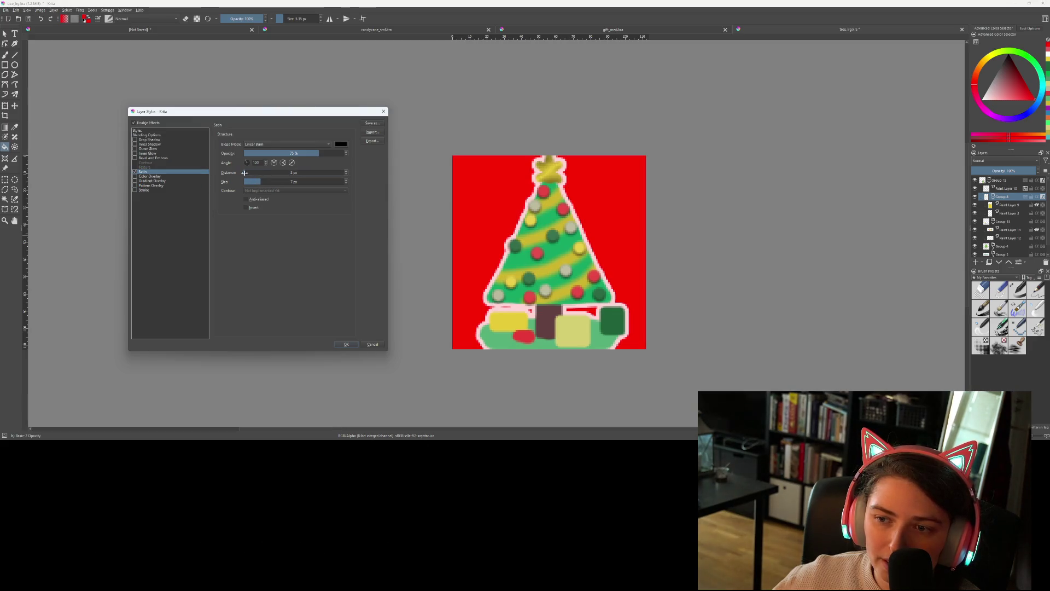
click(252, 182)
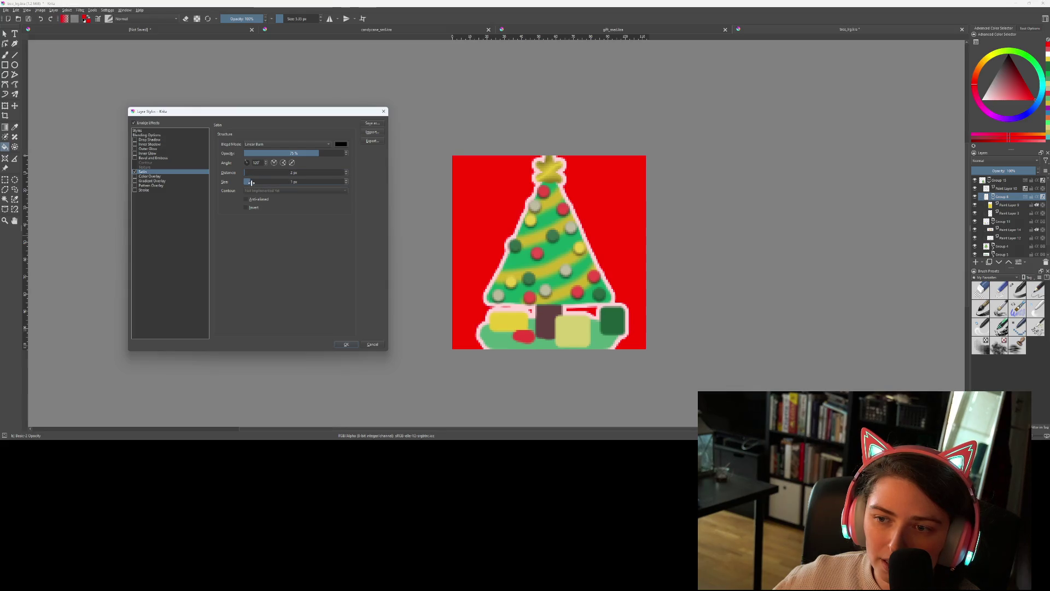
drag(251, 182, 258, 181)
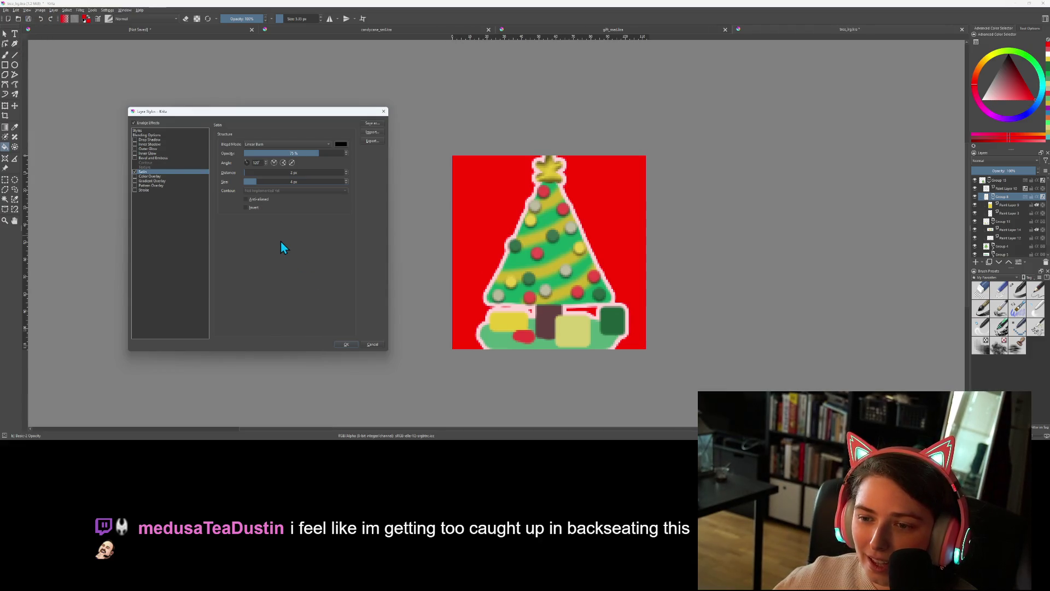
click(134, 171)
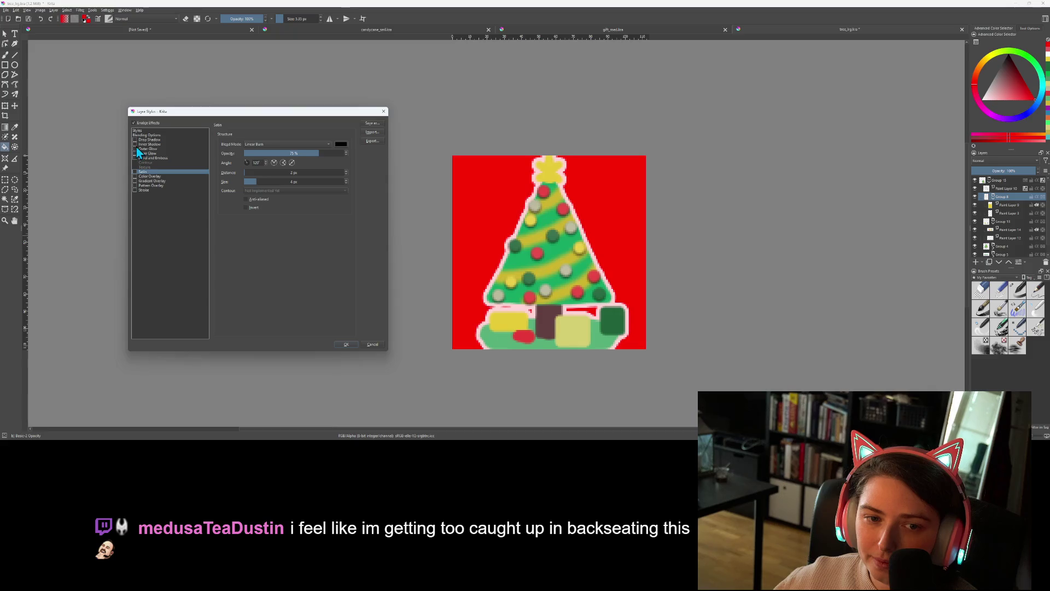
After trying Center at 48 px, set Inner Glow to Edge source, 3 px, and apply
click(143, 154)
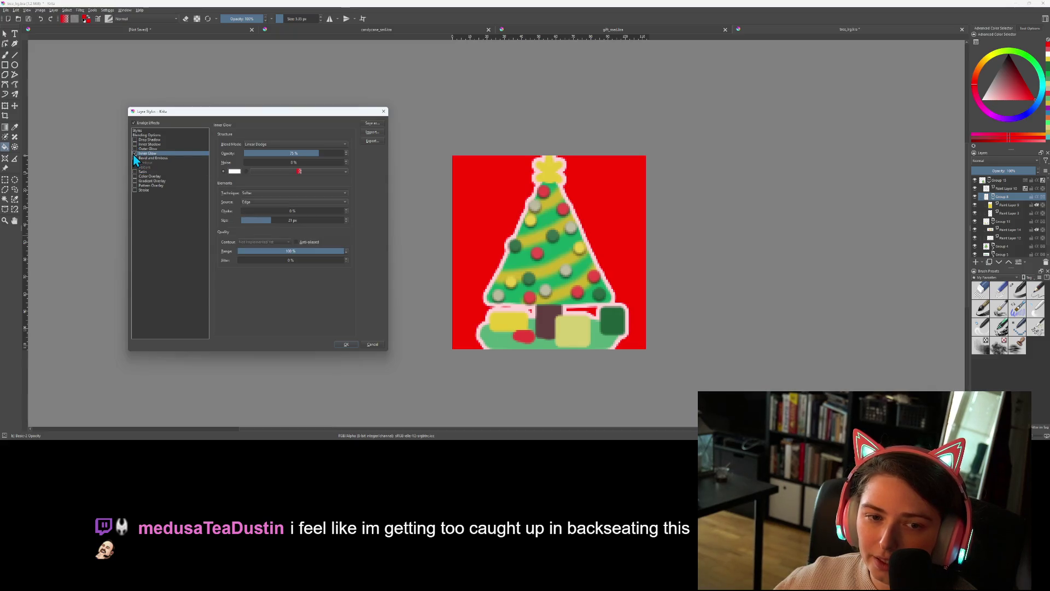
click(274, 202)
click(276, 196)
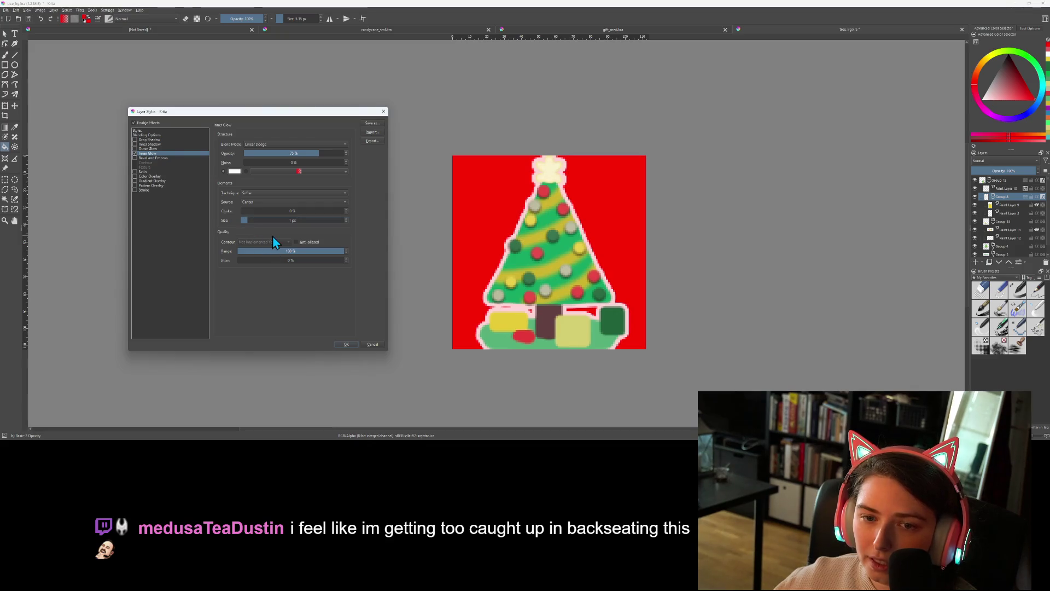
click(287, 220)
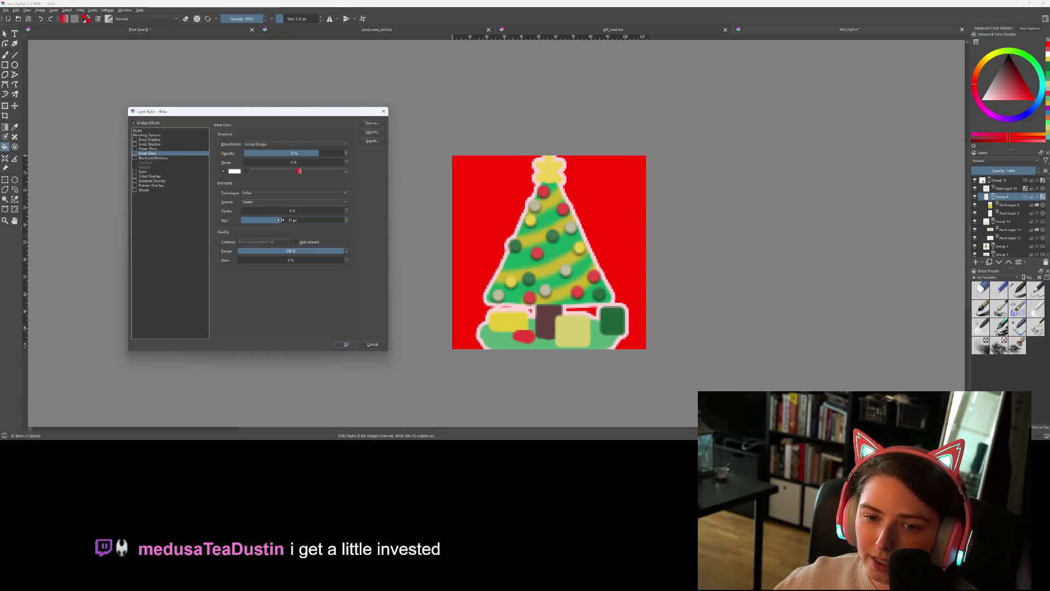
click(261, 200)
click(261, 208)
drag(251, 225, 246, 221)
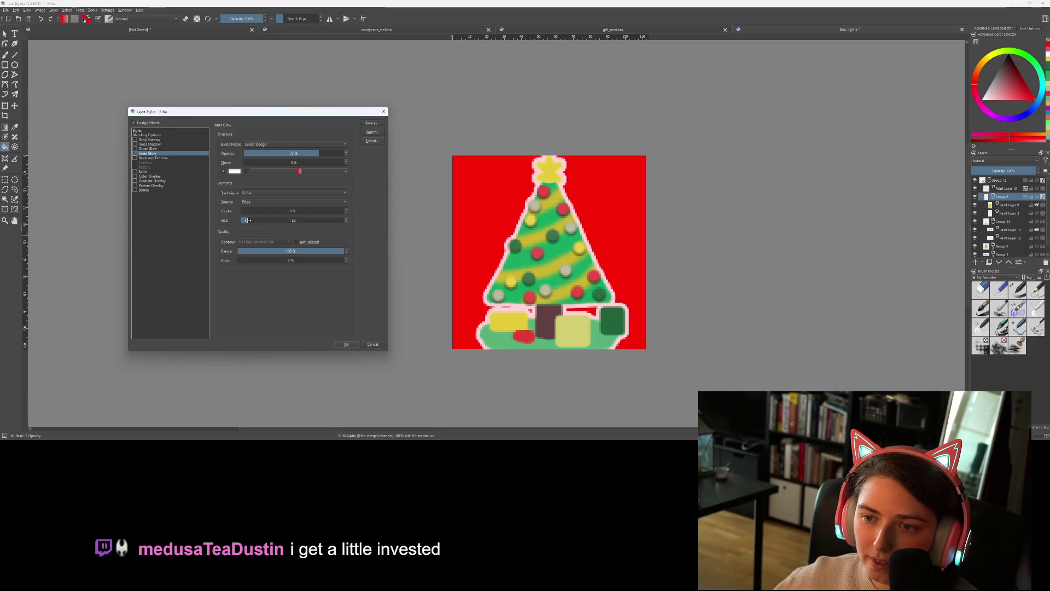
drag(250, 219, 253, 220)
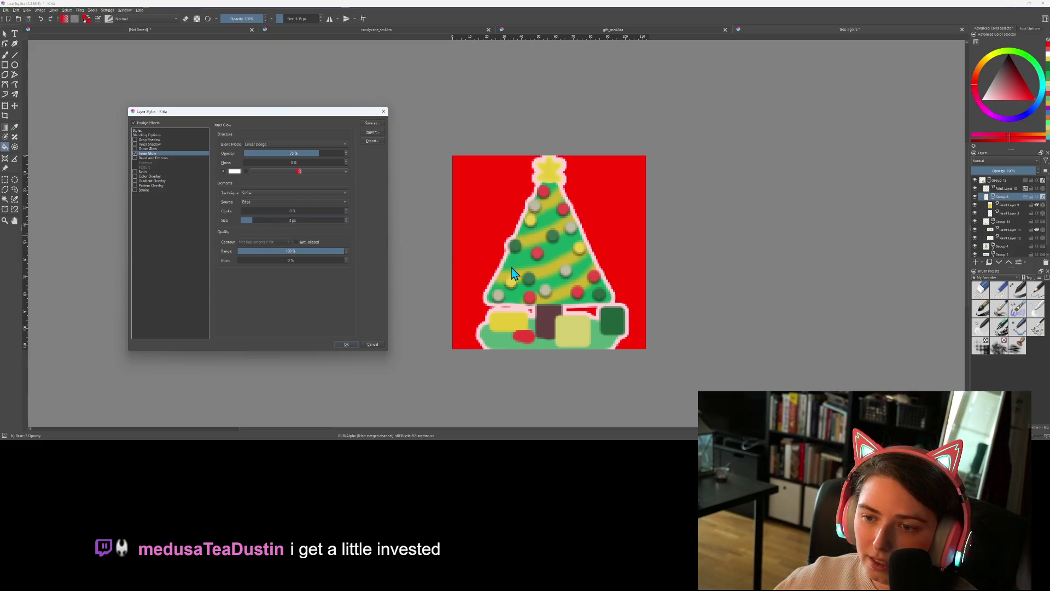
click(347, 344)
Zoom and pan the canvas to recentre the glowing tree
scroll(646, 371, down, 1)
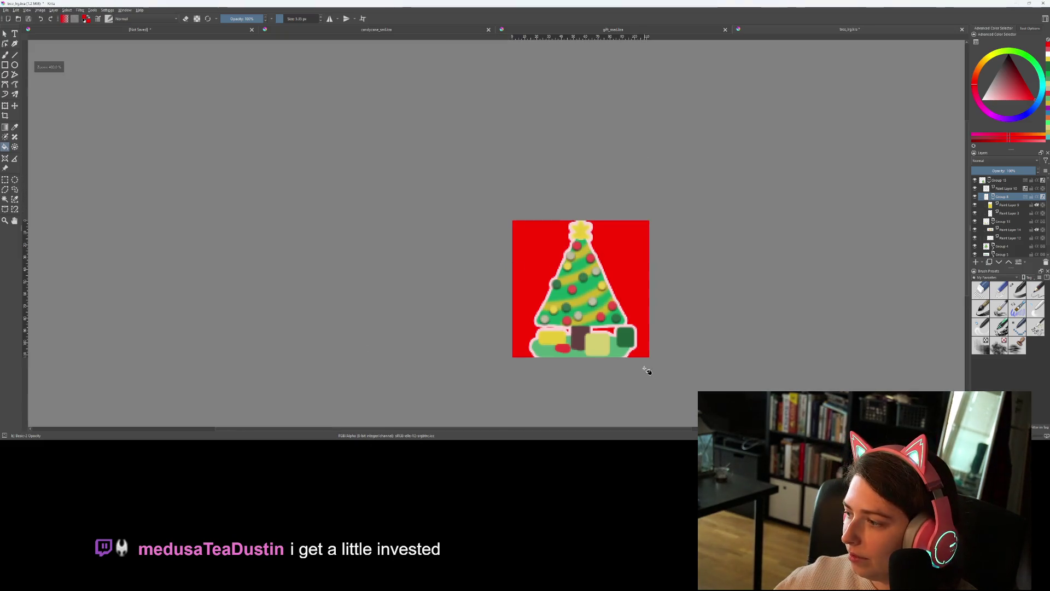
scroll(647, 371, down, 1)
scroll(670, 394, down, 1)
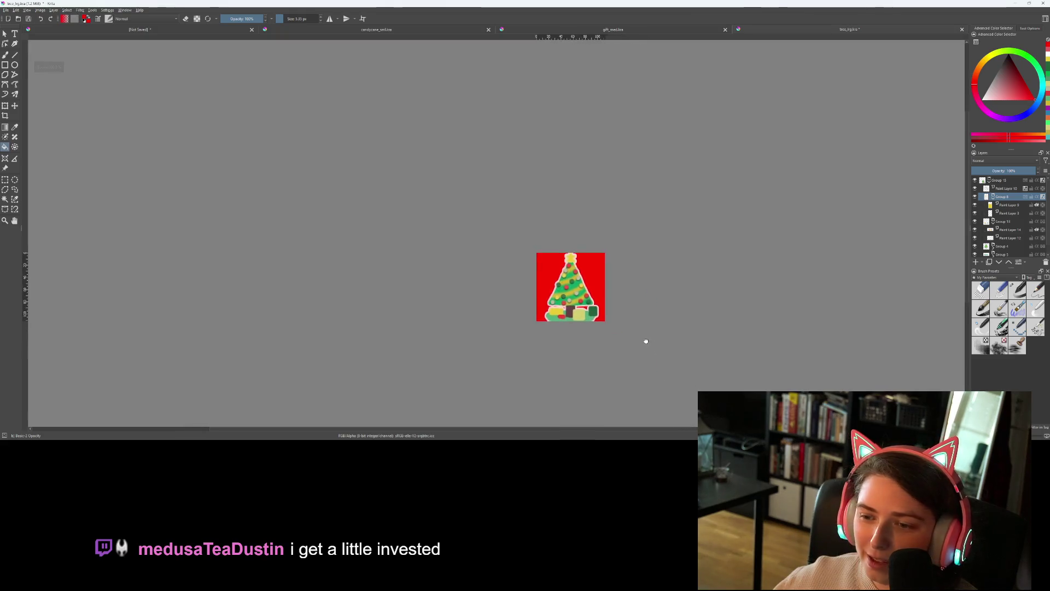
scroll(529, 316, down, 1)
scroll(510, 313, up, 1)
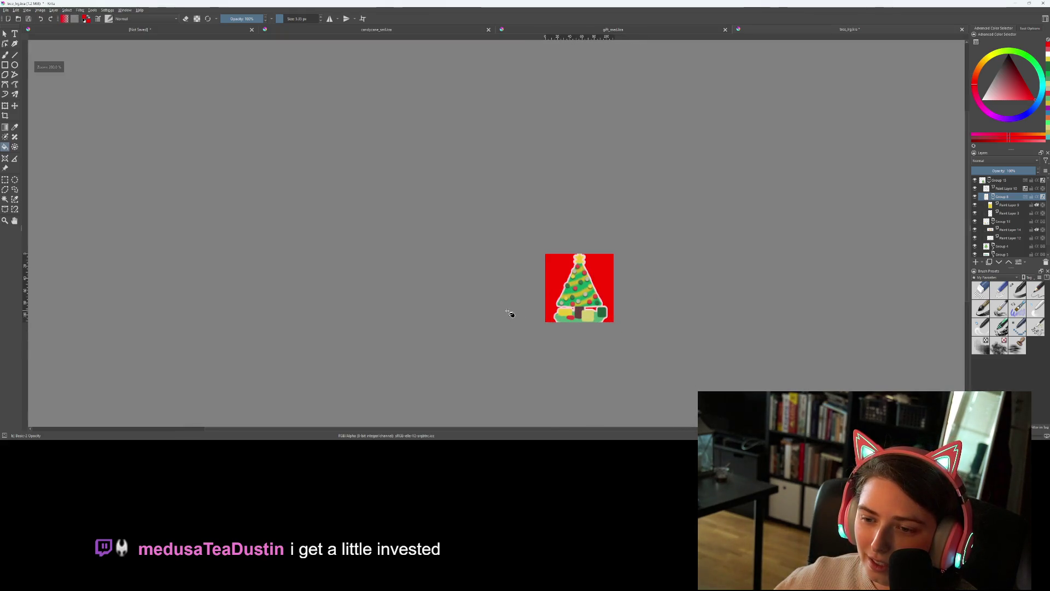
drag(510, 313, 325, 328)
scroll(471, 320, down, 1)
scroll(470, 325, up, 2)
scroll(482, 324, up, 2)
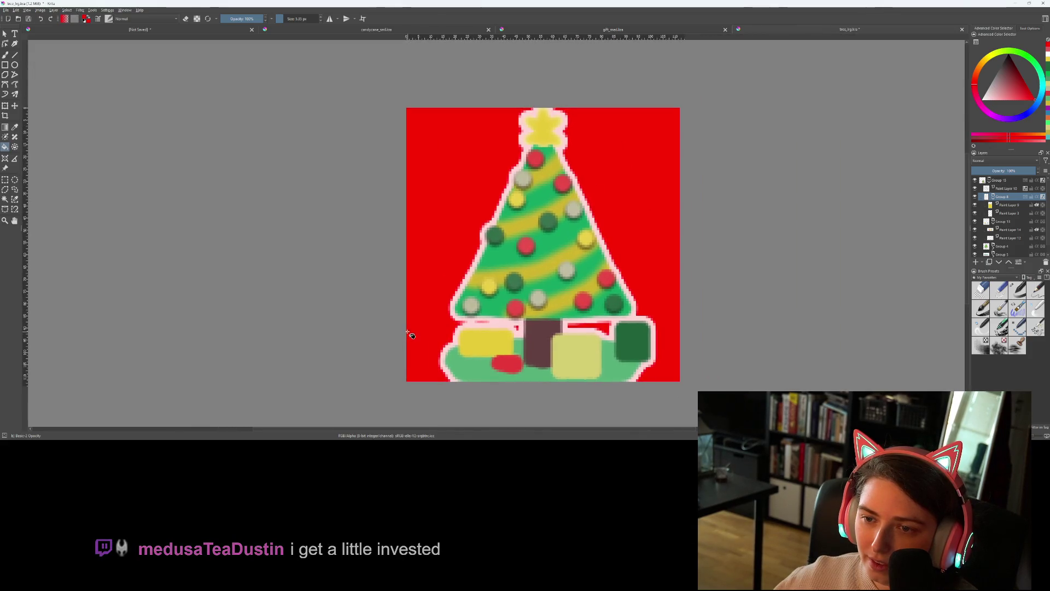
scroll(590, 292, down, 1)
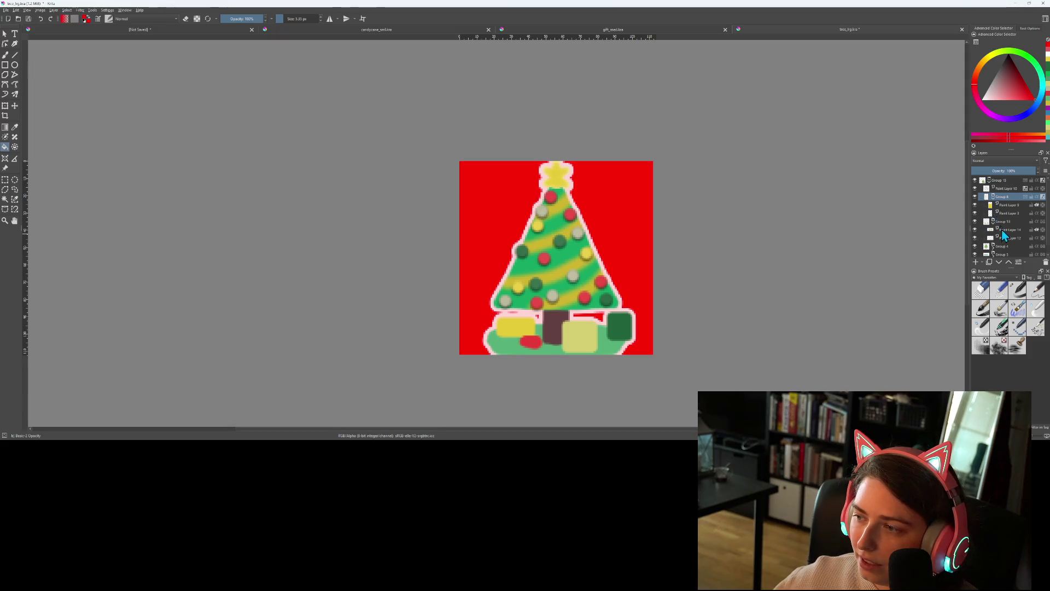
scroll(1000, 241, down, 1)
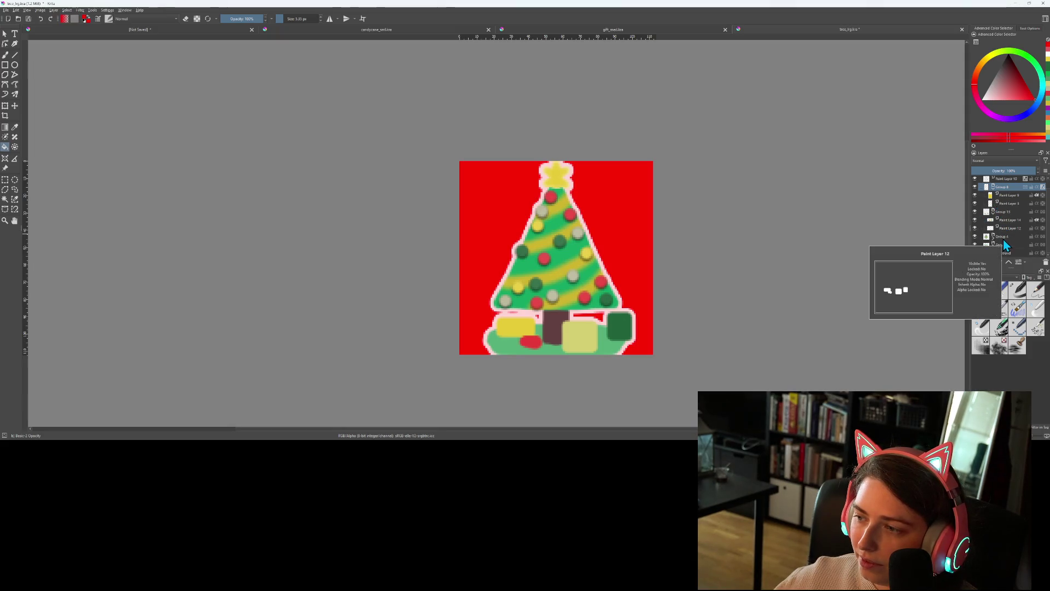
Expand Group 4 and select Paint Layer 11
click(993, 236)
scroll(998, 235, down, 3)
click(1005, 220)
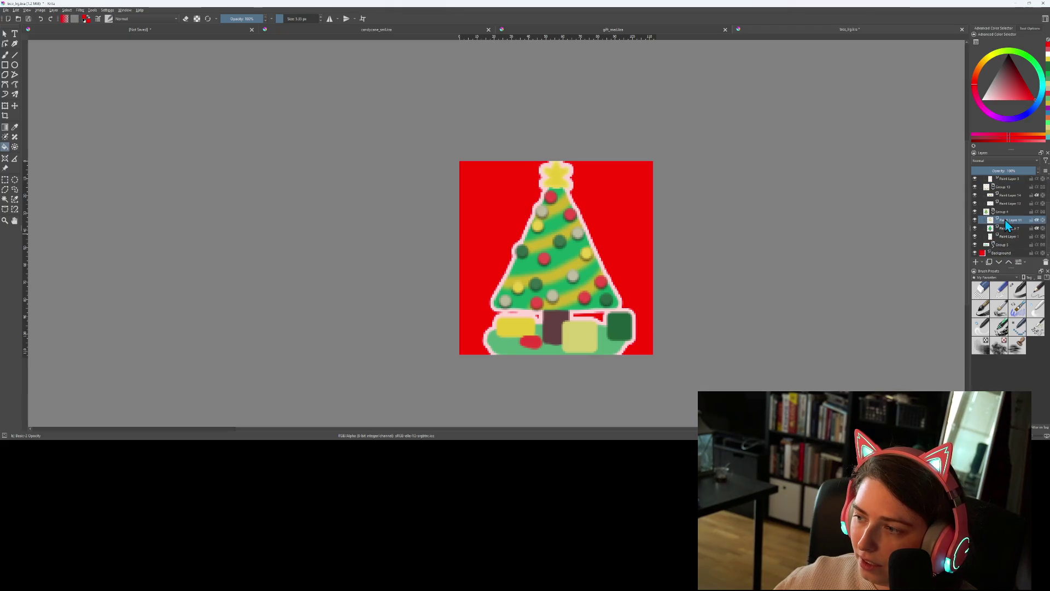
Give Paint Layer 11 a drop shadow at 90° with 1 px distance and 1 px size
right_click(1002, 220)
click(984, 229)
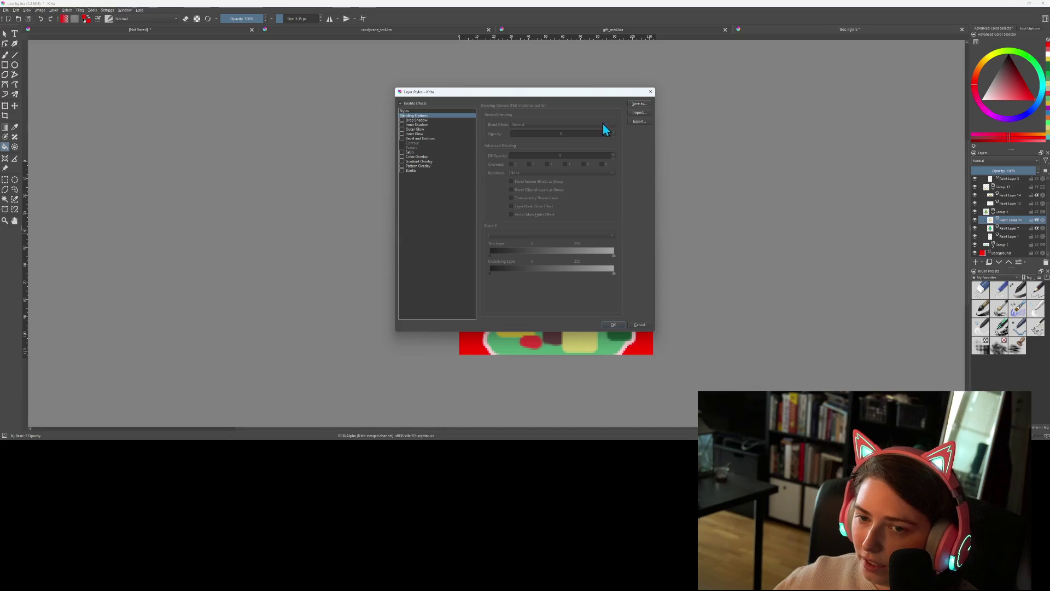
drag(583, 97, 339, 106)
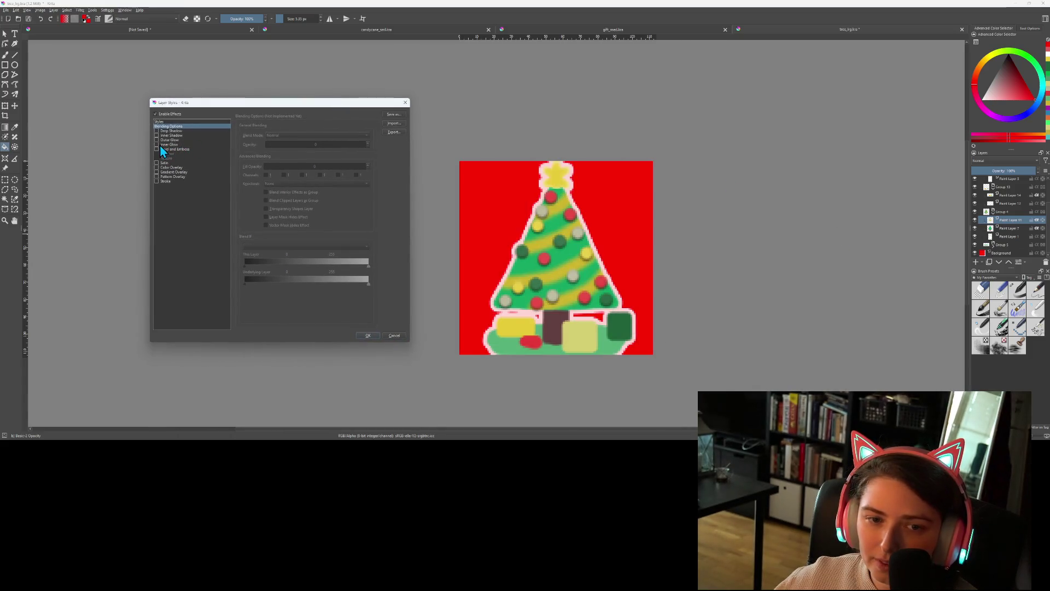
click(166, 145)
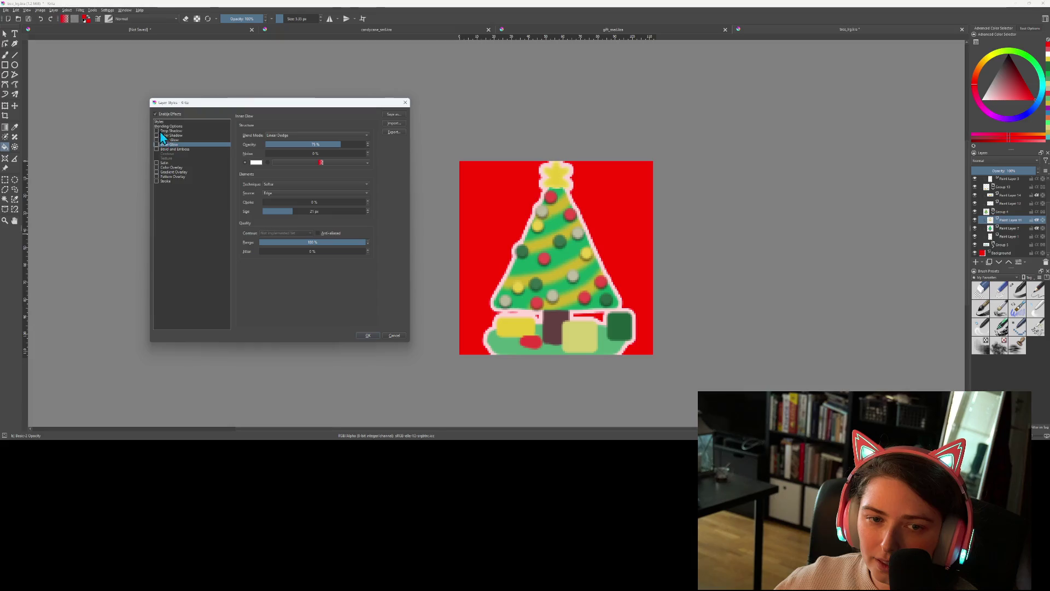
click(157, 131)
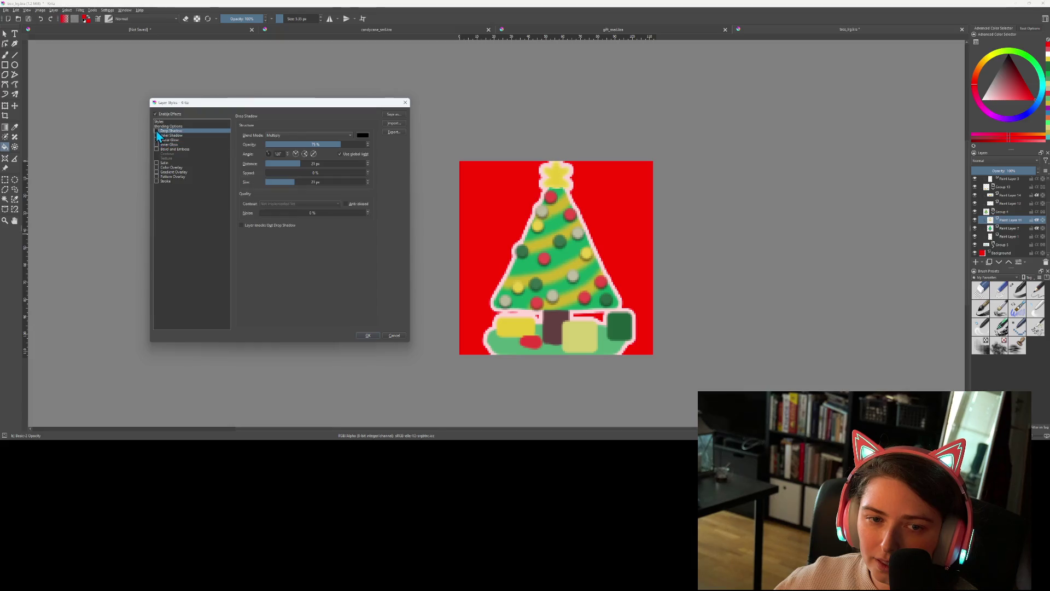
click(269, 150)
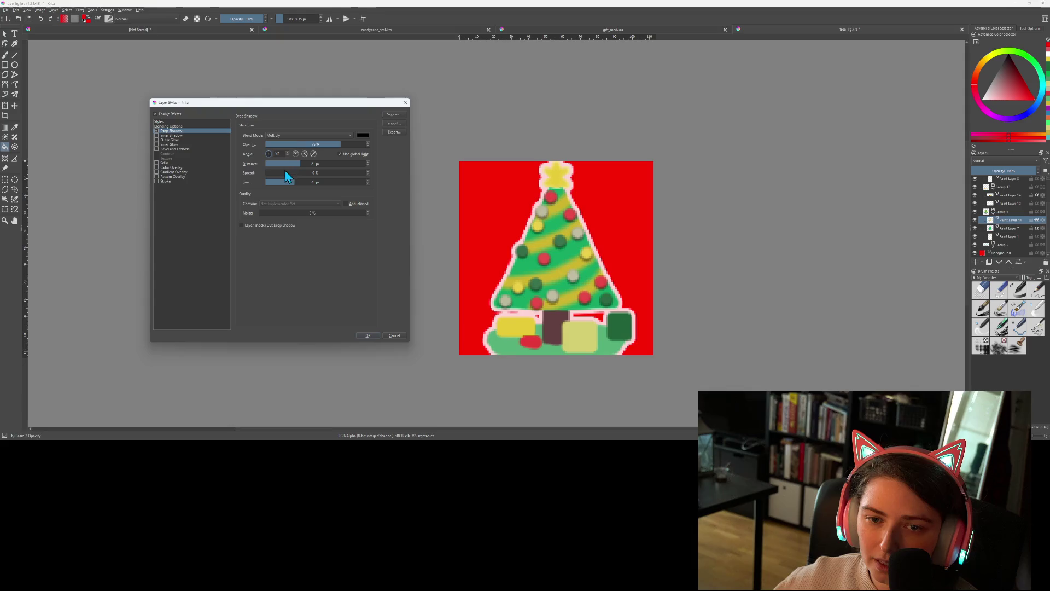
click(270, 163)
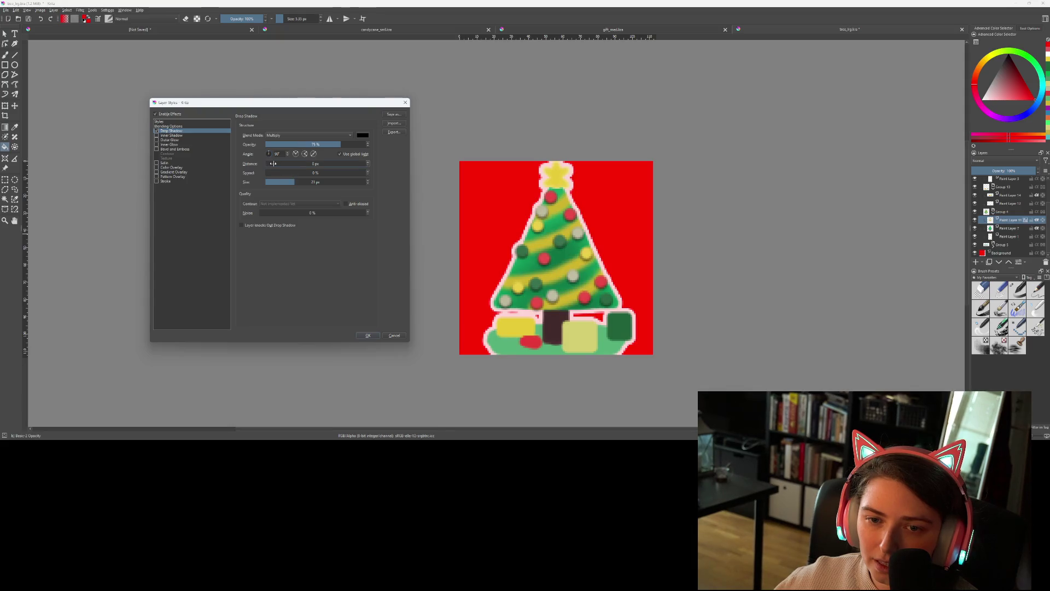
drag(272, 164, 276, 163)
click(271, 182)
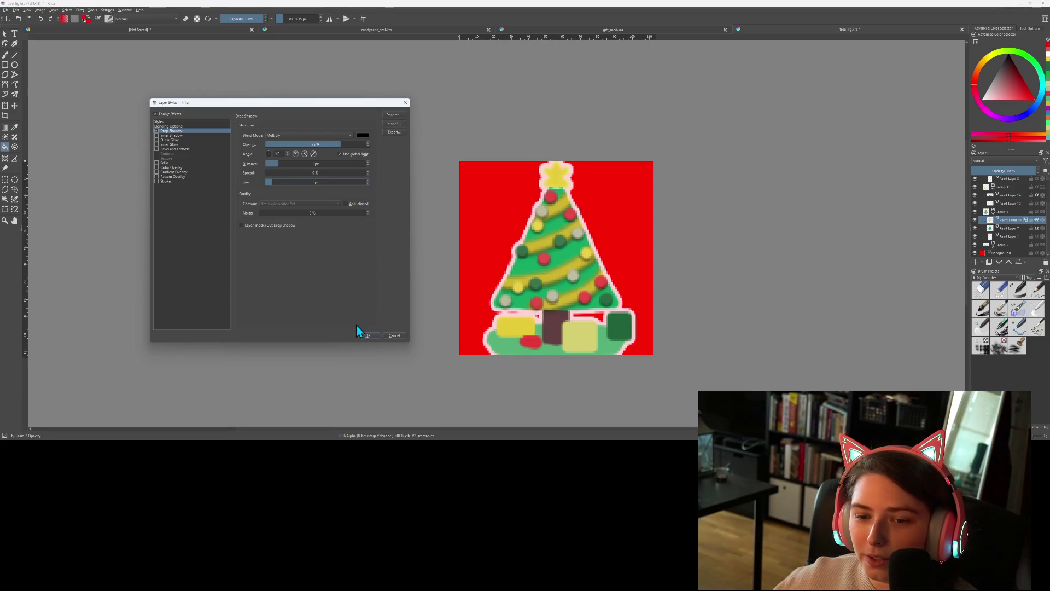
Set its Inner Glow source to Center, enlarge it past 27 px, and apply
click(170, 136)
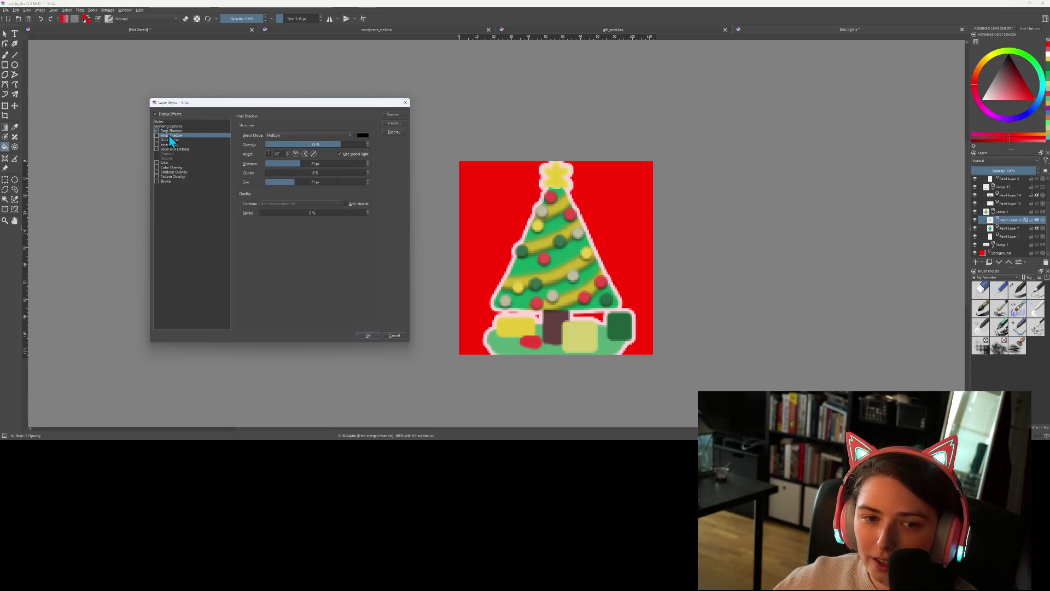
click(169, 145)
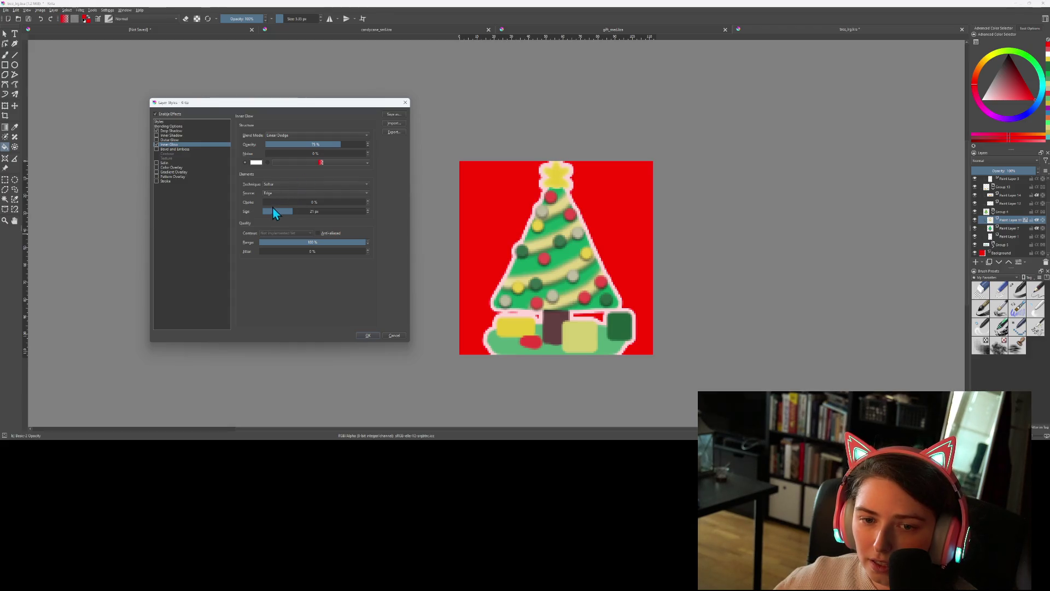
drag(273, 208, 278, 210)
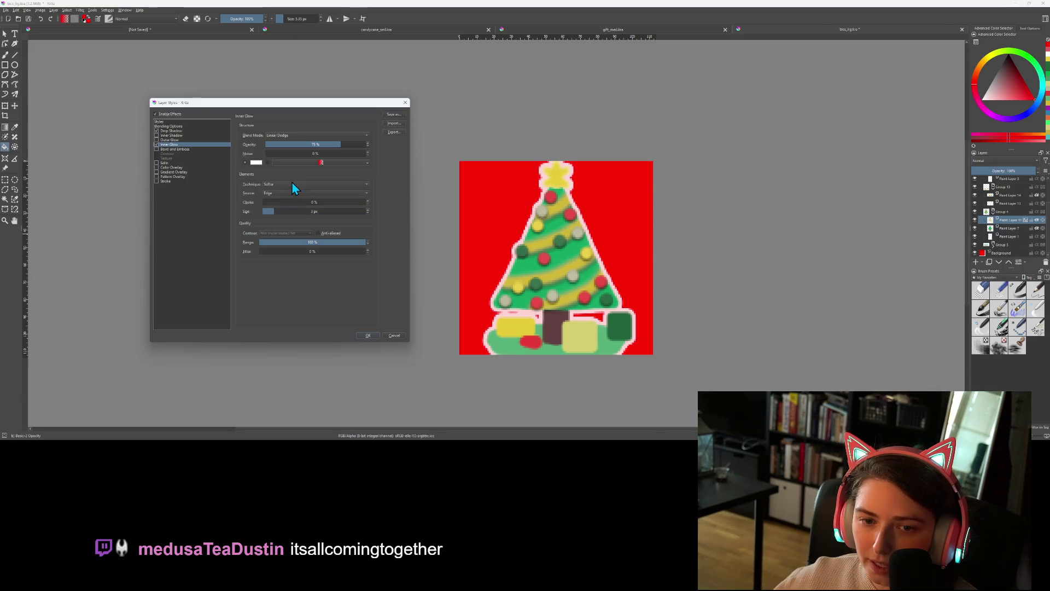
click(288, 192)
click(286, 202)
drag(277, 209, 298, 213)
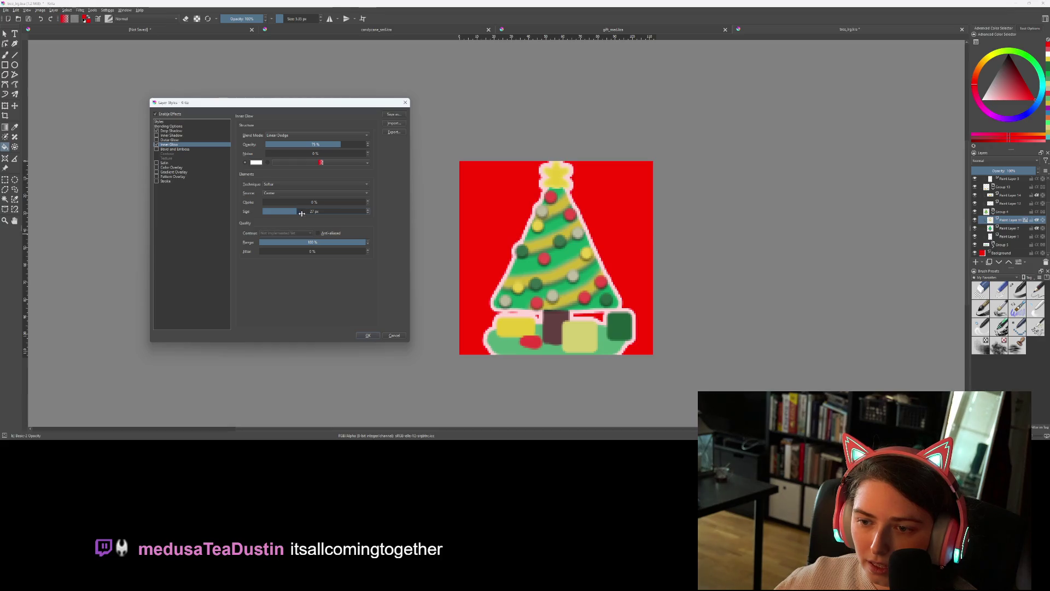
drag(311, 212, 314, 211)
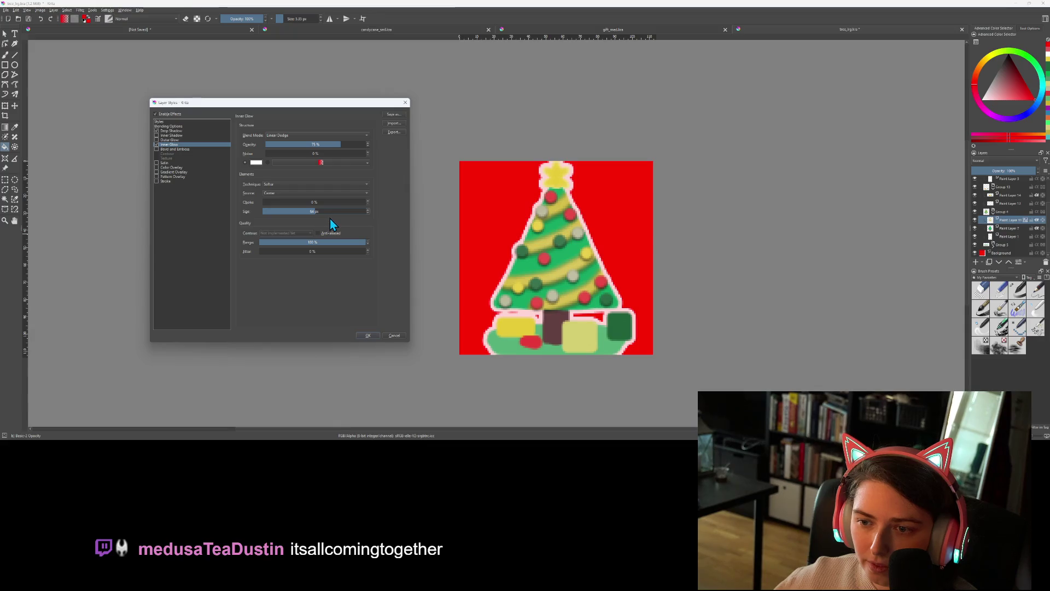
click(374, 335)
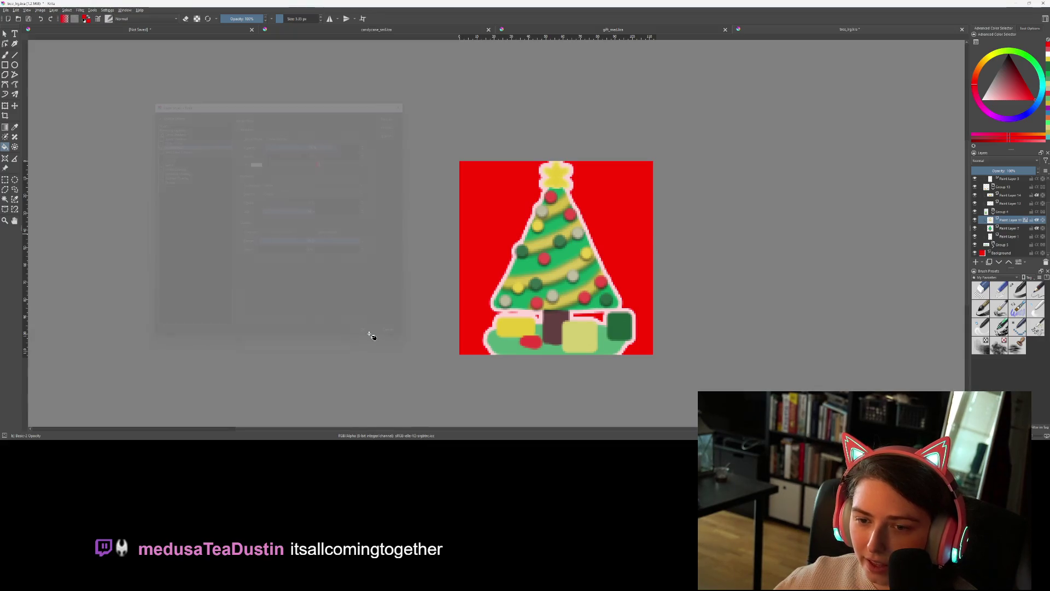
Save the drawing with Ctrl+S
key(ctrl+s)
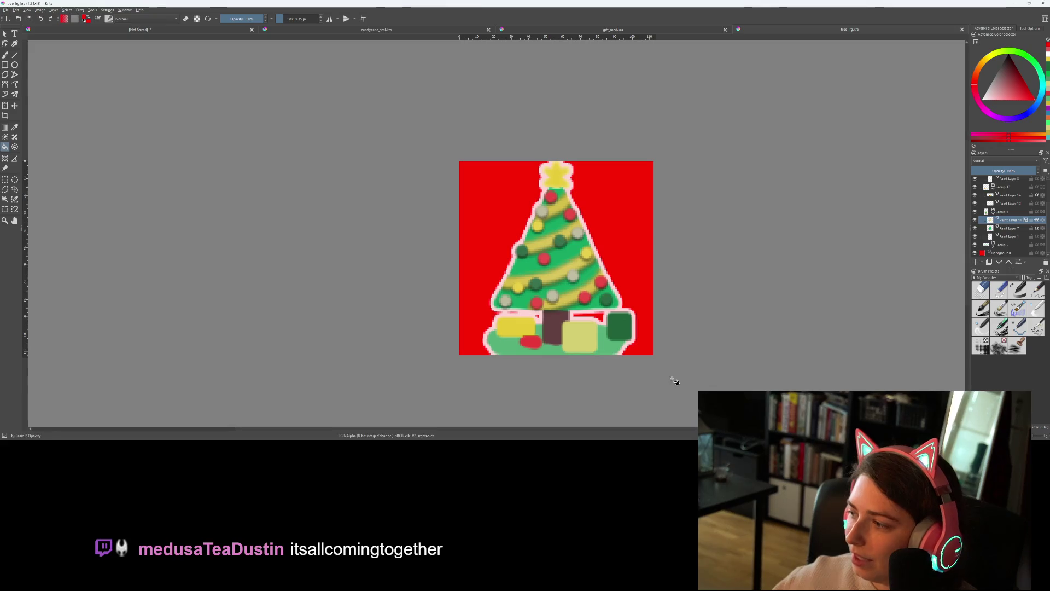
scroll(705, 386, down, 3)
scroll(736, 385, down, 1)
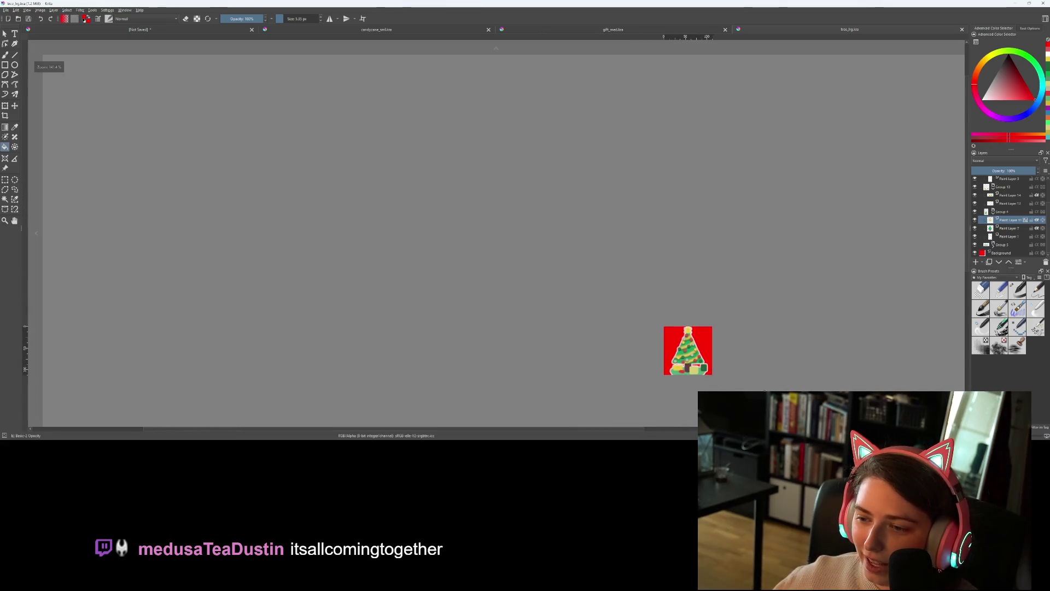
scroll(692, 340, up, 2)
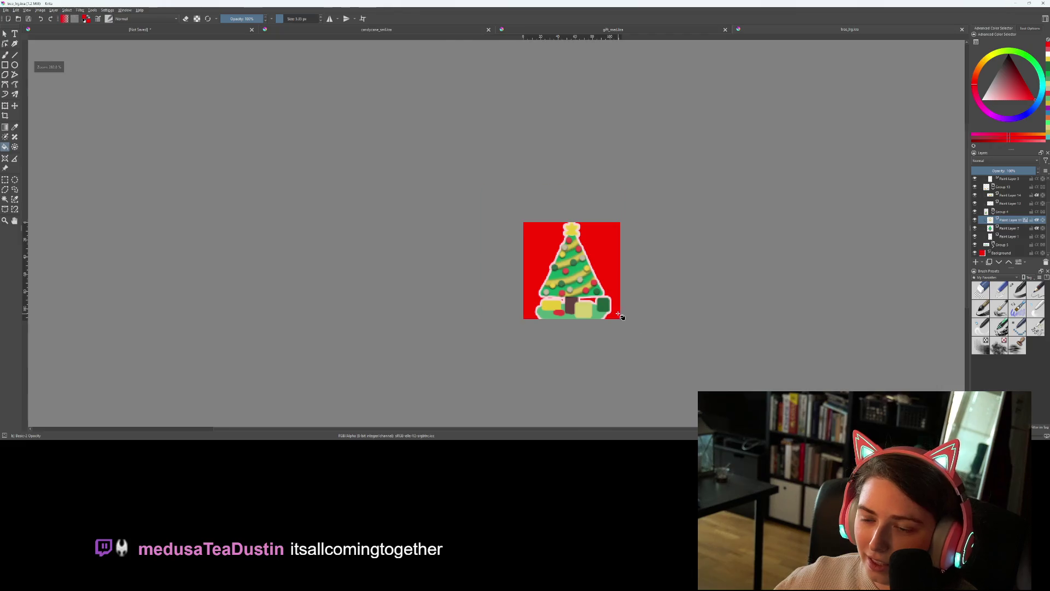
scroll(615, 309, up, 4)
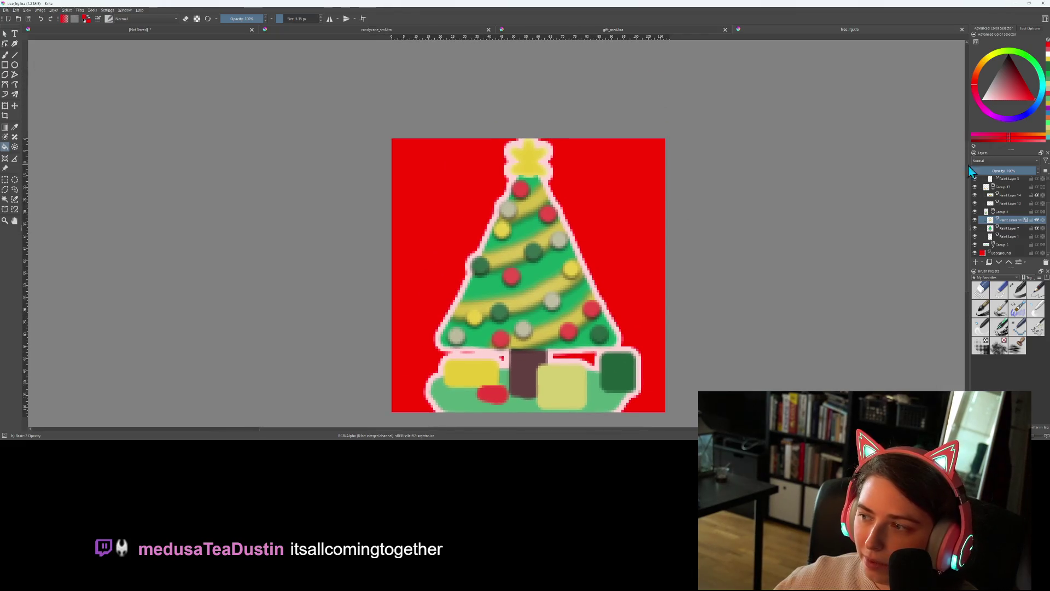
Select the star's Group 8 and open its Layer Style settings
mouse_move(1003, 192)
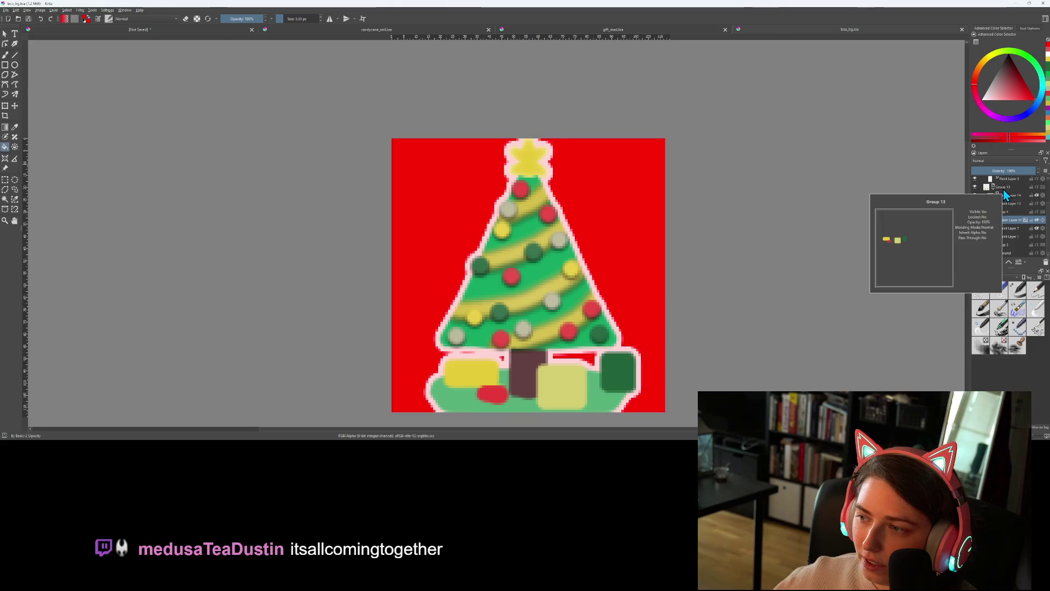
scroll(1004, 195, up, 2)
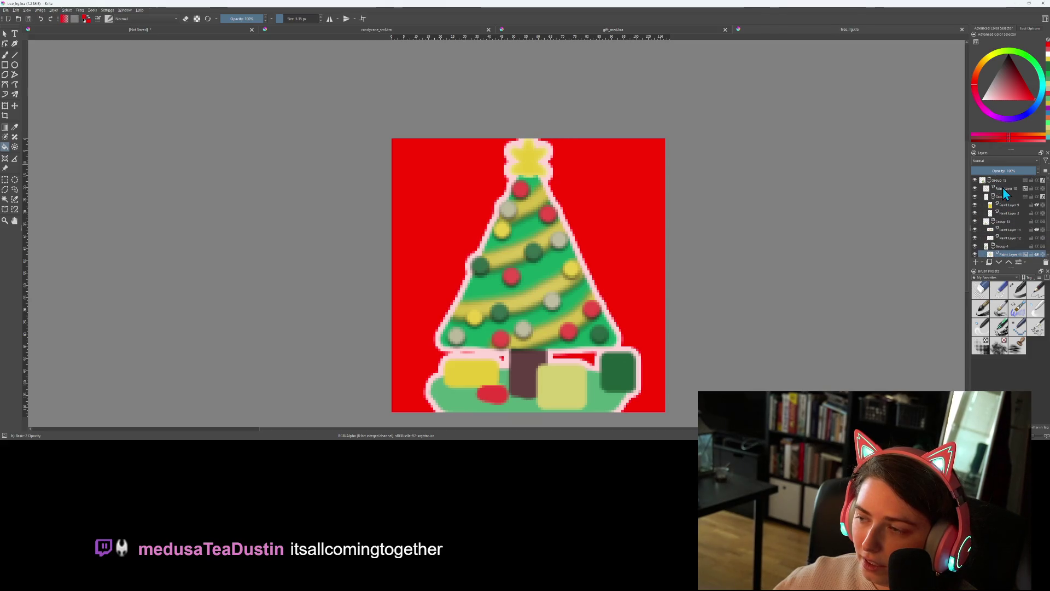
click(1003, 195)
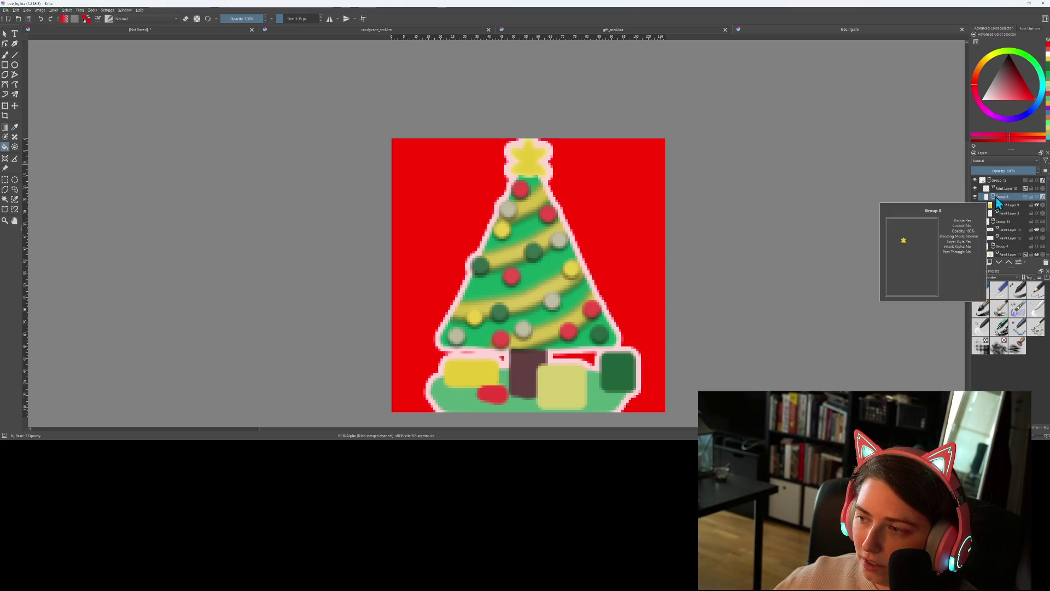
right_click(1003, 201)
click(998, 206)
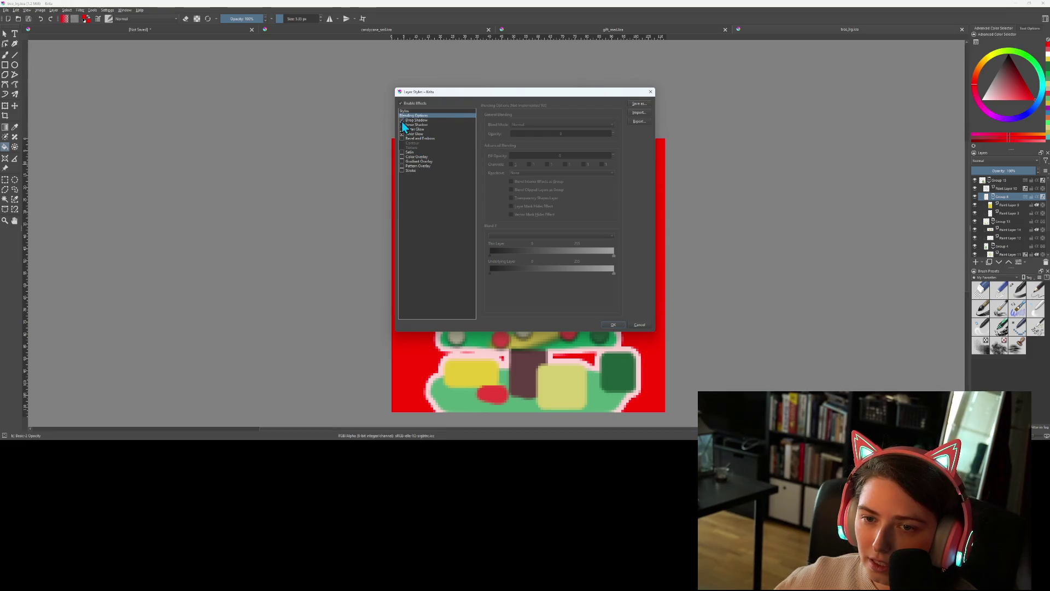
Enable a star drop shadow with 0 px distance and 1 px size, and apply it
drag(442, 96, 233, 116)
click(222, 142)
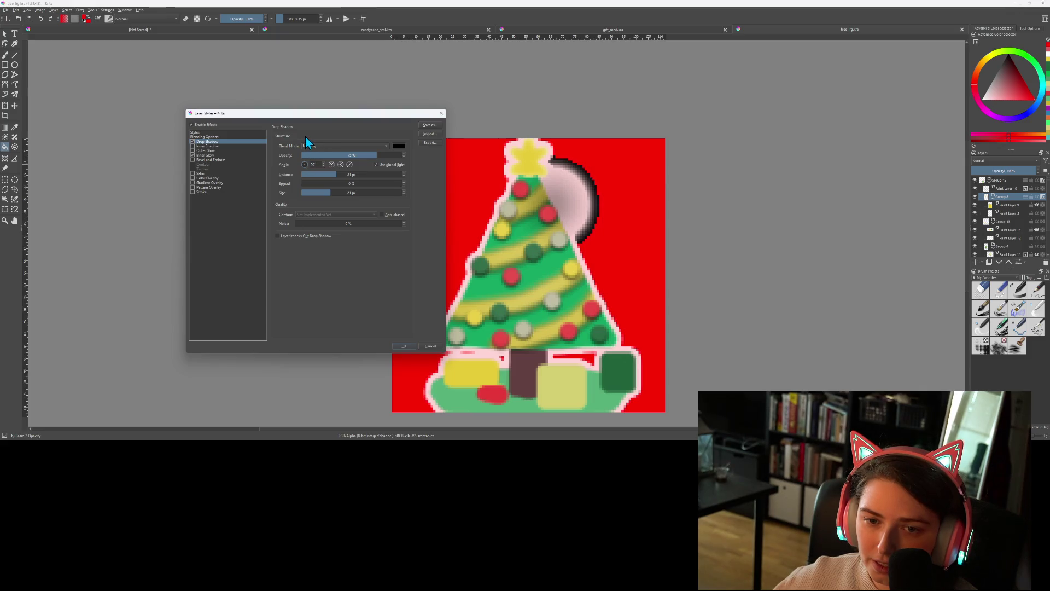
drag(328, 174, 304, 174)
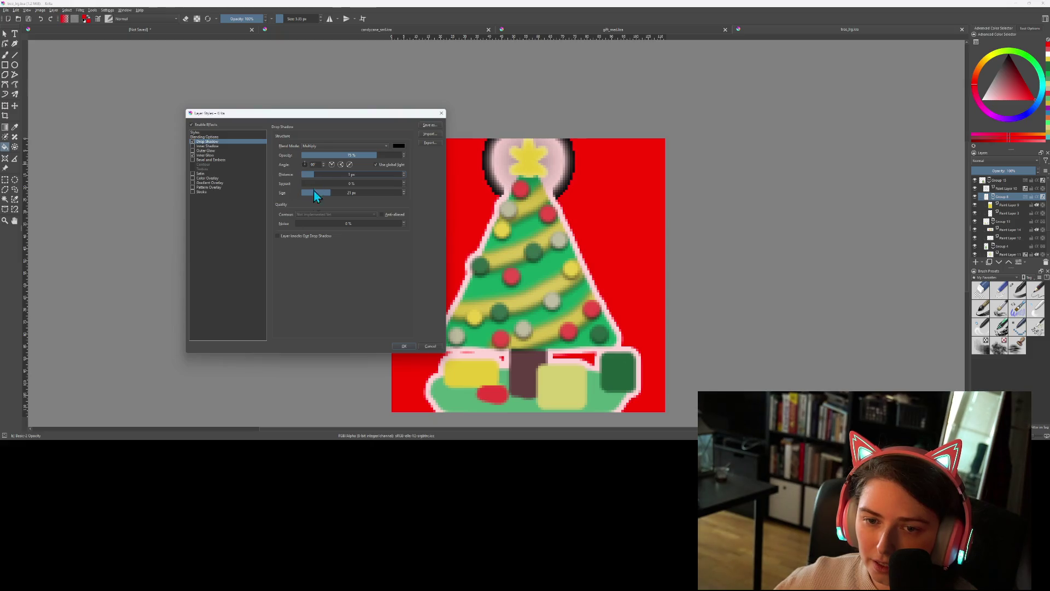
drag(328, 193, 305, 193)
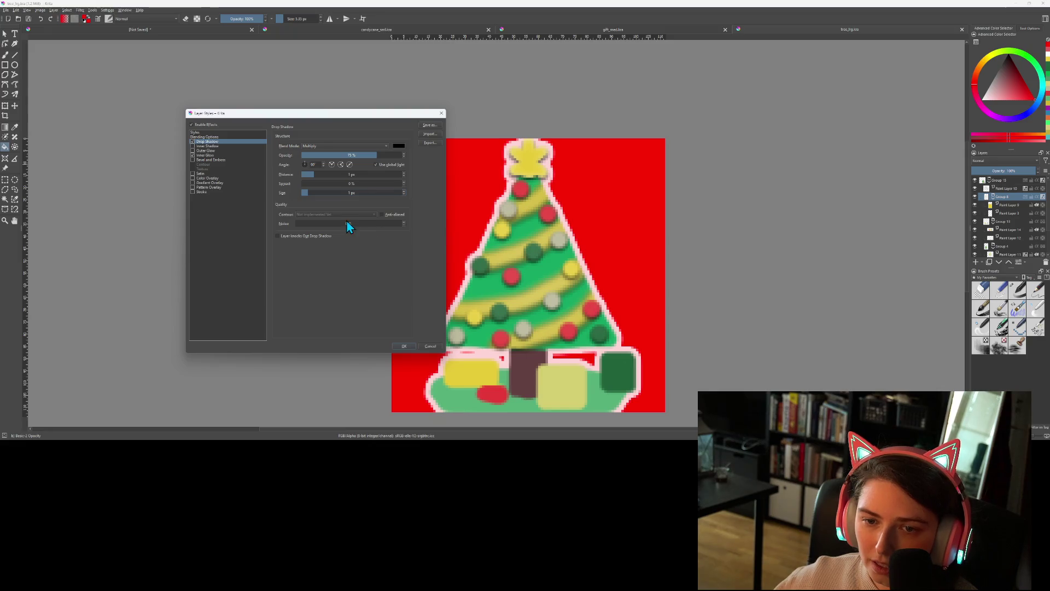
click(404, 346)
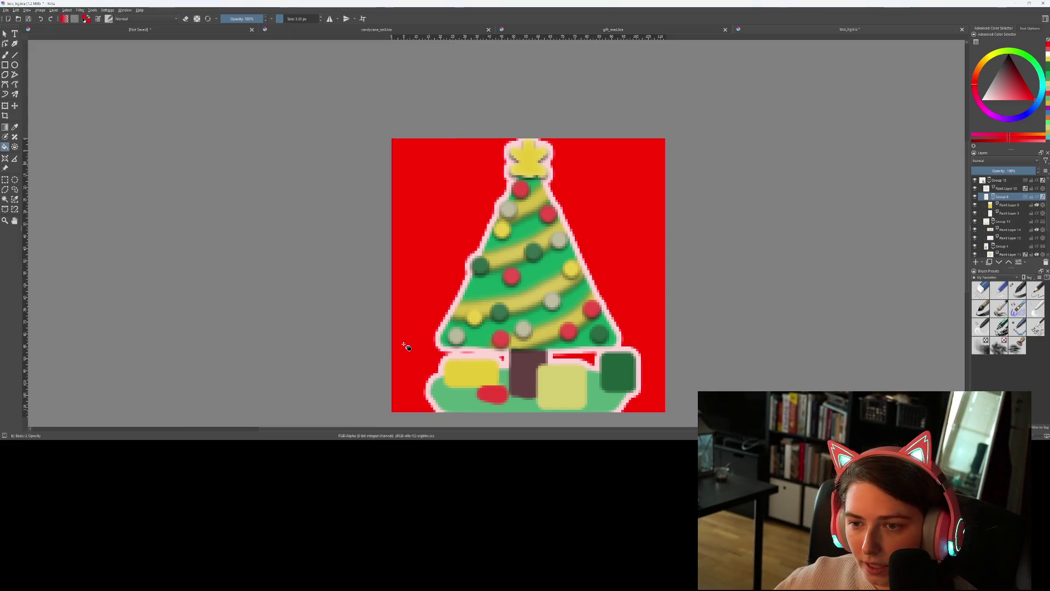
scroll(698, 377, down, 2)
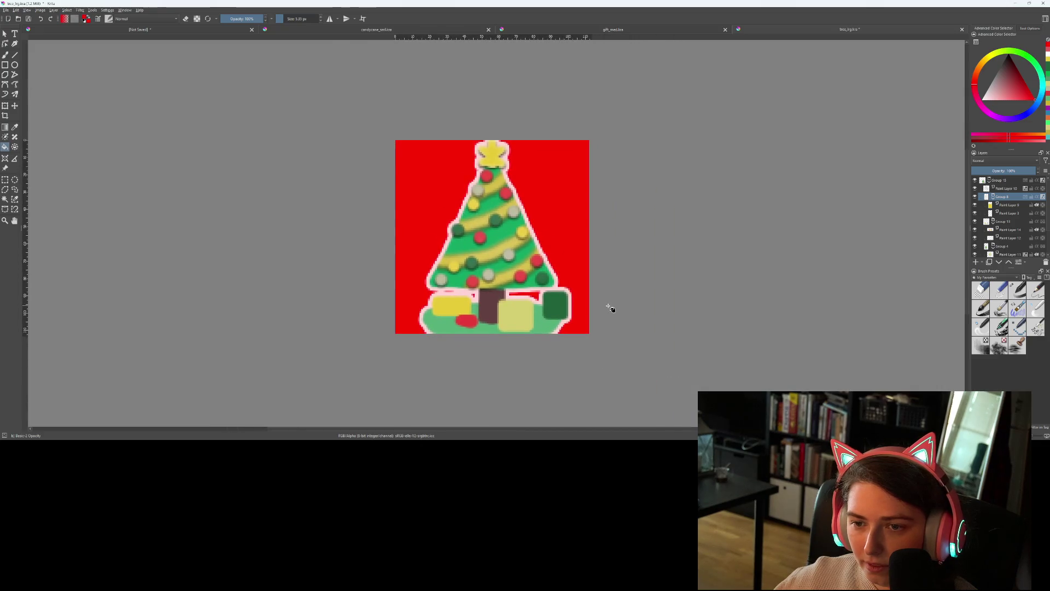
On Paint Layer 3, repaint the dark row beneath the star in light yellow
scroll(609, 306, up, 1)
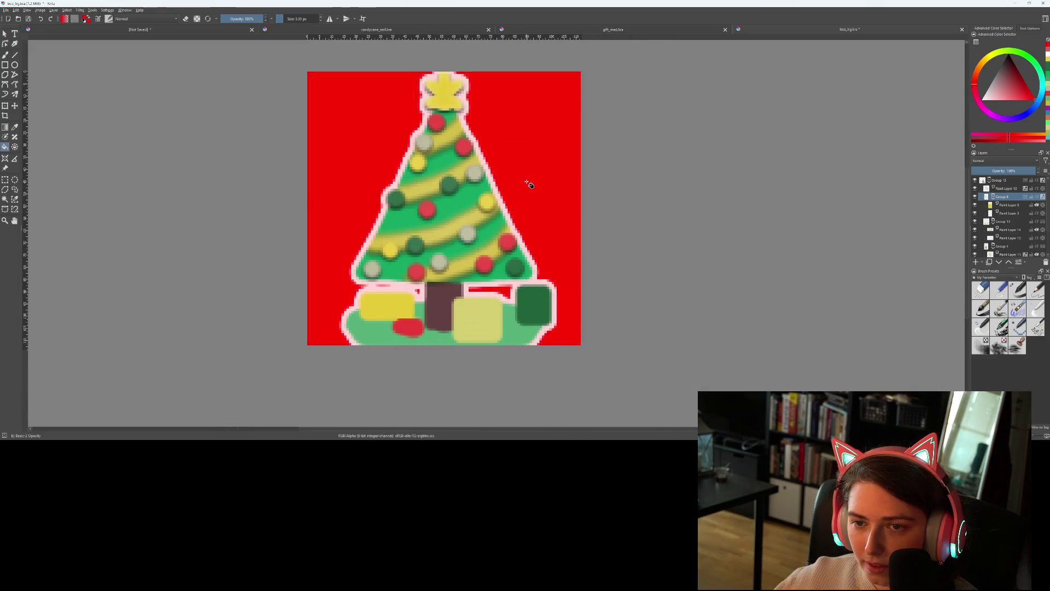
scroll(459, 109, up, 4)
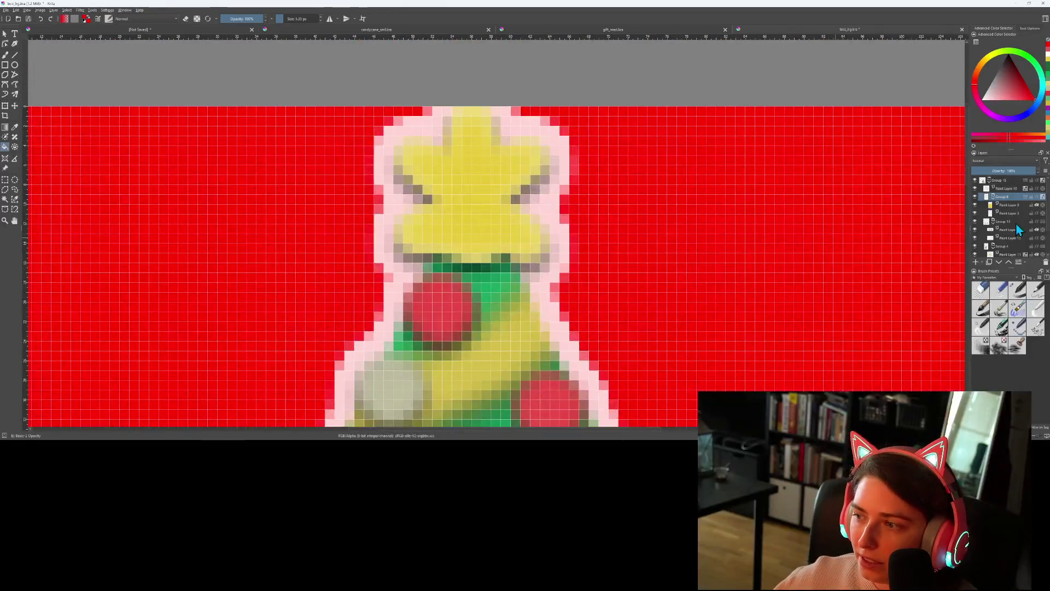
click(1009, 212)
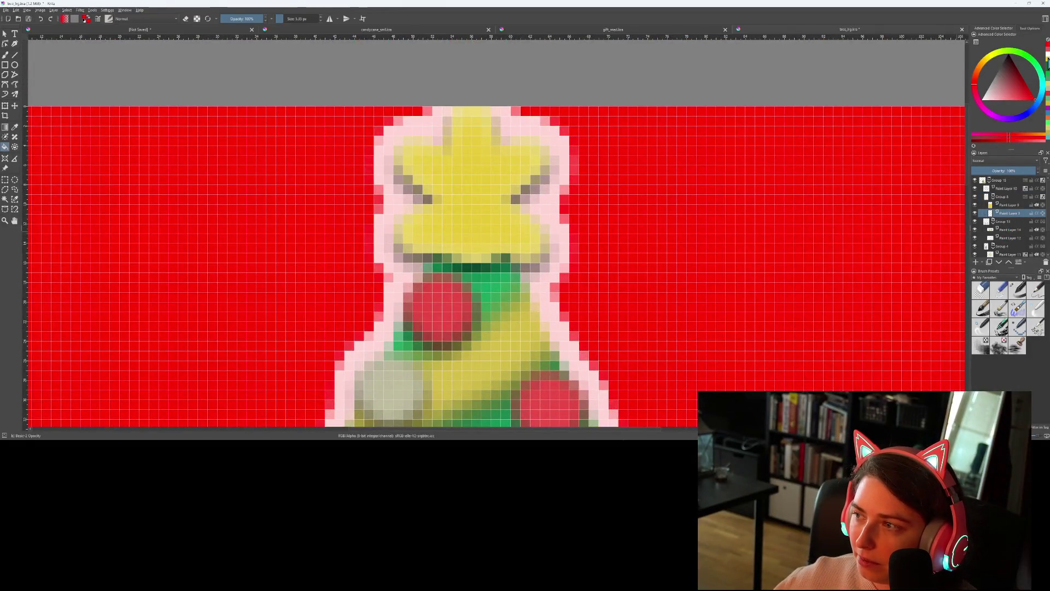
click(1047, 62)
key(b)
drag(453, 251, 499, 247)
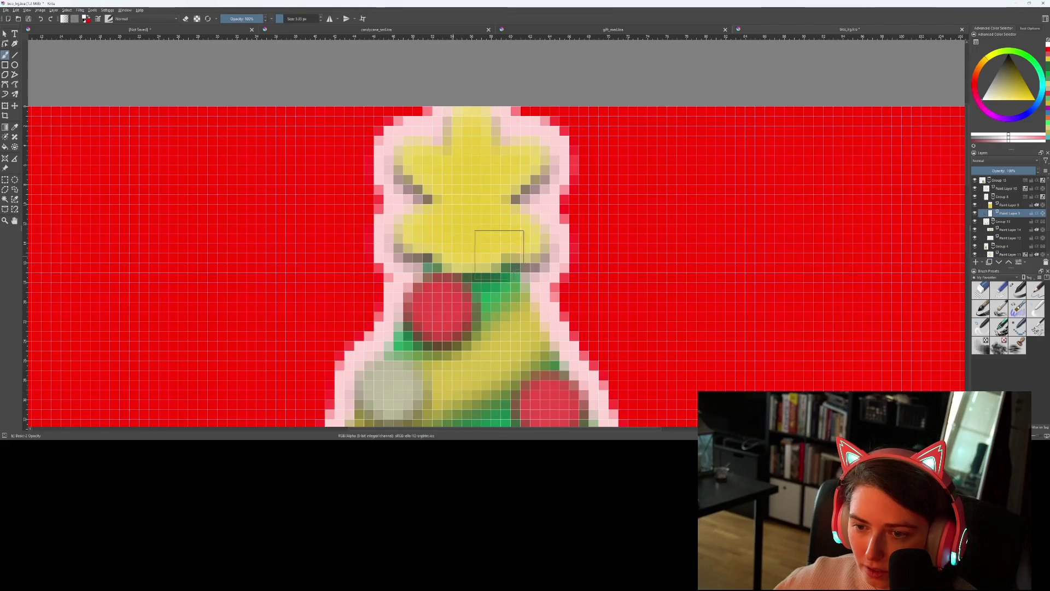
click(506, 253)
click(452, 250)
Erase excess yellow along the star's base rows to reveal the green beneath
scroll(448, 253, up, 2)
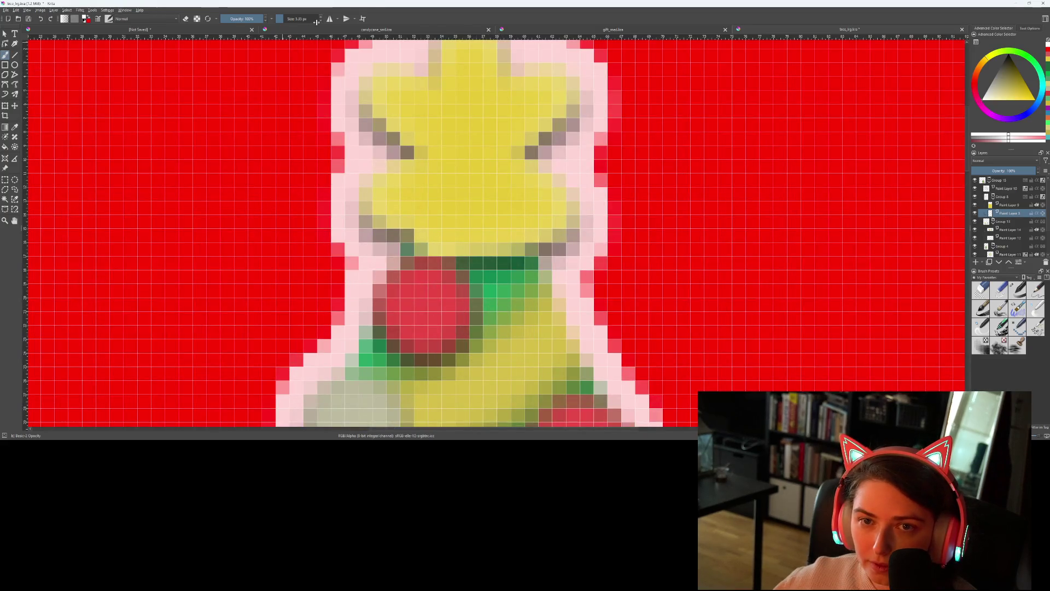
key(e)
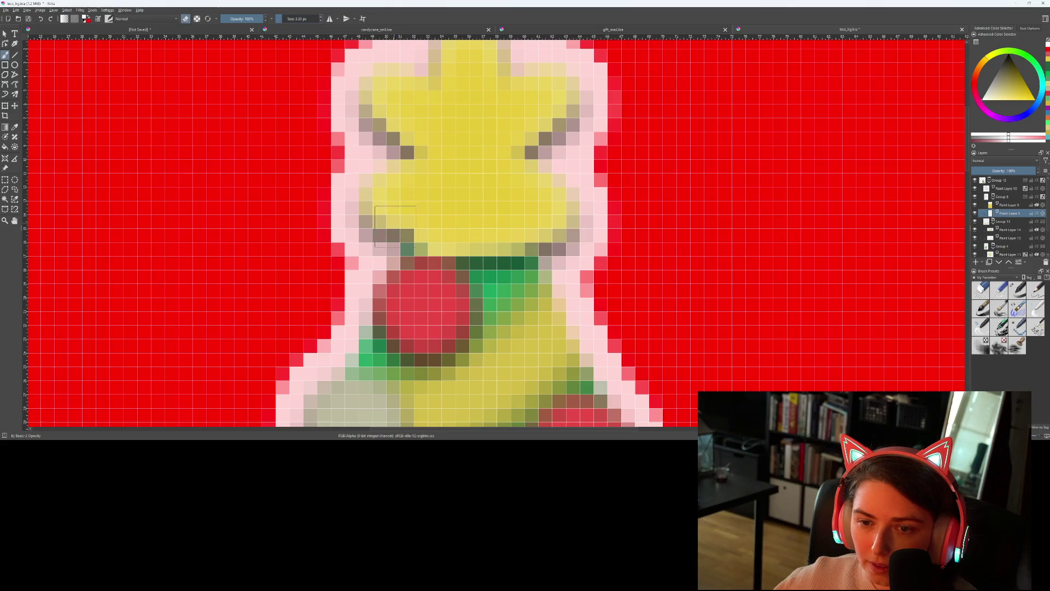
click(428, 243)
mouse_move(512, 250)
mouse_down()
mouse_move(531, 236)
mouse_move(438, 240)
mouse_move(519, 262)
mouse_move(465, 238)
mouse_move(432, 240)
mouse_up()
click(462, 250)
click(462, 249)
scroll(550, 302, down, 3)
scroll(550, 302, up, 2)
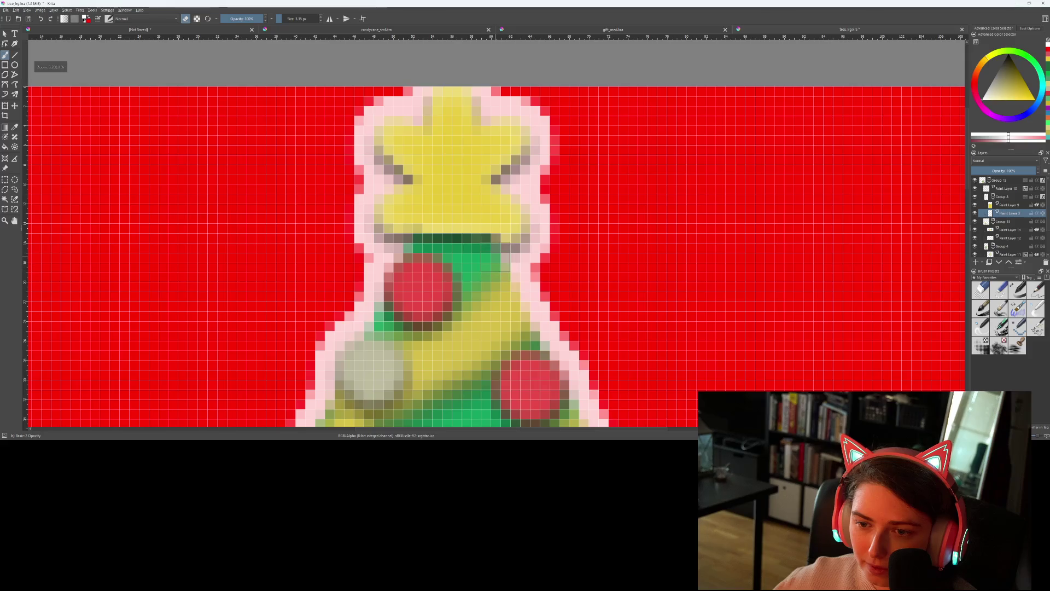
Paint outline pixels down the tree's left and right edges
key(e)
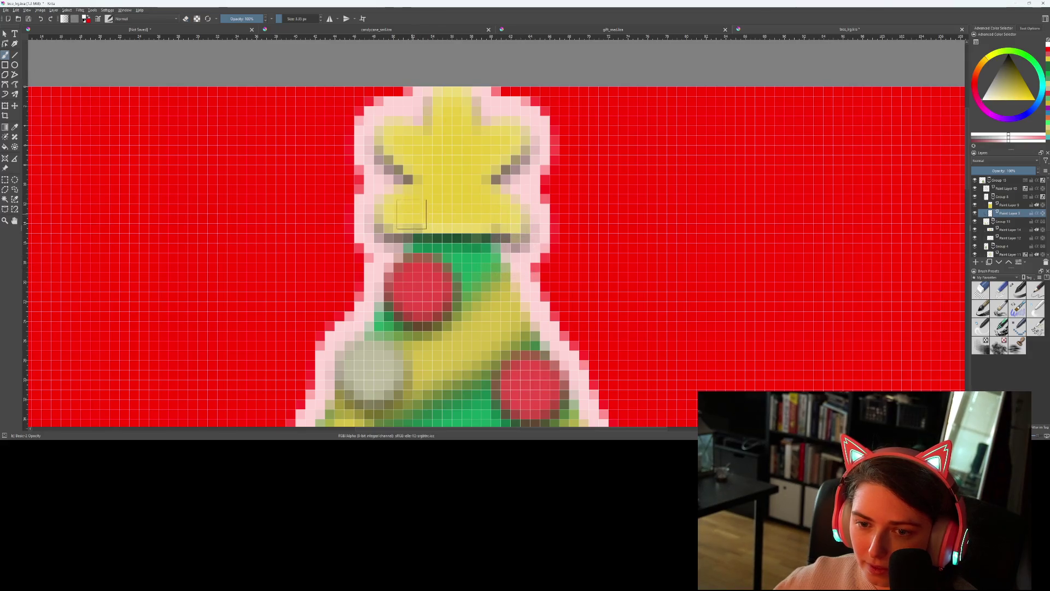
drag(360, 218, 360, 247)
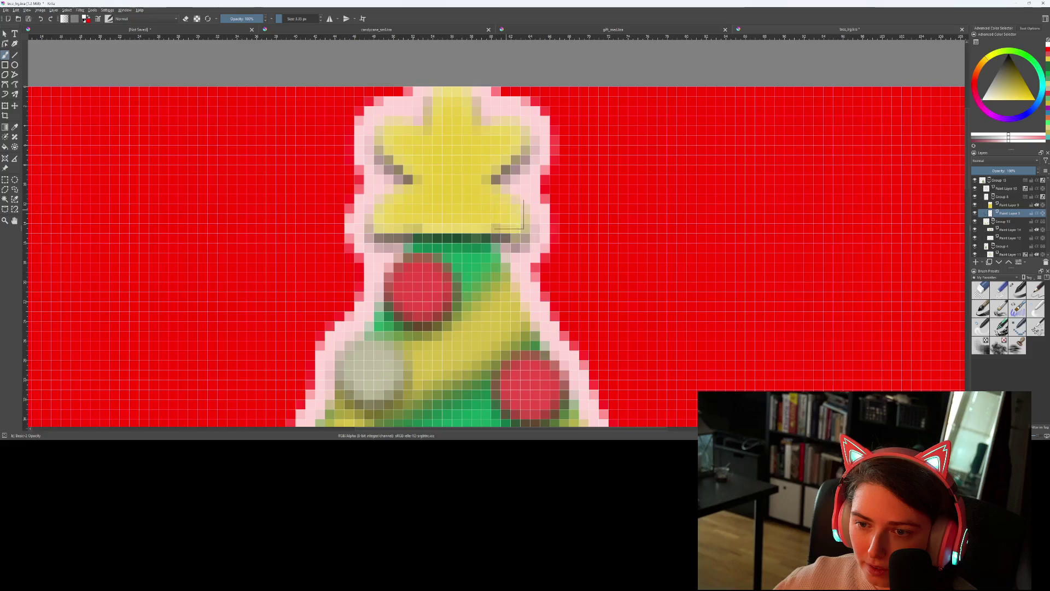
drag(542, 202, 542, 262)
scroll(527, 253, down, 1)
scroll(527, 253, up, 4)
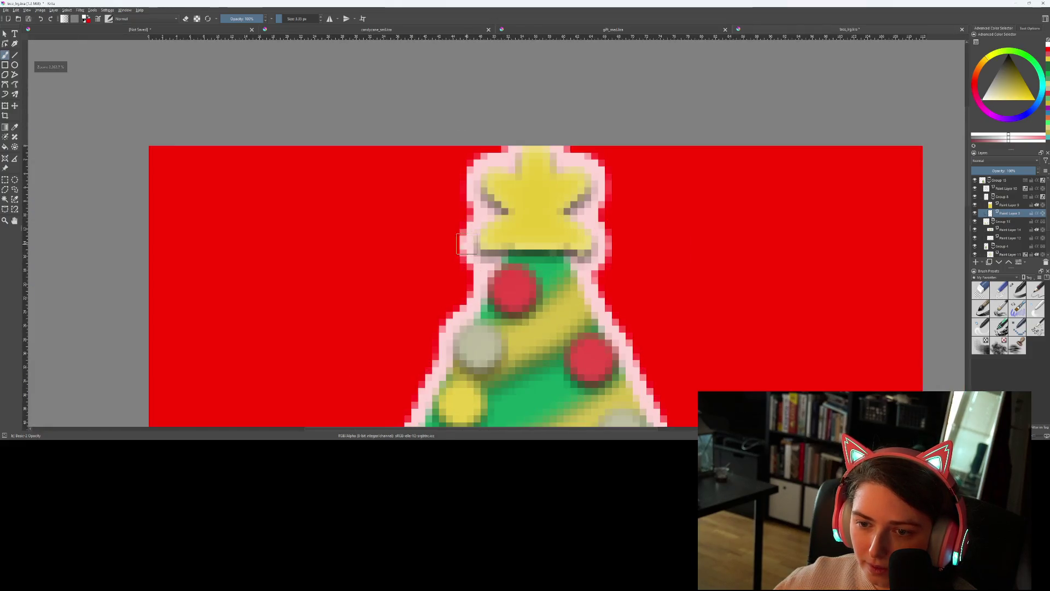
Erase the yellow covering the green tree top
key(e)
mouse_move(596, 229)
mouse_down()
mouse_move(612, 191)
mouse_move(646, 256)
mouse_up()
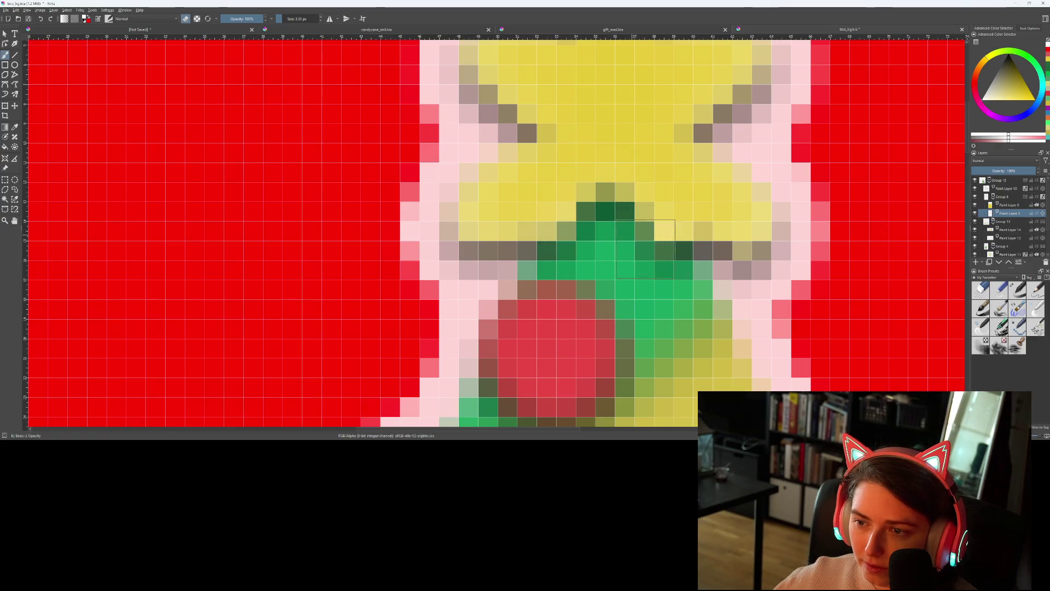
scroll(647, 257, down, 5)
scroll(547, 240, up, 6)
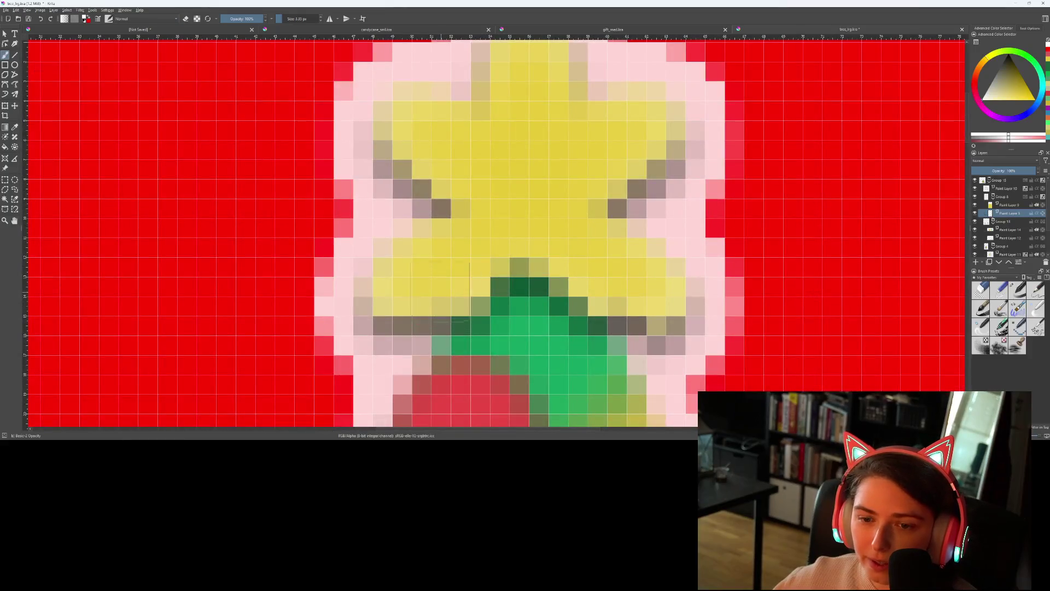
Repaint pixels at the star's lower corners and trim stray pixels on its right and upper-left edges
key(e)
click(402, 303)
drag(461, 289, 424, 345)
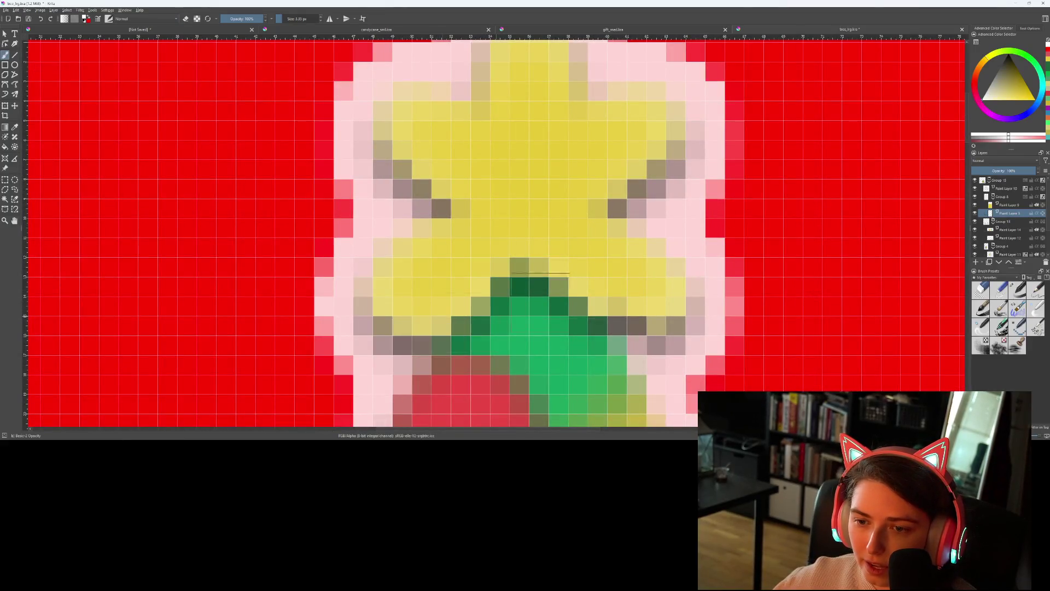
drag(578, 346, 653, 303)
key(e)
drag(676, 257, 695, 232)
mouse_move(438, 244)
mouse_down()
mouse_move(382, 241)
mouse_move(345, 306)
mouse_up()
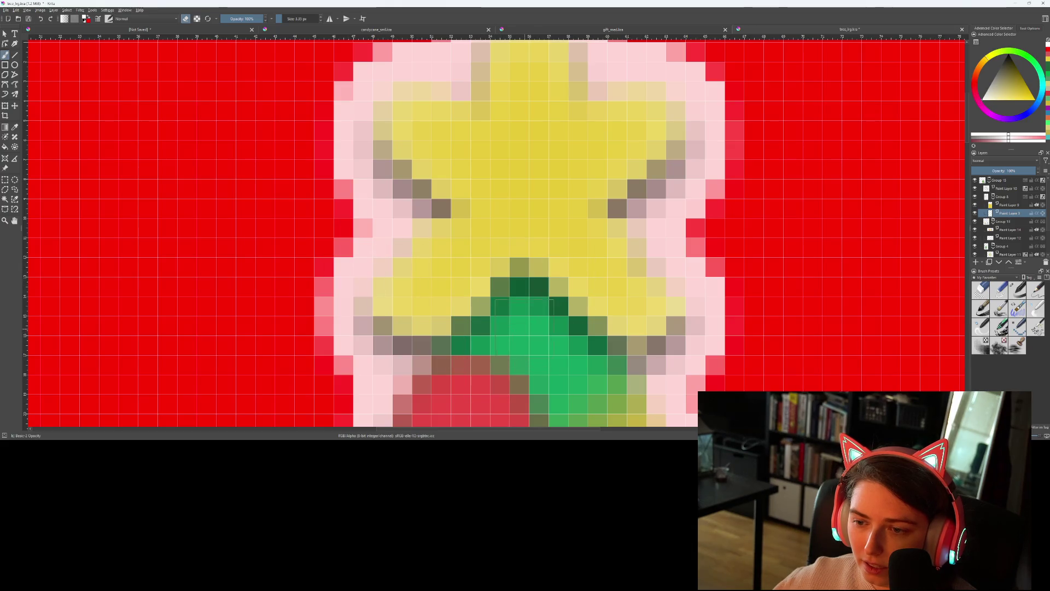
scroll(524, 306, down, 10)
scroll(525, 353, up, 5)
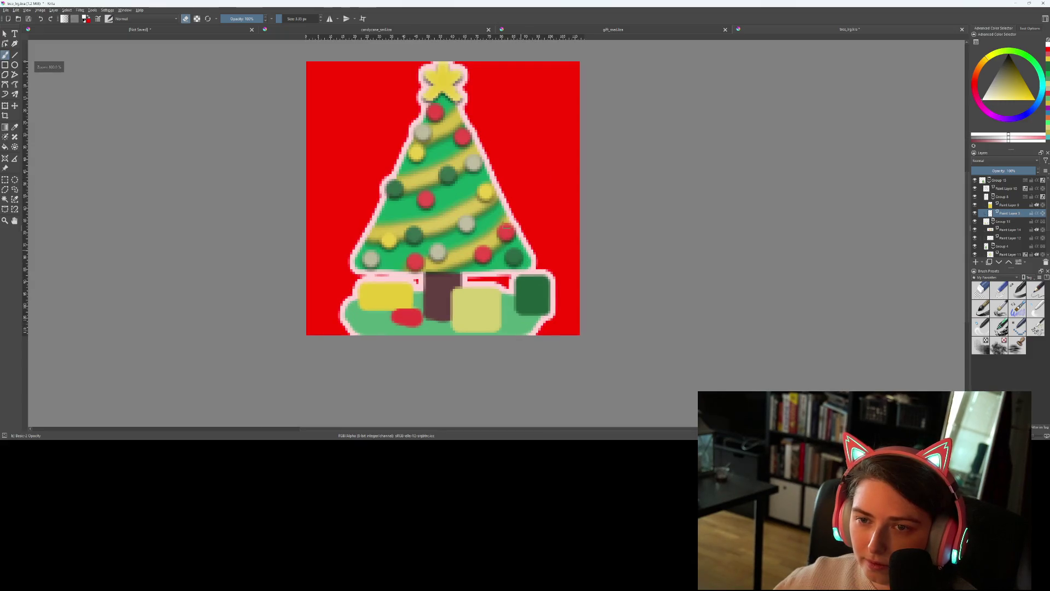
Paint the star's top-centre pixels yellow and shift the star down slightly
scroll(518, 144, up, 4)
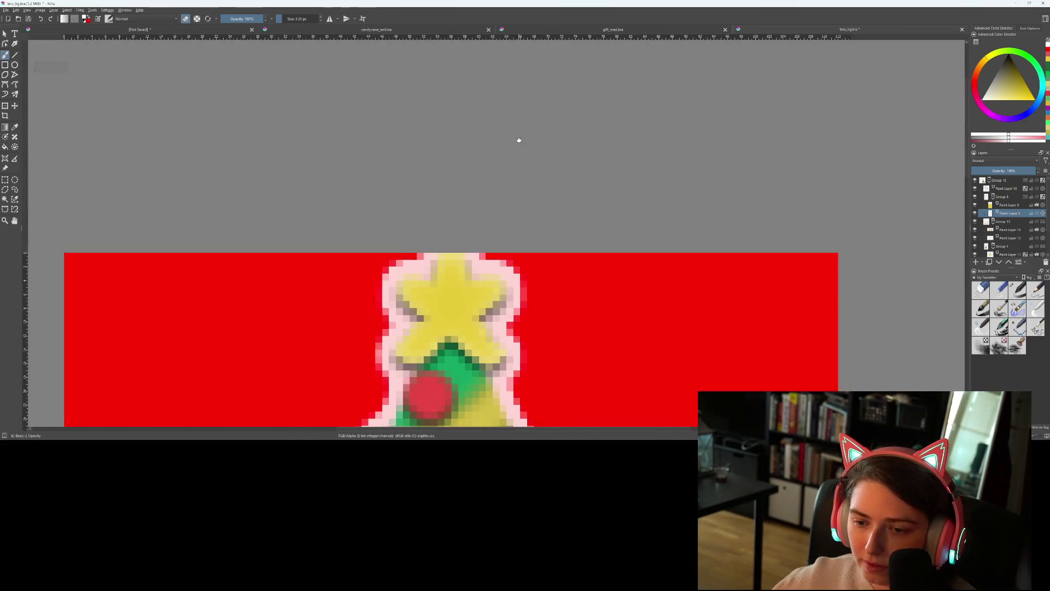
scroll(450, 252, up, 3)
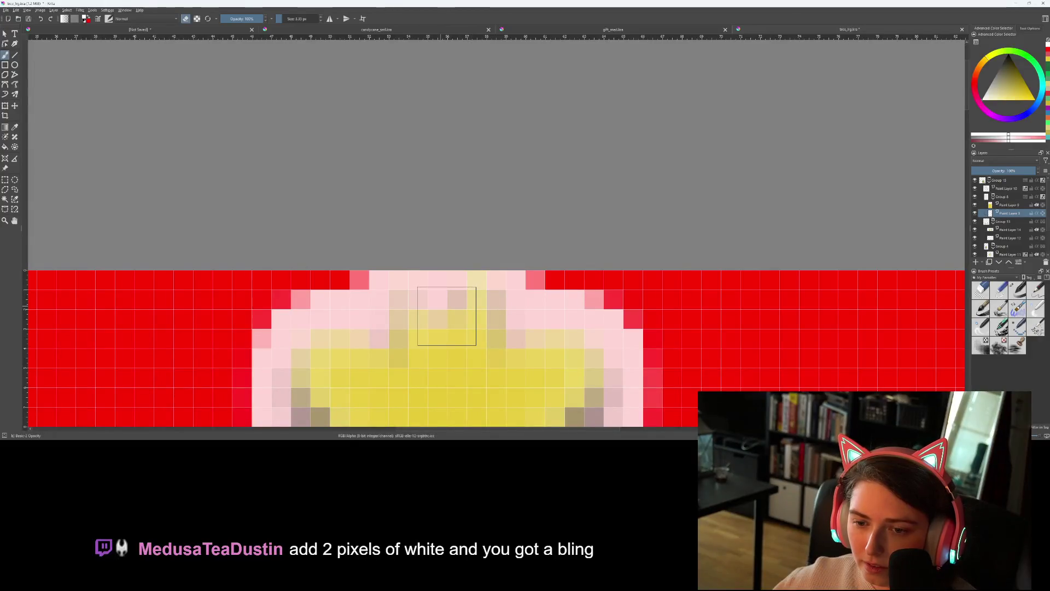
mouse_move(446, 315)
mouse_down()
mouse_move(434, 300)
mouse_move(441, 308)
mouse_up()
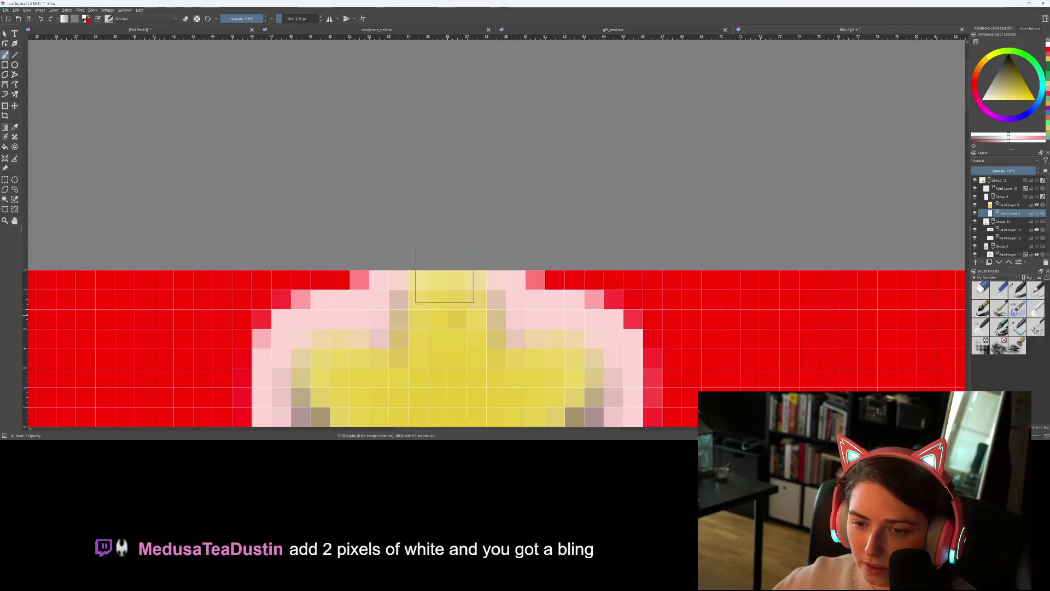
scroll(594, 381, down, 5)
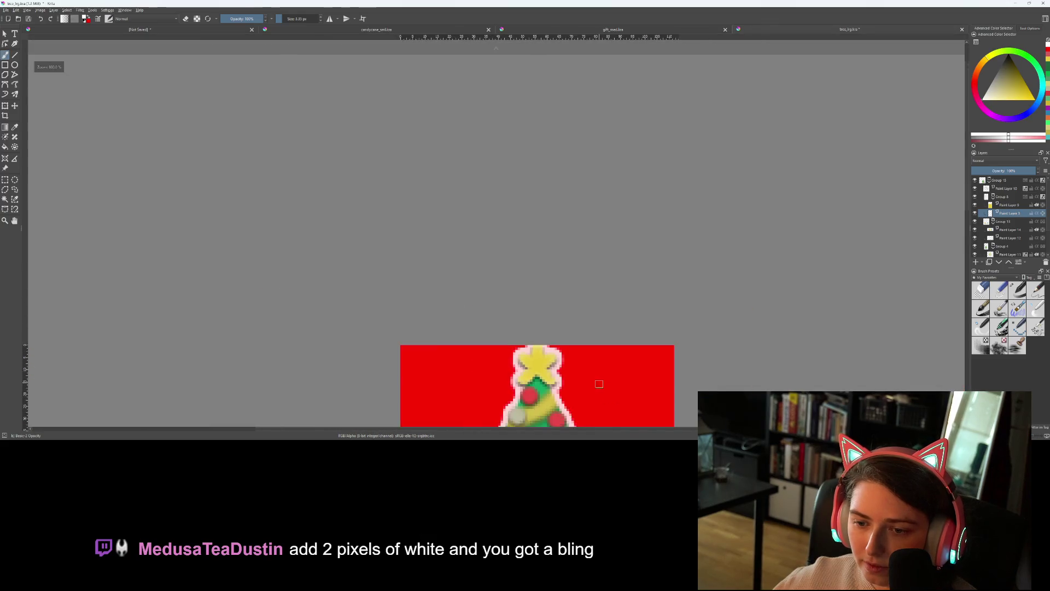
scroll(525, 228, up, 4)
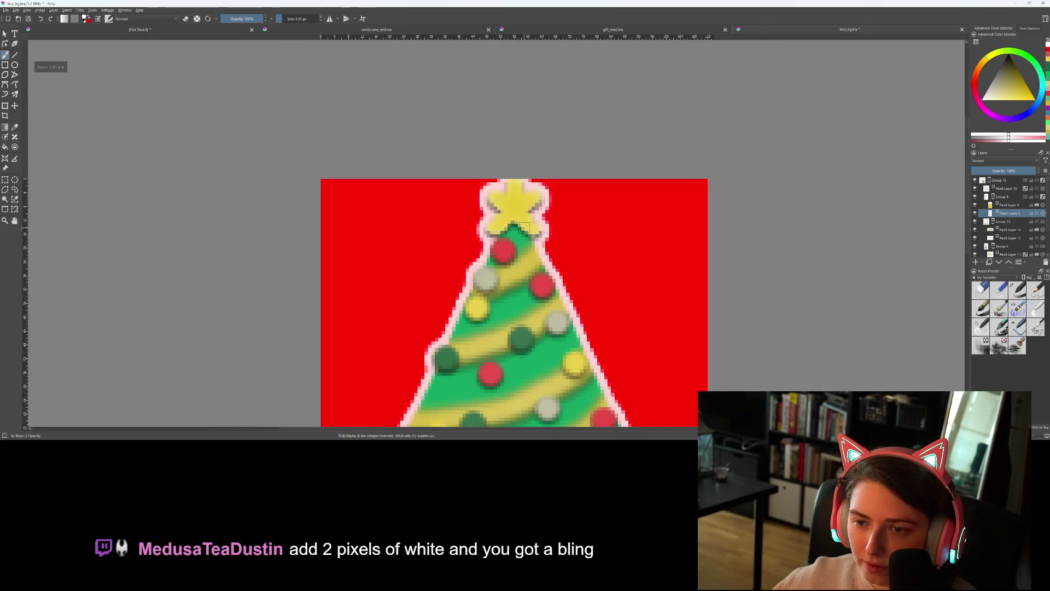
key(t)
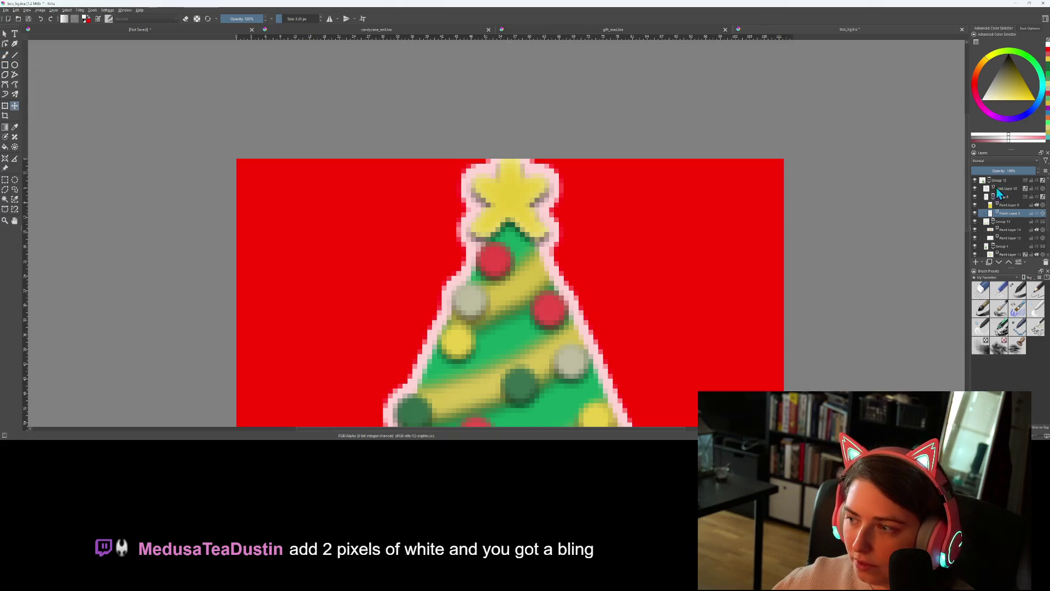
mouse_move(506, 208)
mouse_down()
mouse_move(505, 220)
mouse_move(537, 227)
mouse_move(514, 225)
mouse_up()
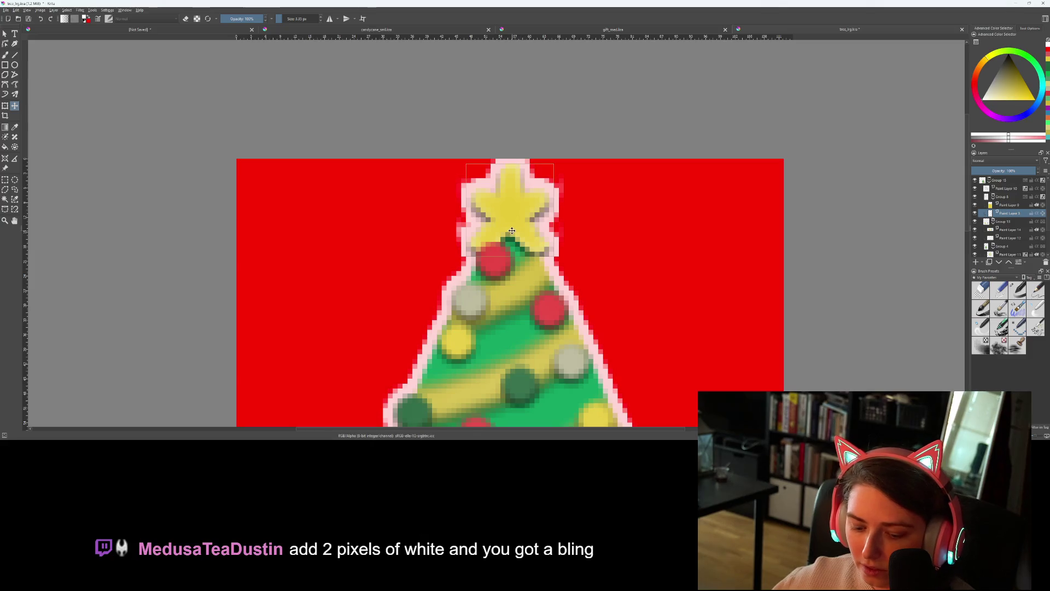
Erase and repaint the pixels of the star's top tip
key(b)
scroll(507, 189, up, 3)
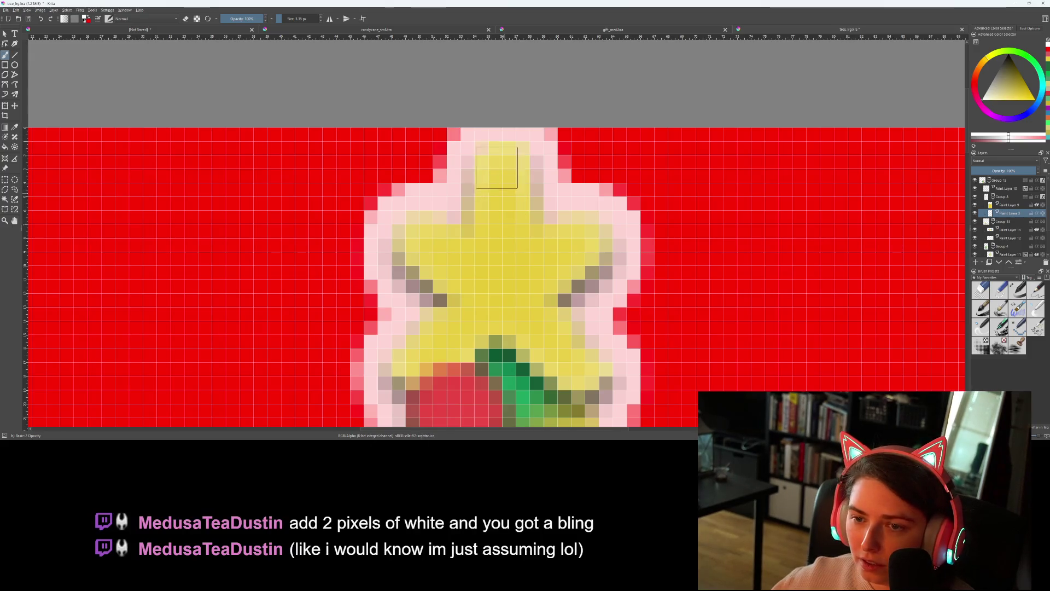
key(e)
drag(490, 135, 568, 186)
key(e)
drag(460, 153, 522, 194)
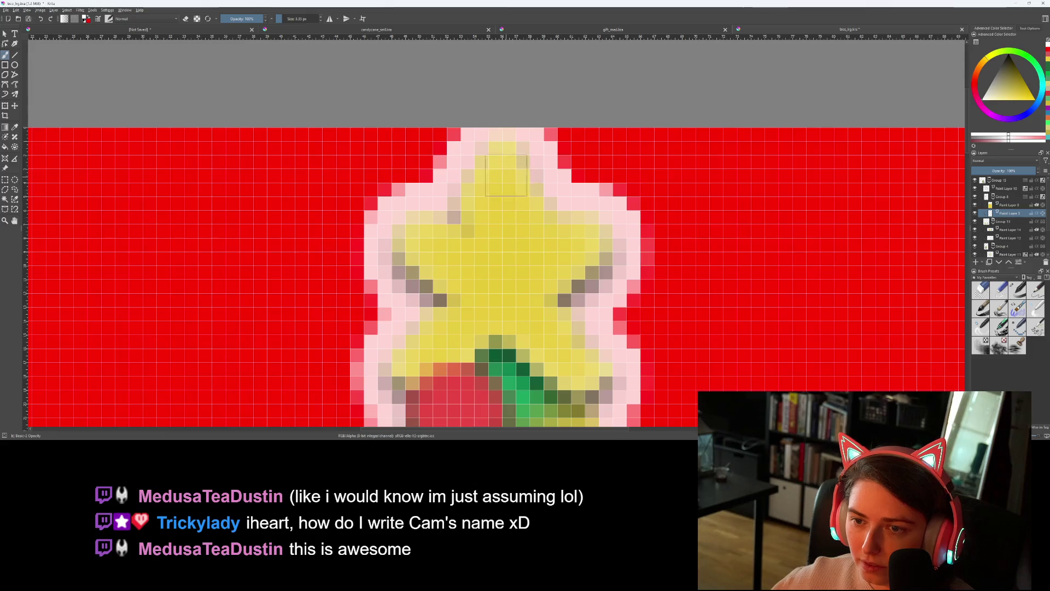
scroll(506, 176, down, 5)
scroll(437, 202, up, 5)
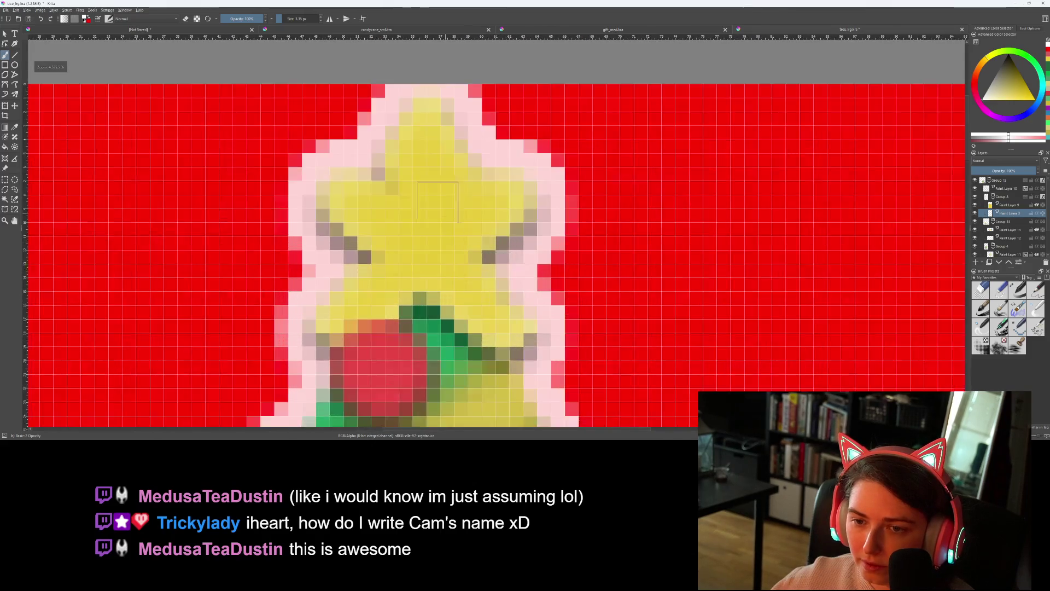
Clean stray cells on the star's upper-right edge and touch up the outline near its top
scroll(437, 203, up, 2)
key(e)
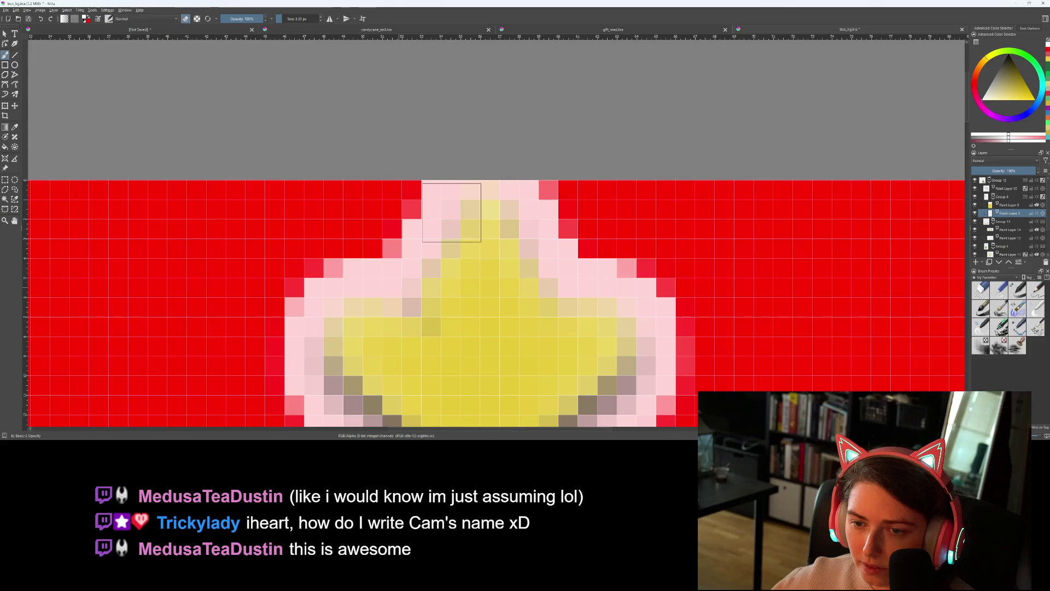
drag(511, 210, 557, 246)
key(e)
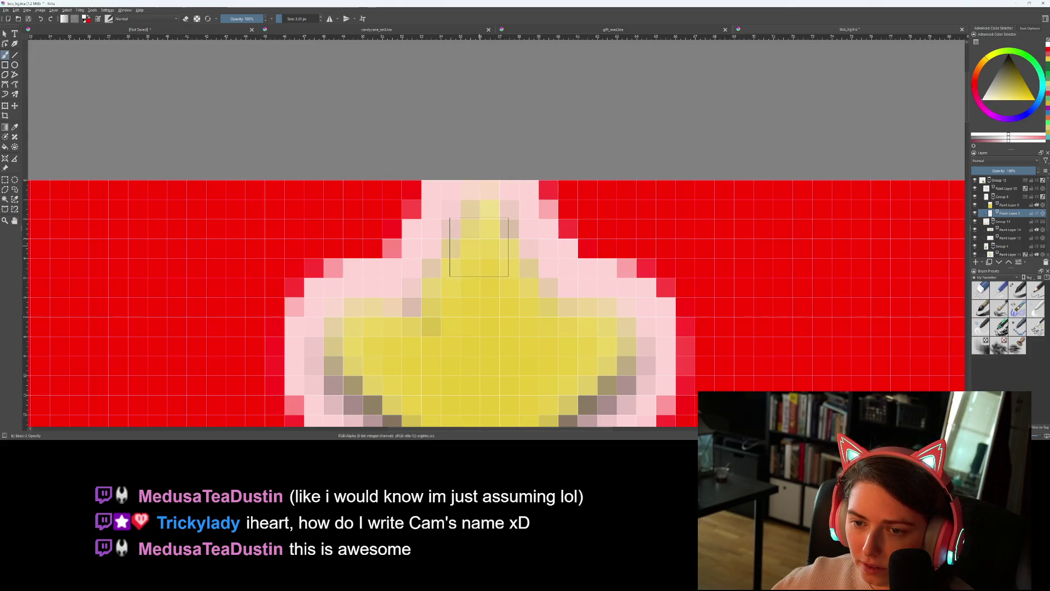
scroll(567, 344, down, 2)
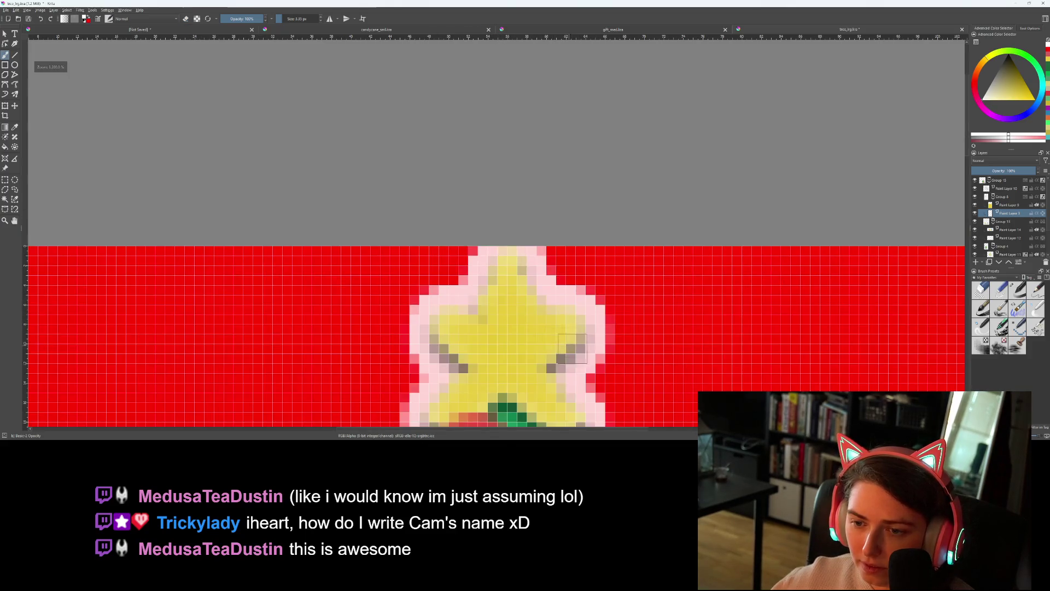
scroll(567, 343, up, 2)
key(e)
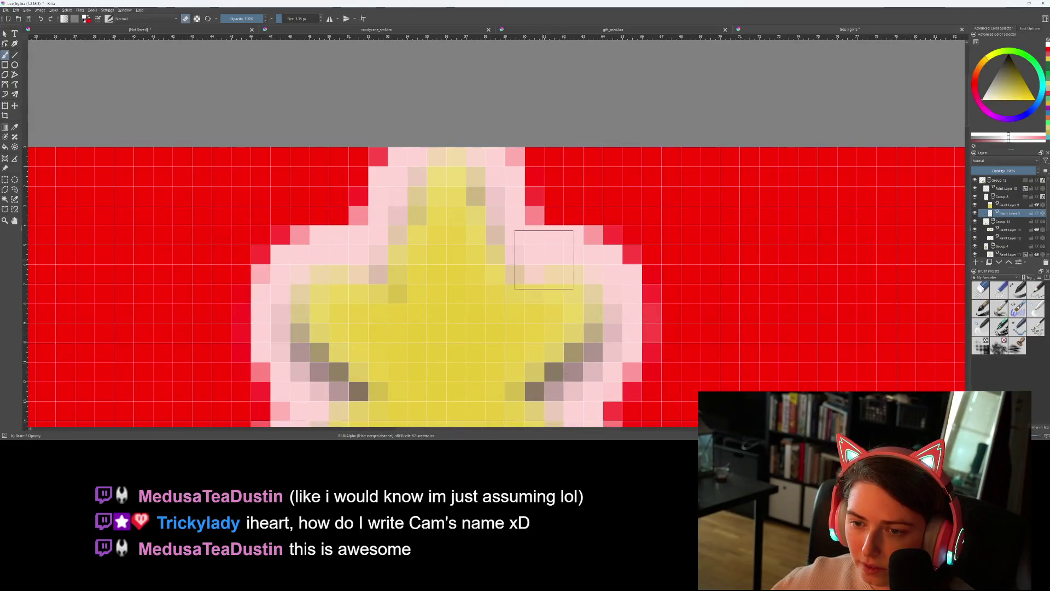
drag(543, 259, 550, 269)
key(e)
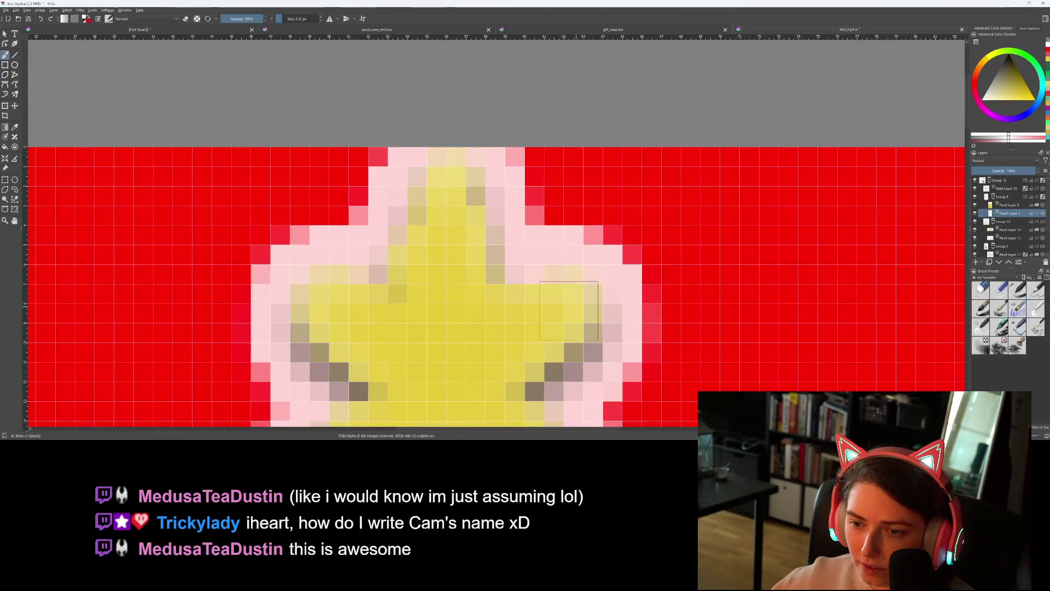
scroll(575, 306, down, 4)
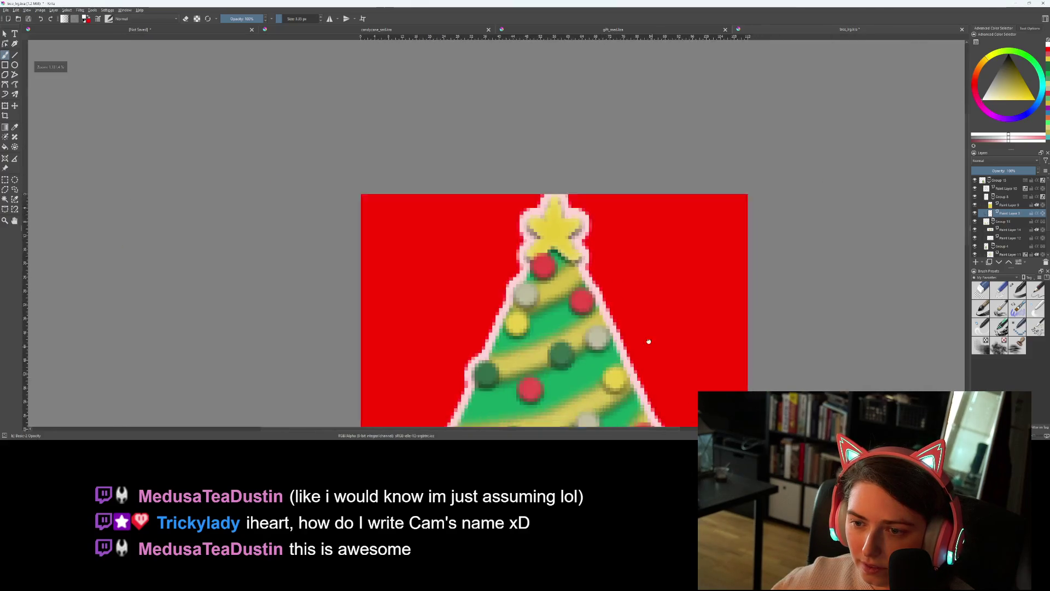
scroll(515, 272, up, 5)
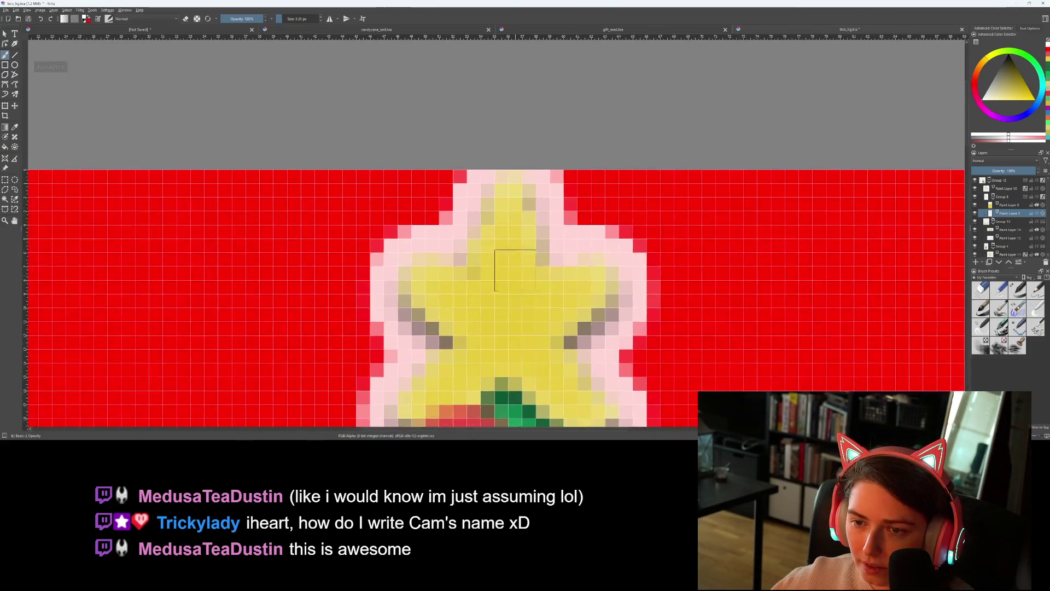
mouse_move(515, 232)
mouse_down()
mouse_move(534, 266)
mouse_move(511, 234)
mouse_up()
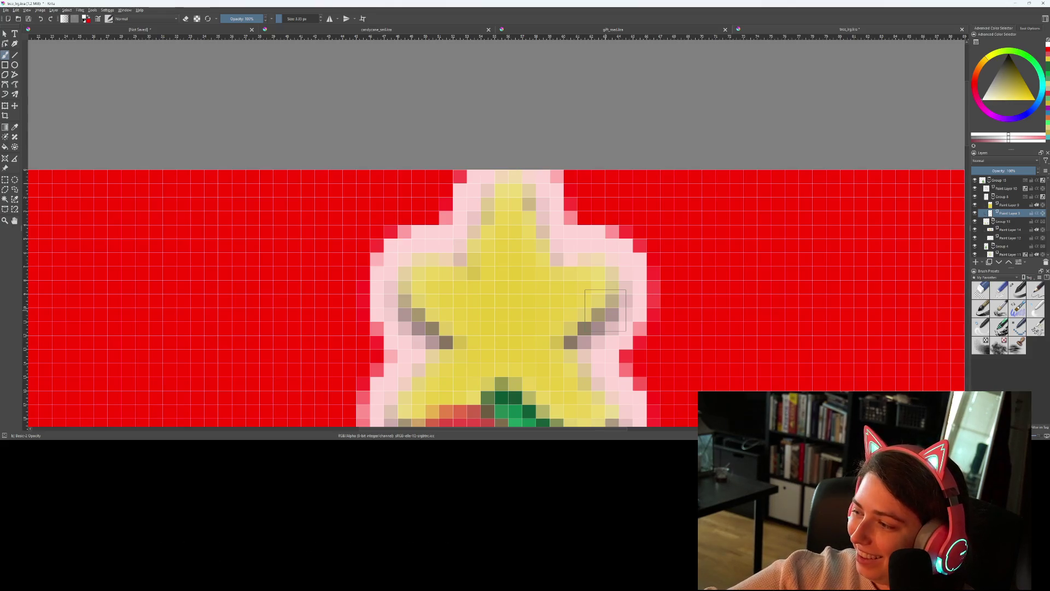
scroll(765, 360, down, 3)
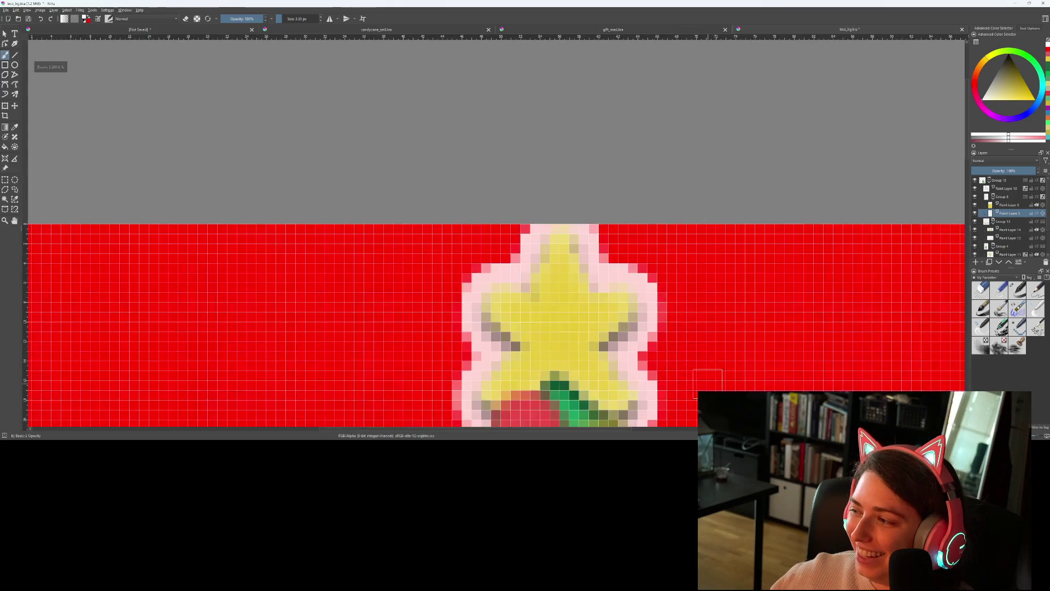
Zoom out to the whole tree, collapse Group 8 and select the gifts' Group 13
scroll(582, 183, down, 3)
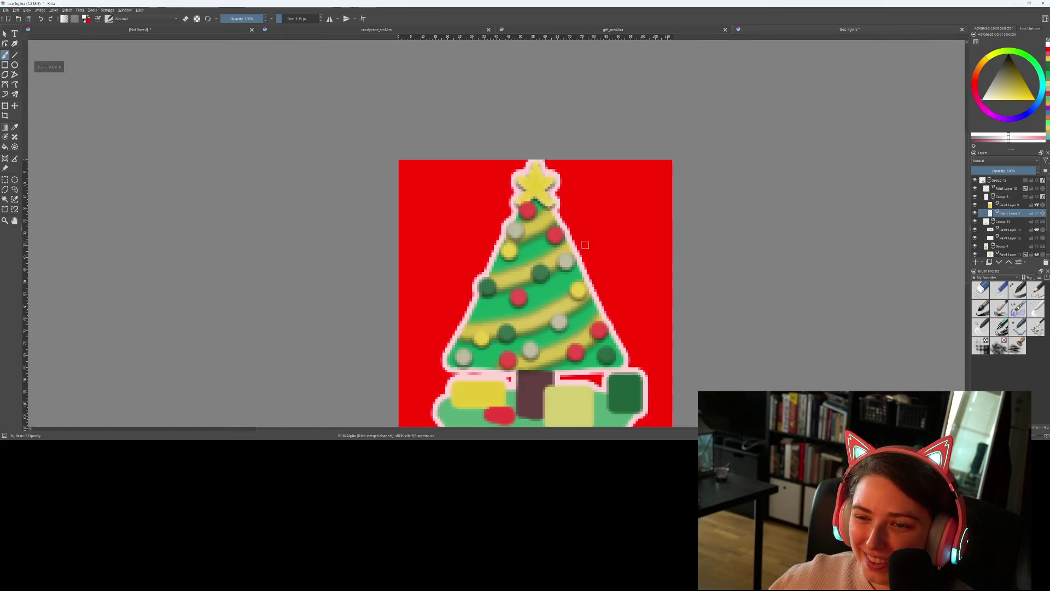
scroll(646, 285, up, 3)
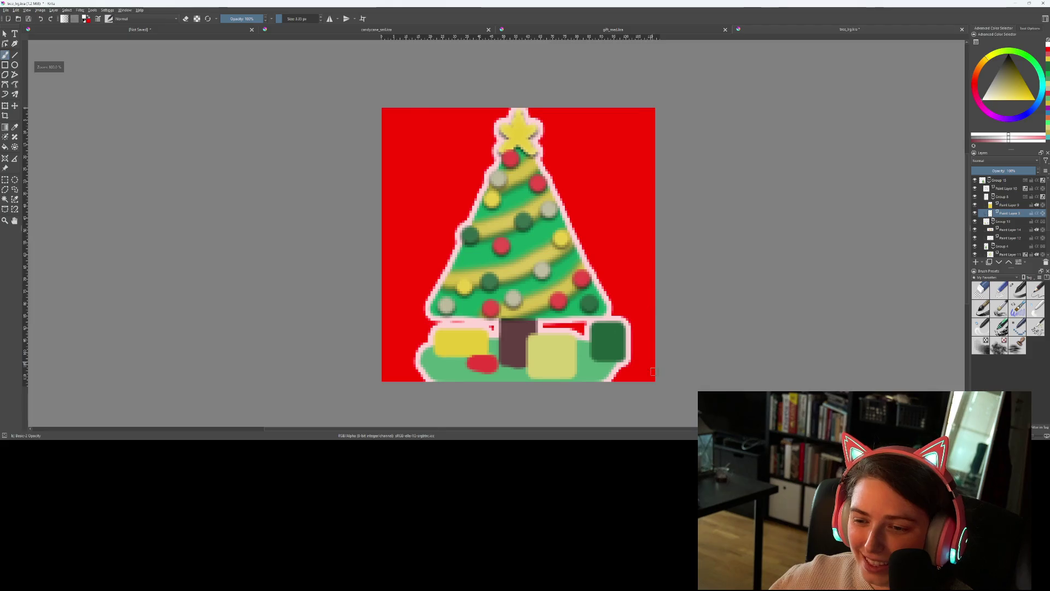
scroll(658, 347, down, 3)
scroll(702, 330, up, 5)
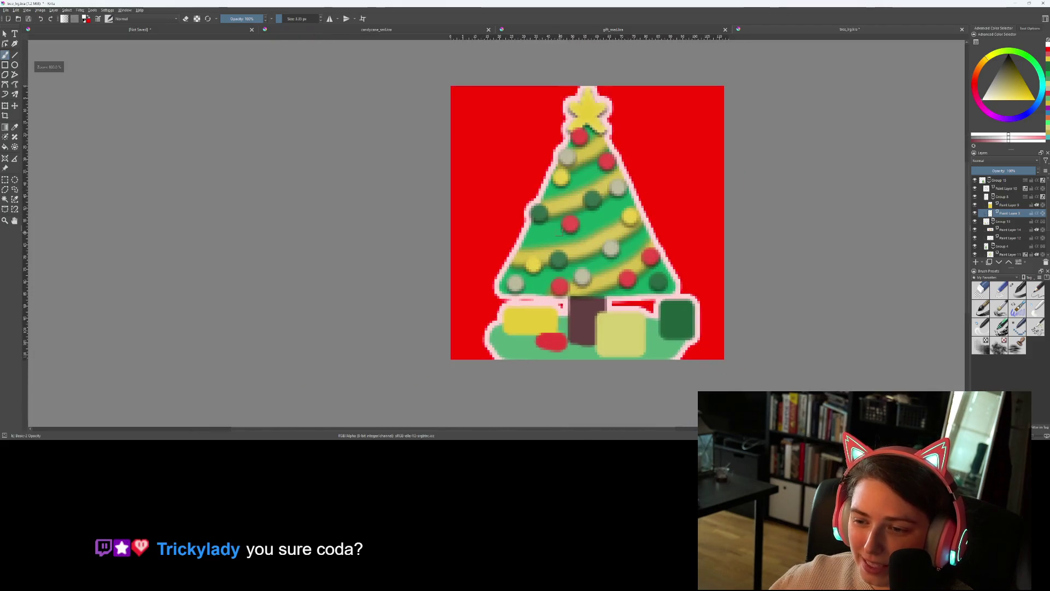
scroll(559, 300, down, 1)
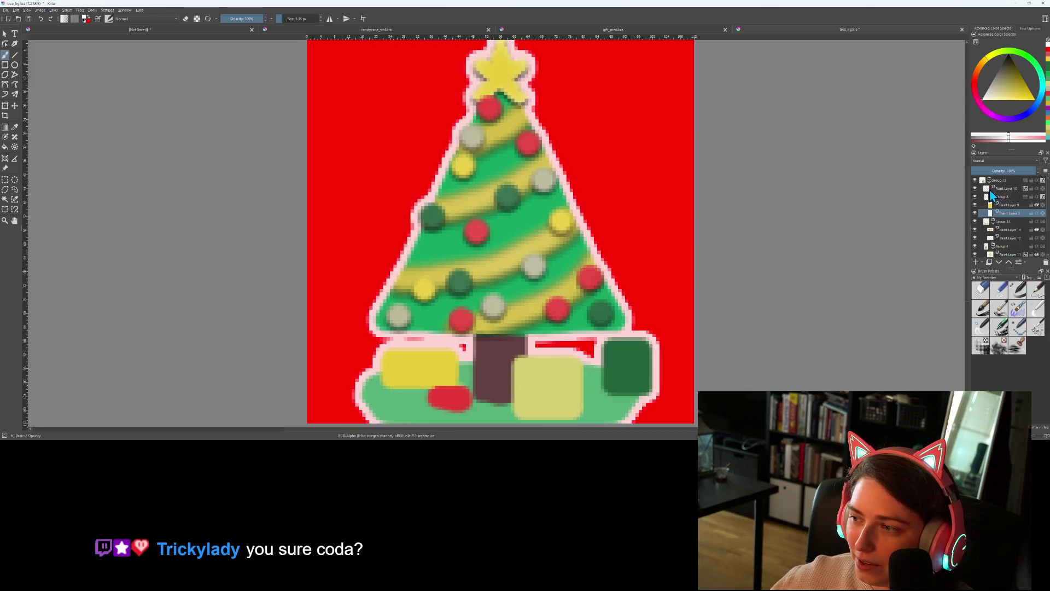
scroll(996, 222, down, 2)
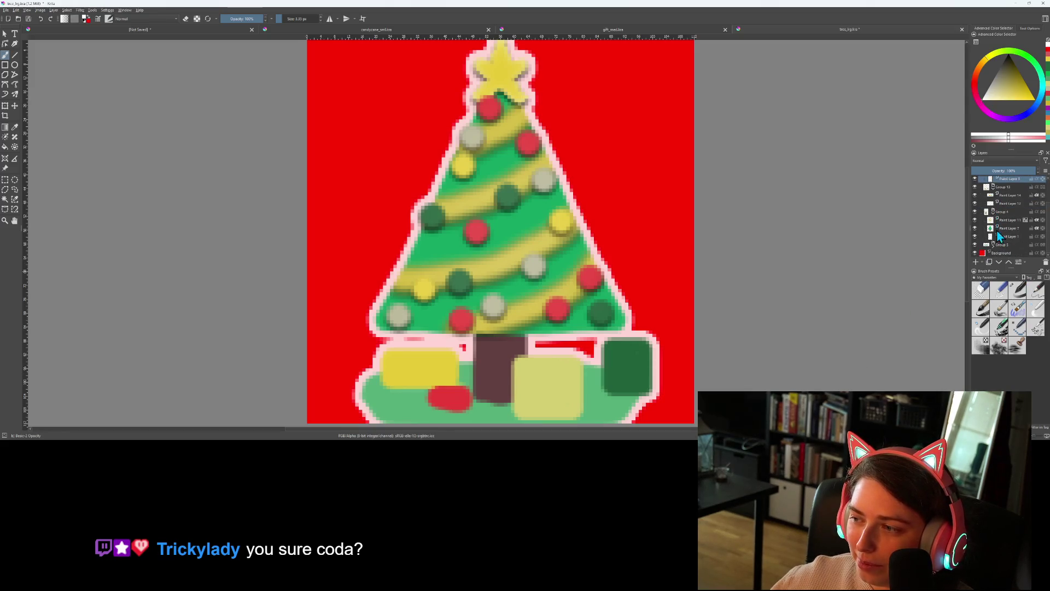
scroll(991, 229, up, 2)
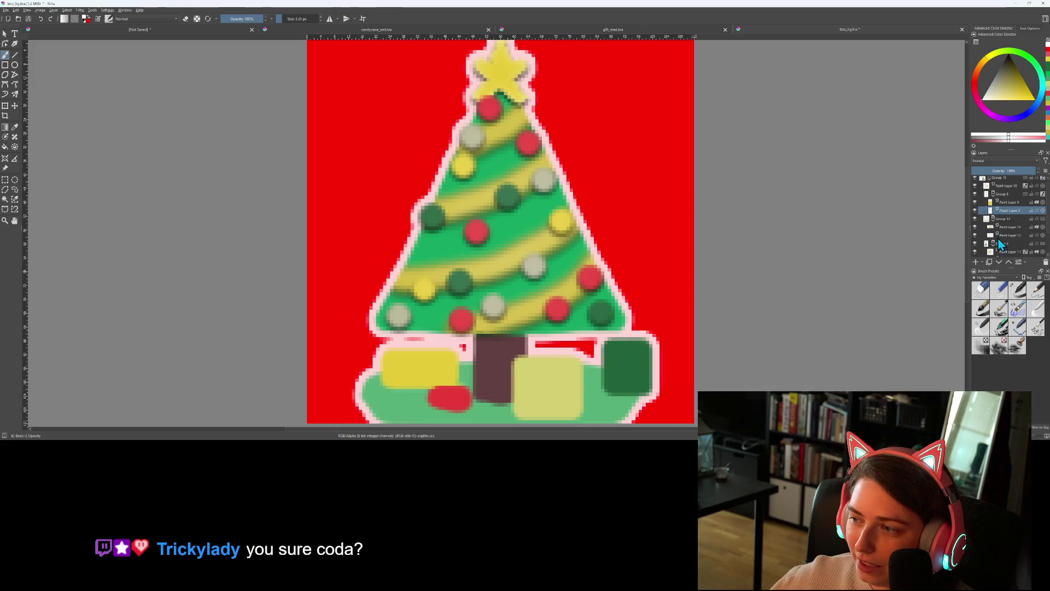
click(993, 197)
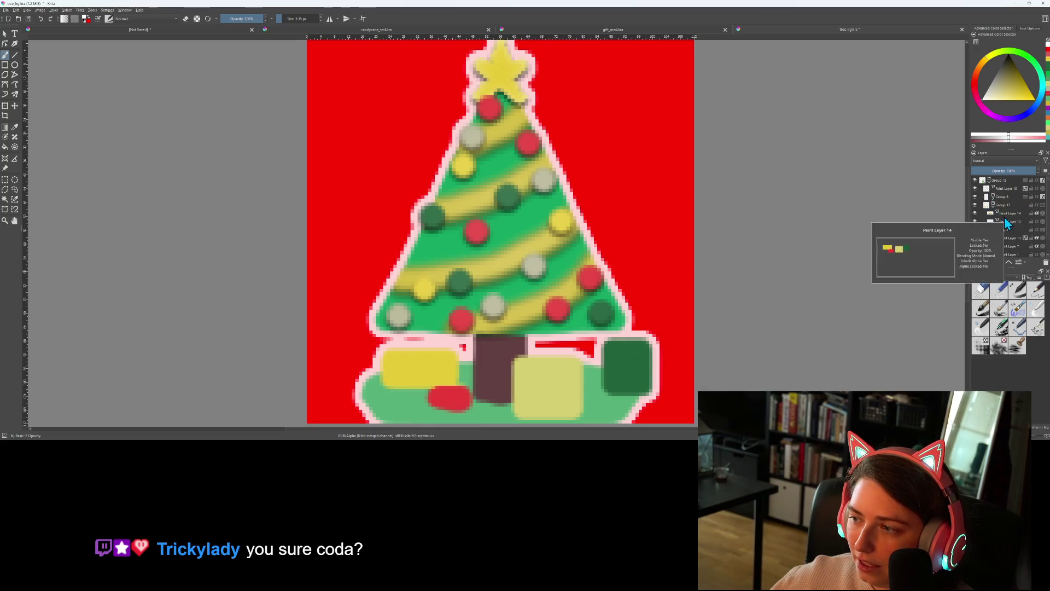
click(994, 216)
mouse_move(992, 218)
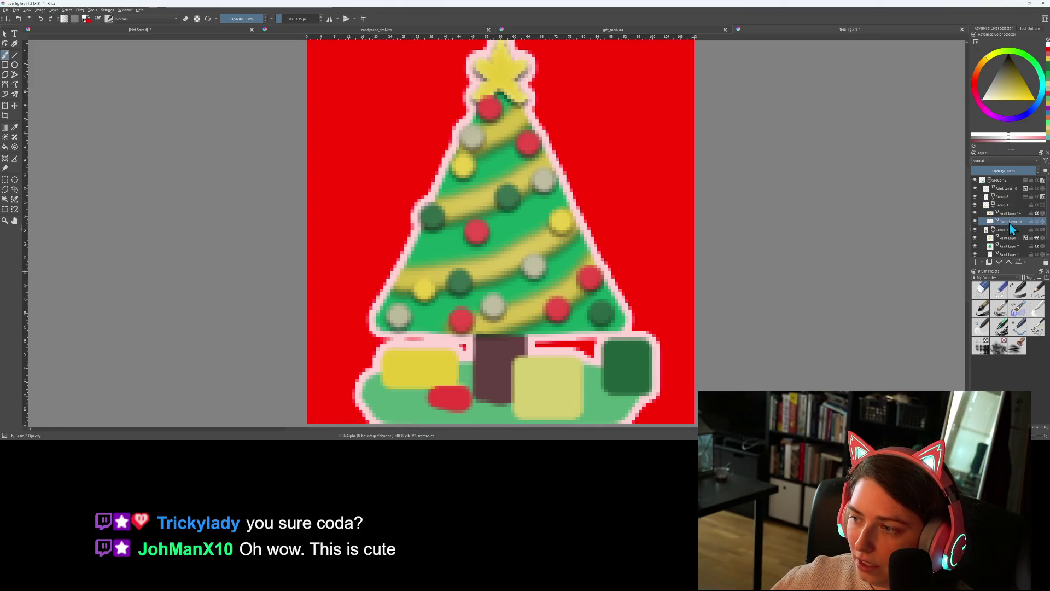
click(1003, 206)
Give Group 13 a Drop Shadow with 1 px distance and 2 px size
right_click(1002, 206)
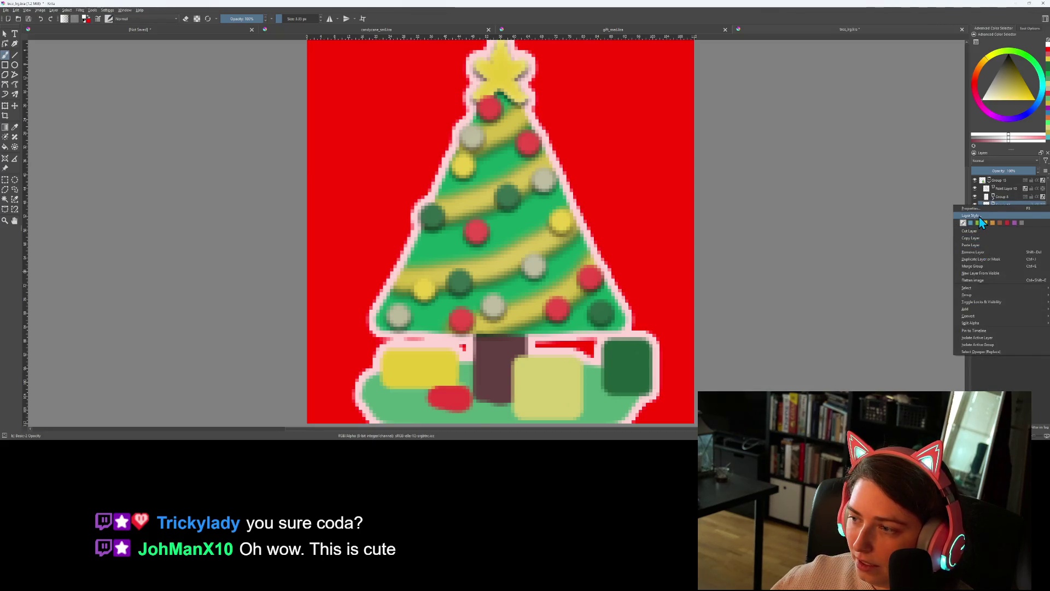
click(979, 217)
mouse_move(452, 92)
mouse_down()
mouse_move(251, 90)
mouse_move(149, 74)
mouse_up()
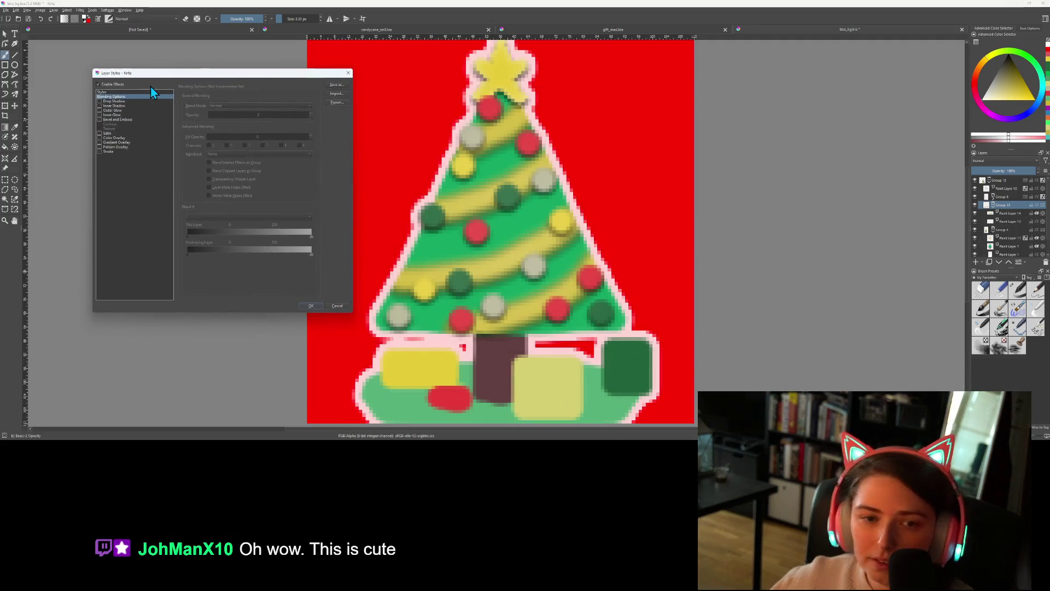
click(100, 101)
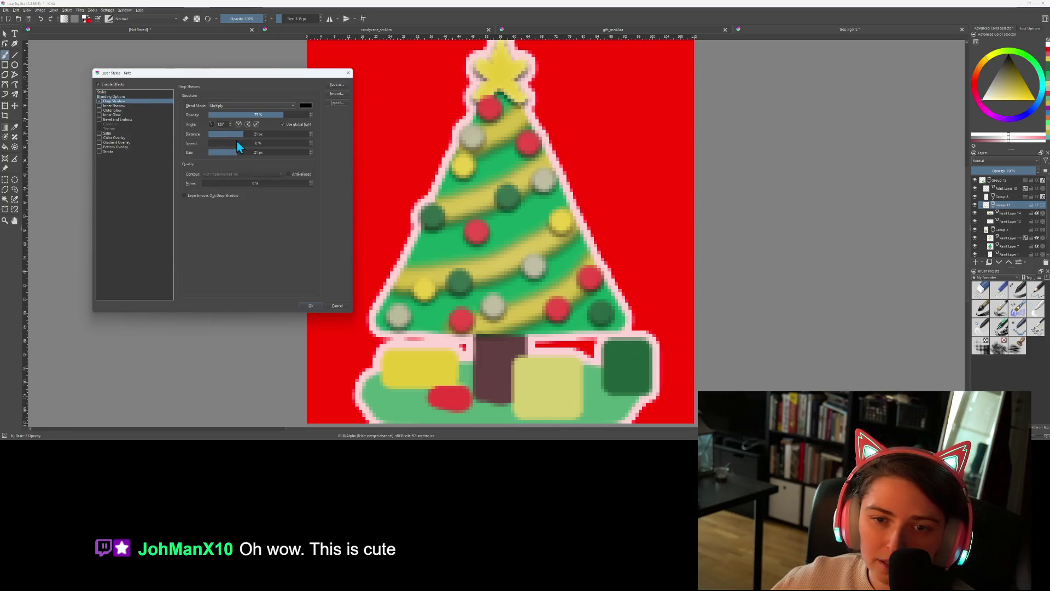
click(213, 134)
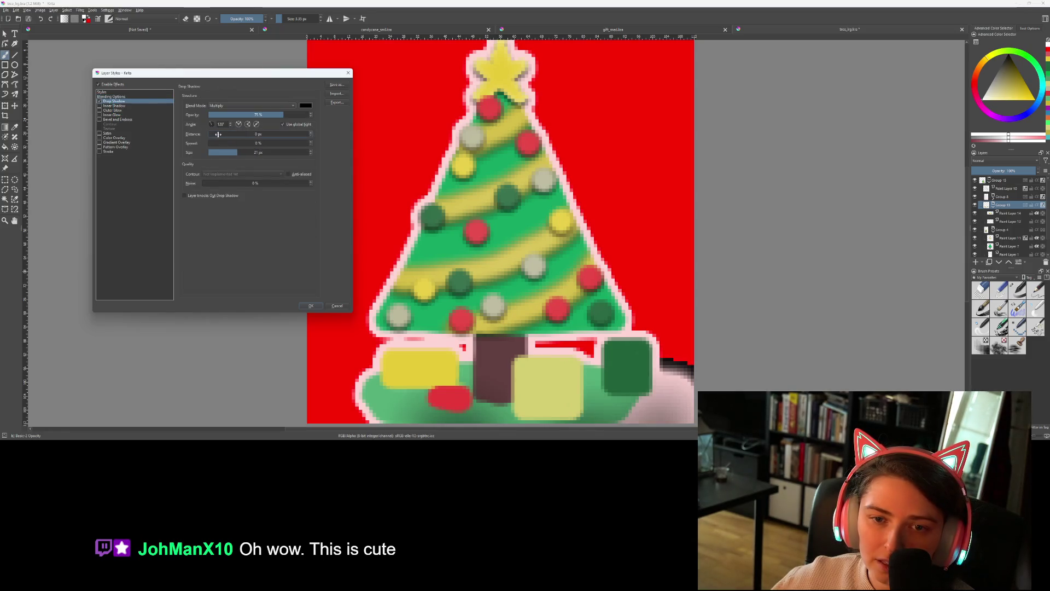
click(221, 152)
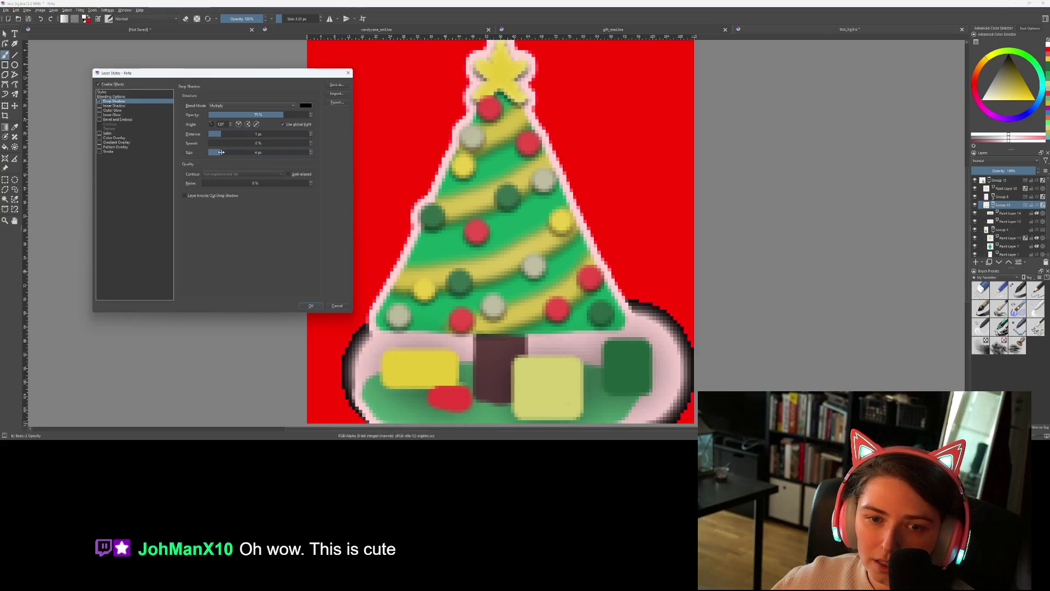
drag(221, 153, 214, 154)
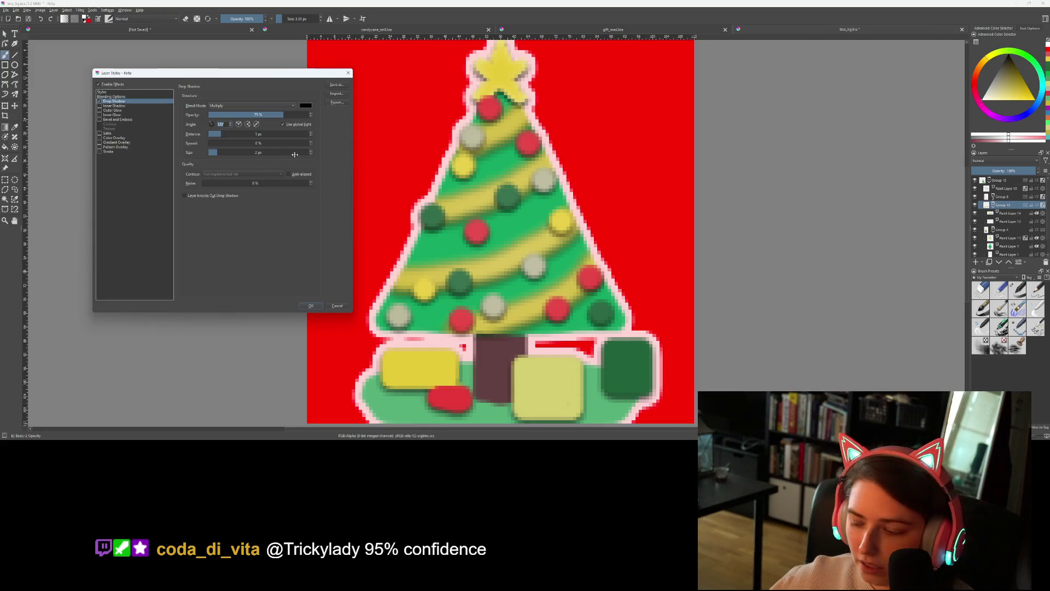
key(Return)
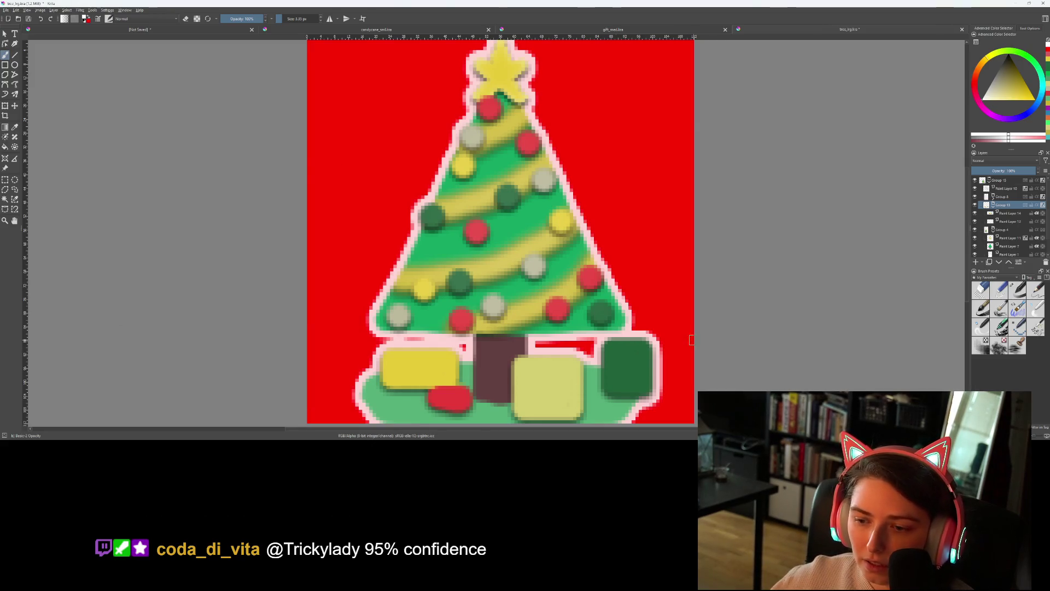
Enable an Inner Shadow on the group with minimal distance and about 3 px size
scroll(690, 340, down, 3)
scroll(537, 219, up, 3)
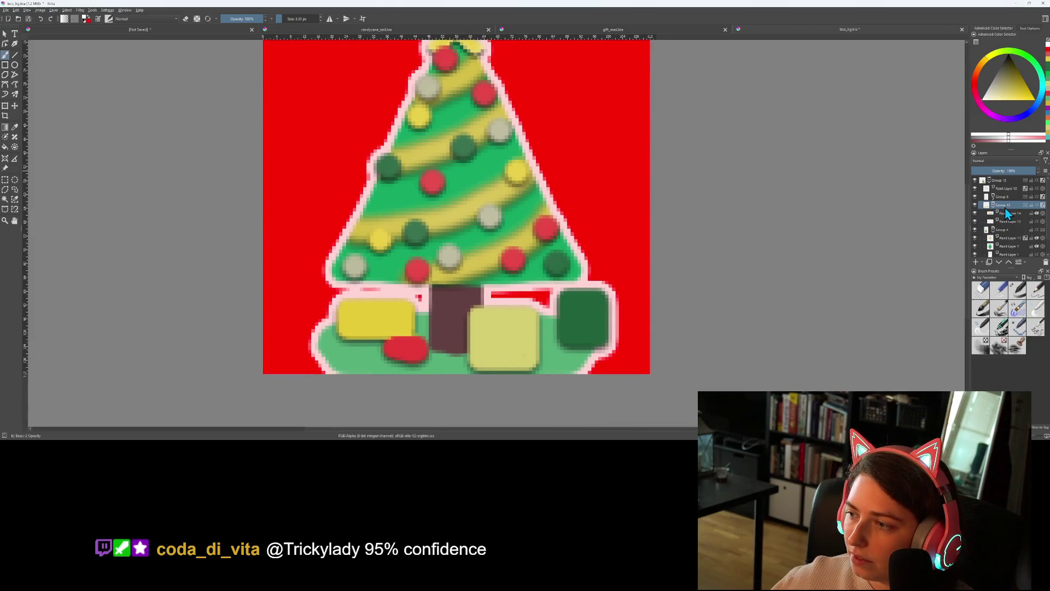
right_click(1005, 213)
click(982, 218)
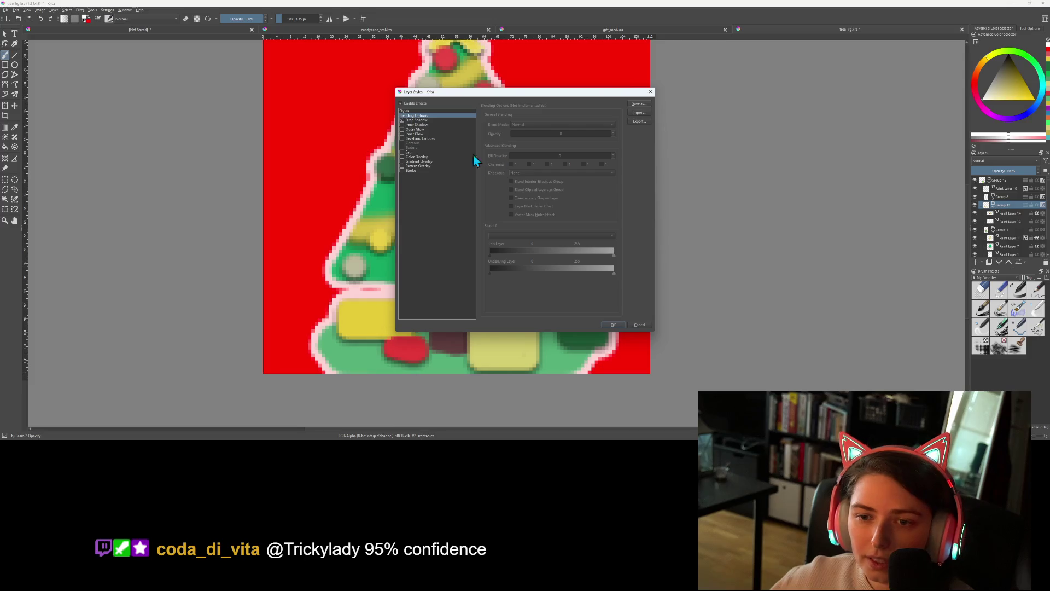
mouse_move(445, 99)
mouse_down()
mouse_move(590, 106)
mouse_move(729, 132)
mouse_up()
click(695, 158)
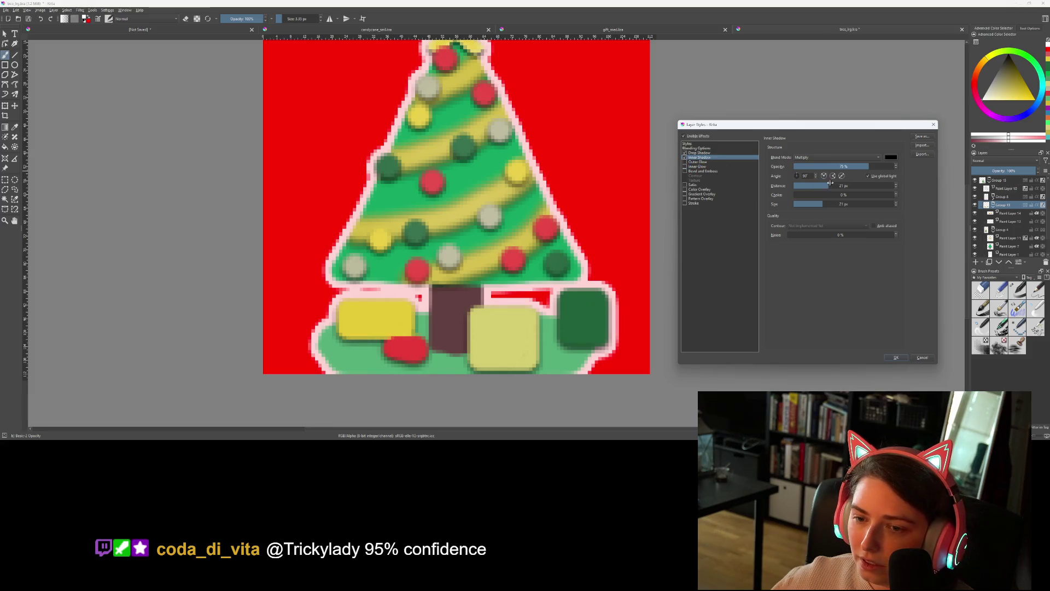
drag(803, 204, 795, 205)
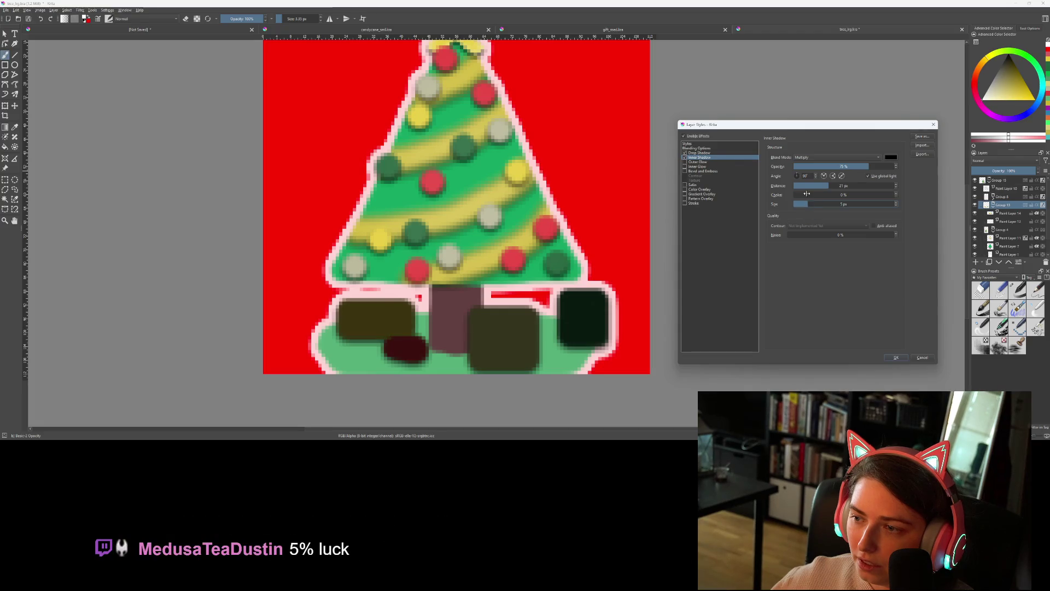
drag(807, 185, 801, 187)
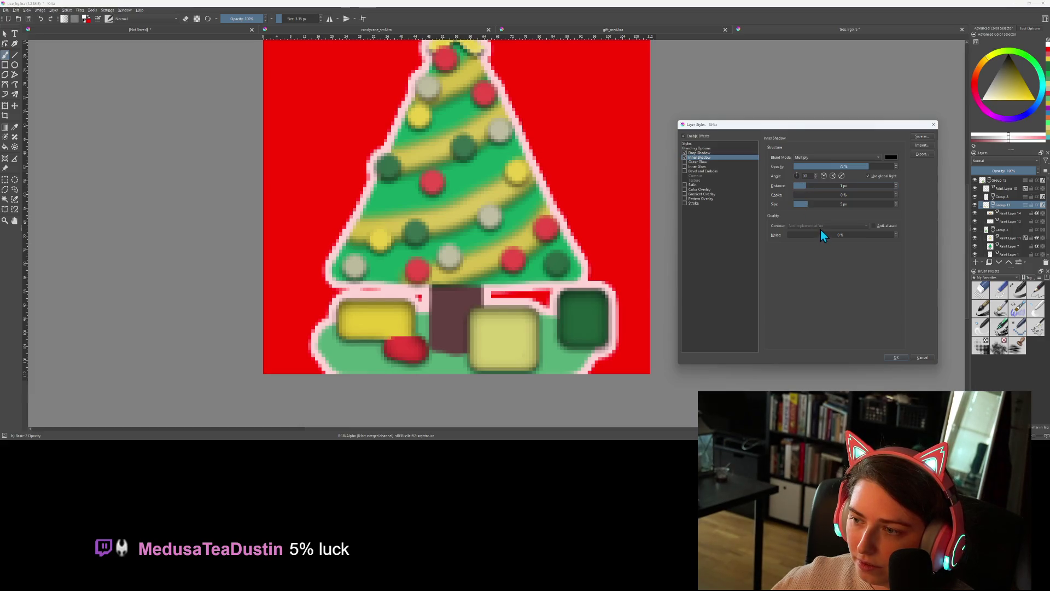
drag(806, 204, 801, 204)
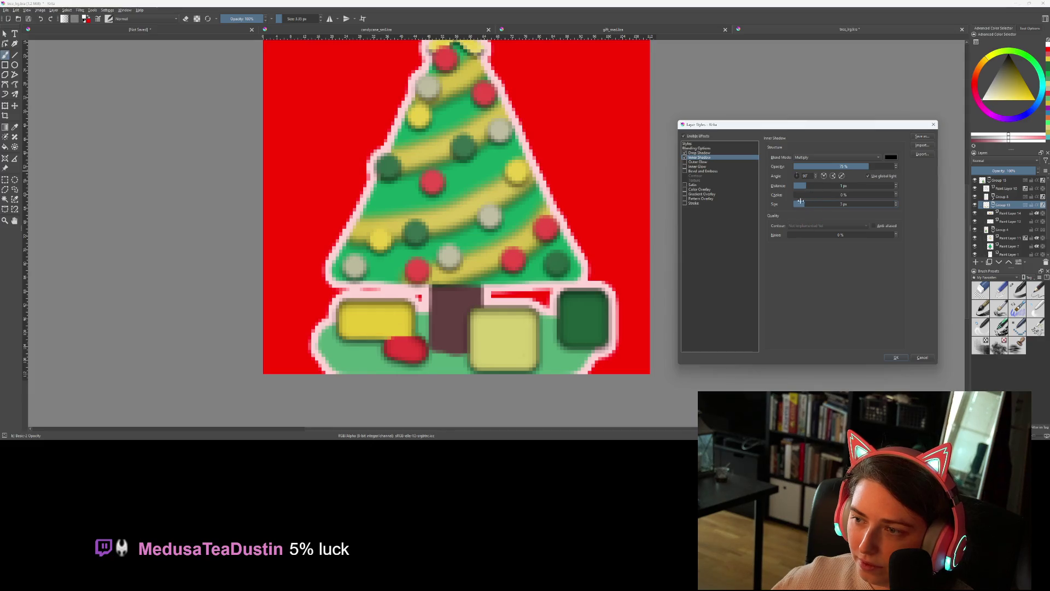
Turn on Outer Glow with a 1 px size
click(695, 166)
click(696, 162)
click(685, 163)
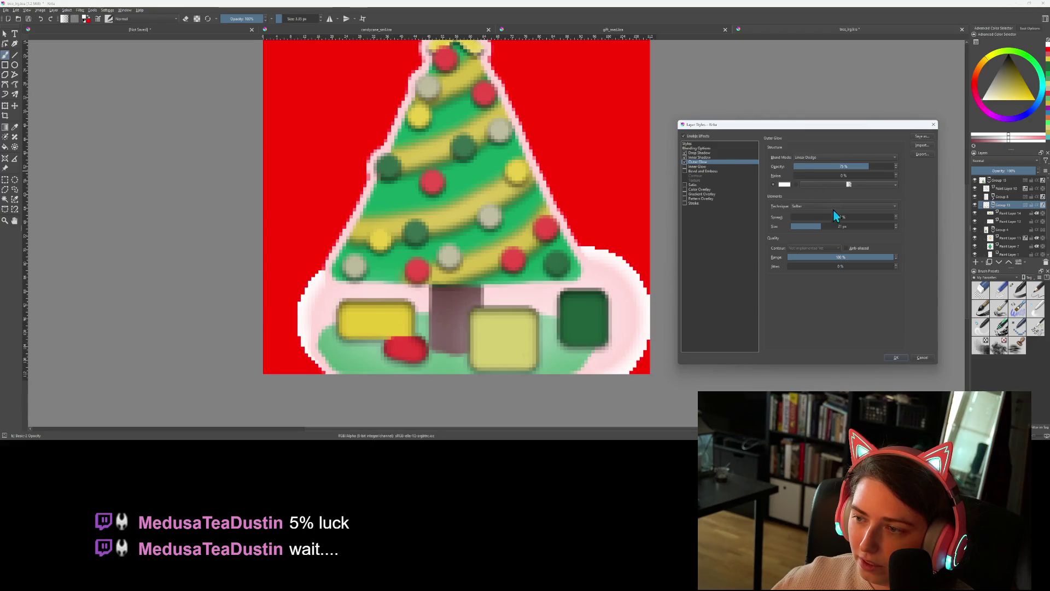
click(799, 226)
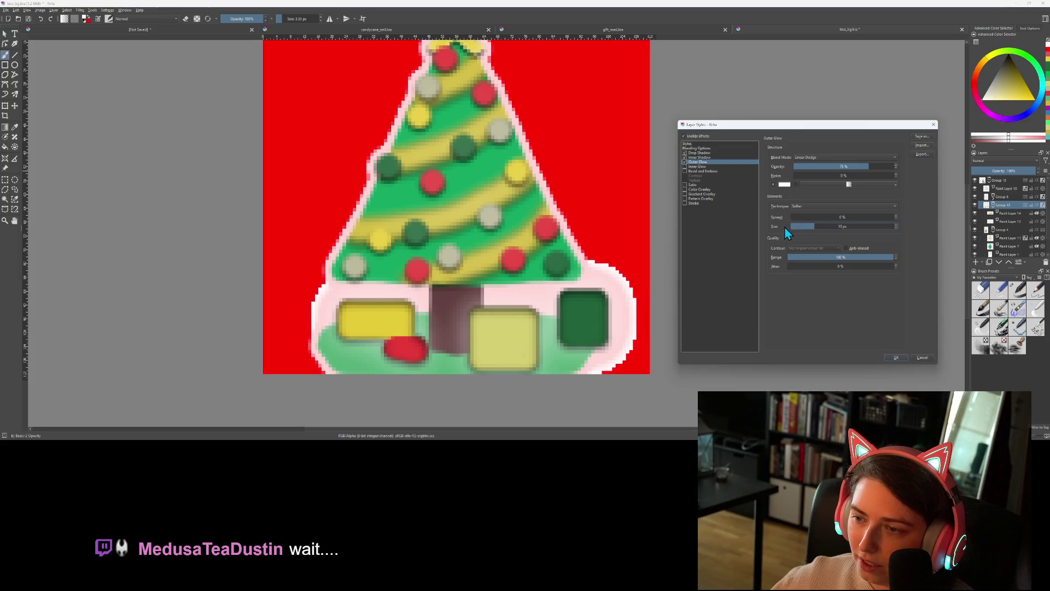
Turn on Inner Glow and widen it to 5 px
click(685, 166)
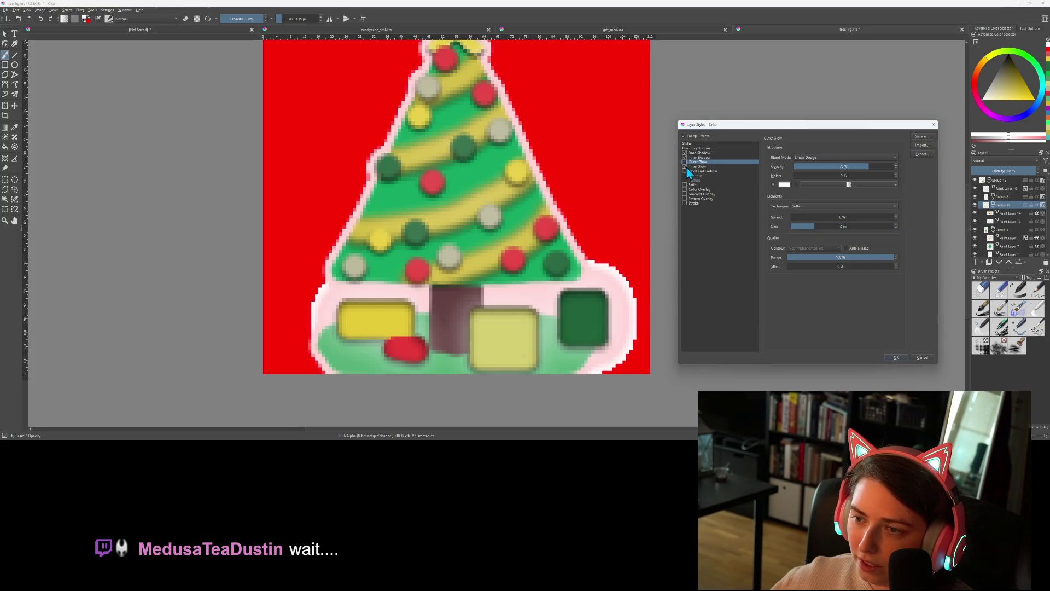
click(690, 166)
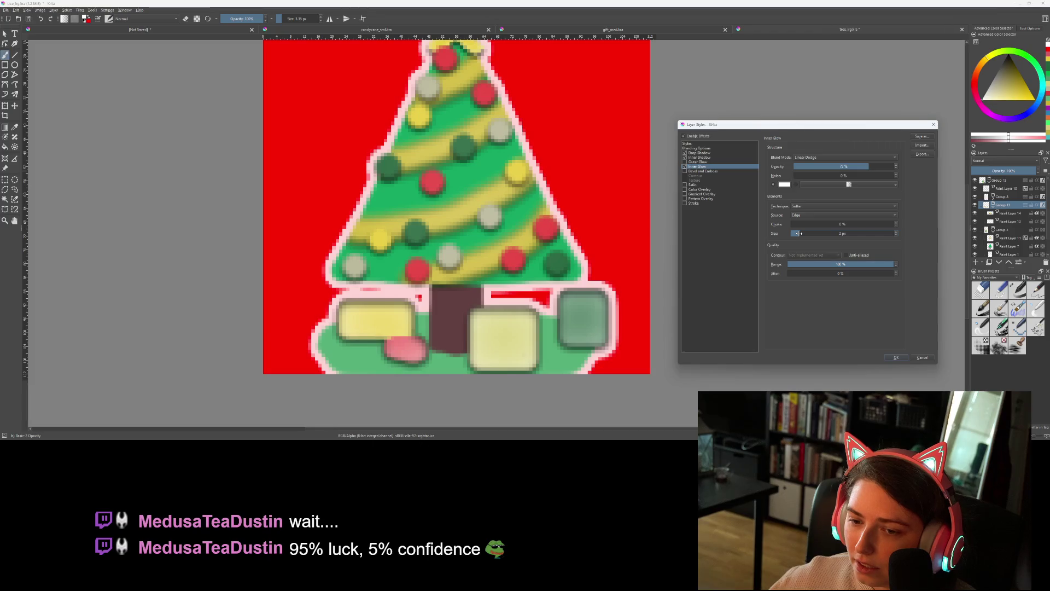
drag(797, 233, 804, 233)
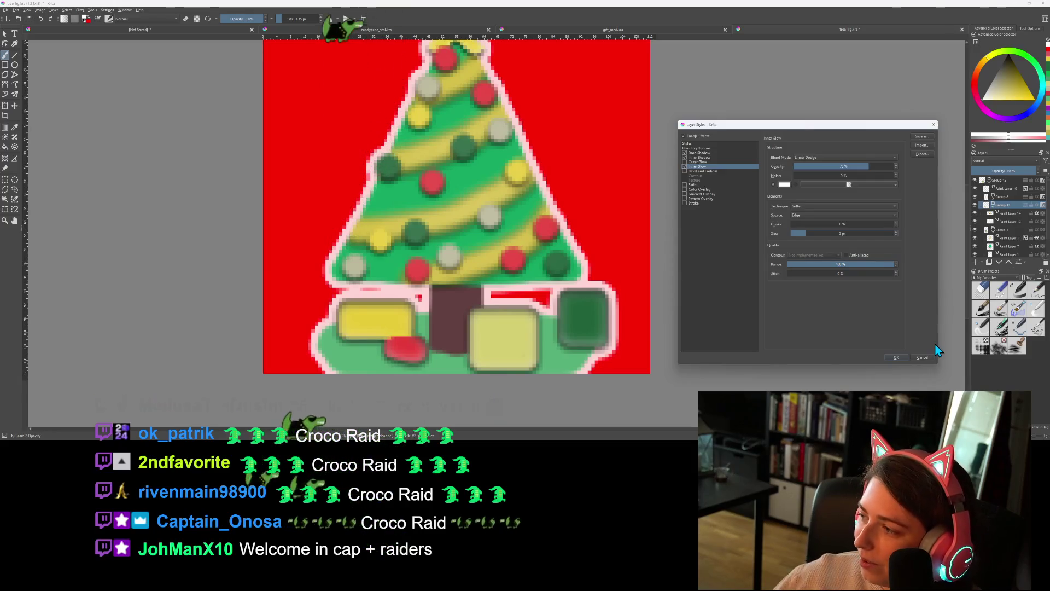
Apply the layer styles, add a new paint layer above Paint Layer 14, and save
click(894, 356)
scroll(661, 332, down, 3)
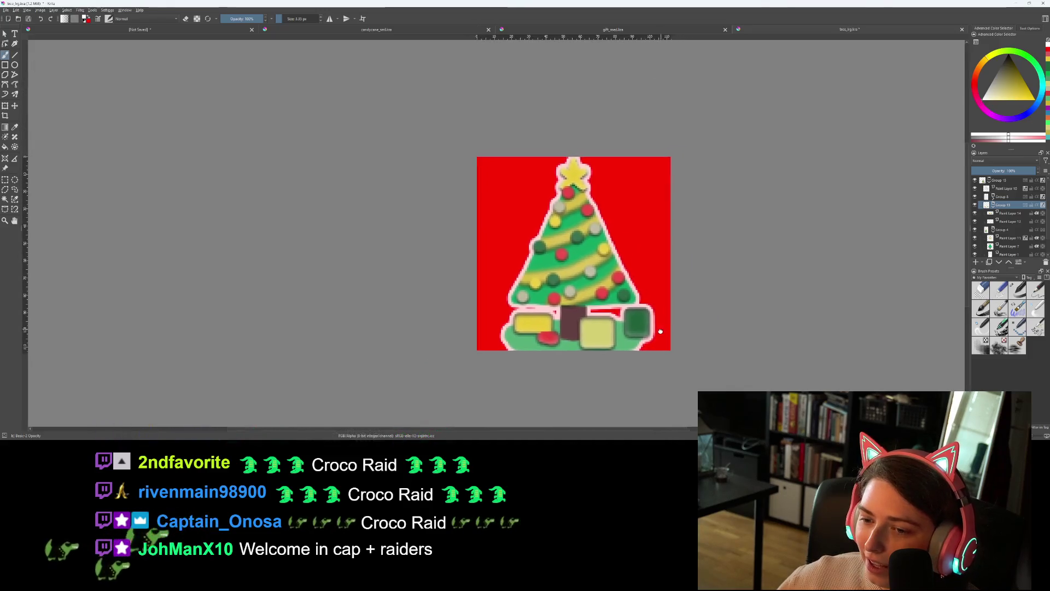
scroll(660, 331, up, 6)
scroll(607, 355, down, 2)
click(1010, 213)
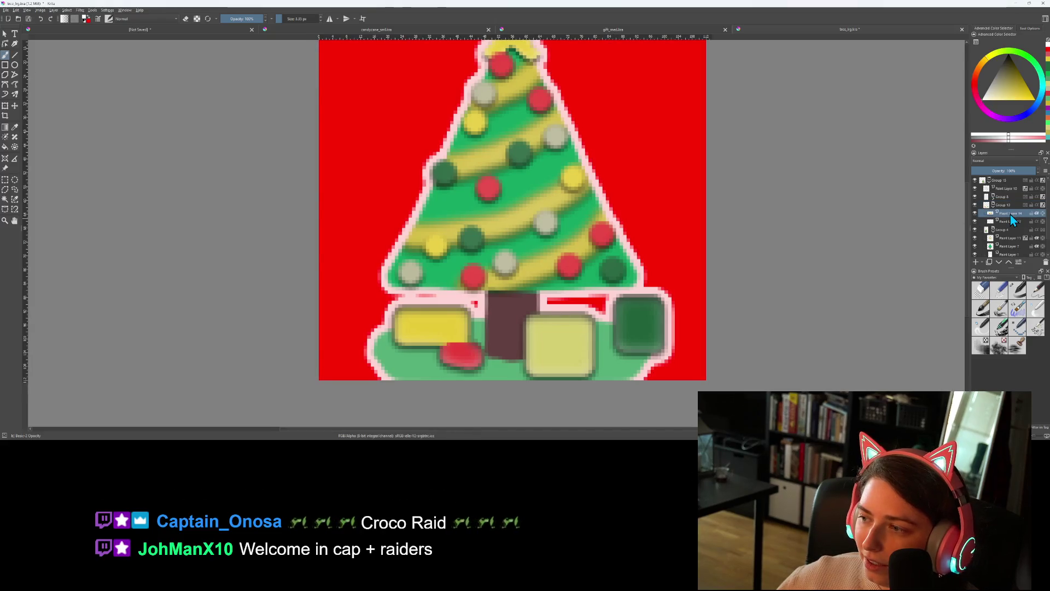
click(975, 262)
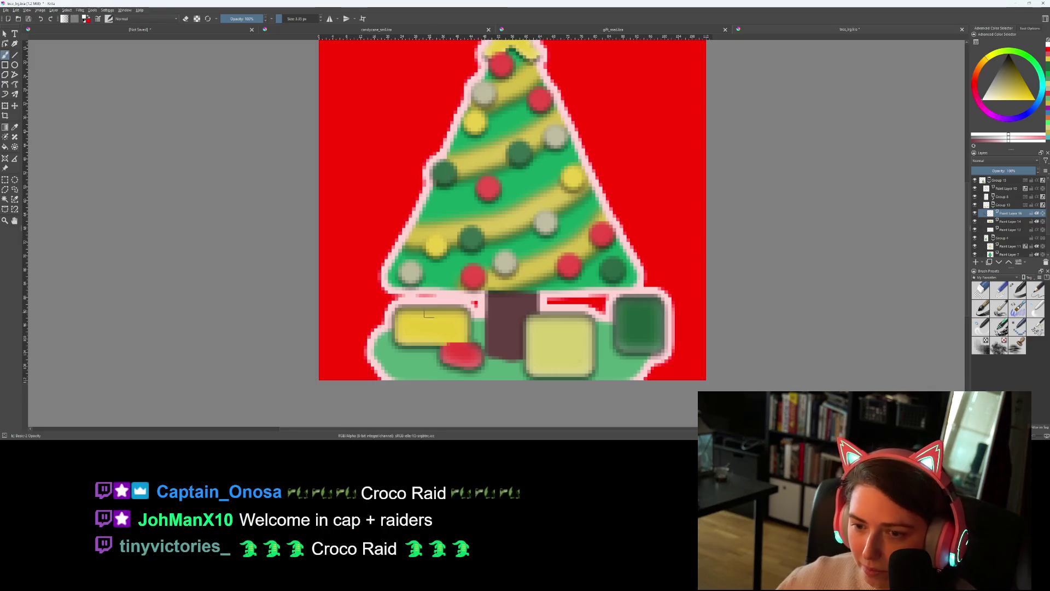
scroll(488, 320, up, 2)
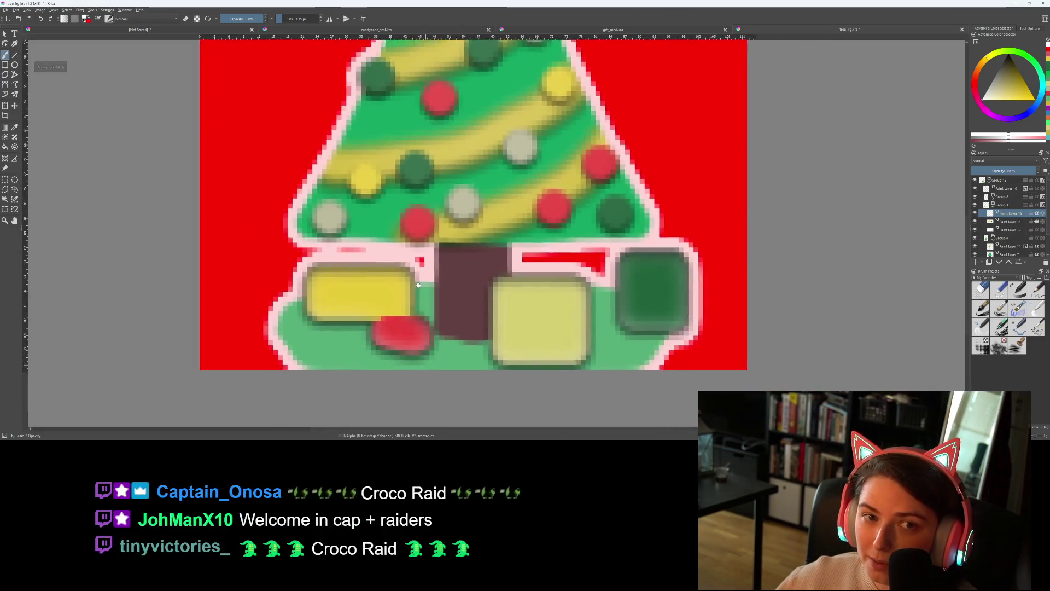
key(ctrl+s)
Brush a near-white highlight onto the pale yellow gift and save tree_lrg.kra
click(1011, 70)
click(1010, 61)
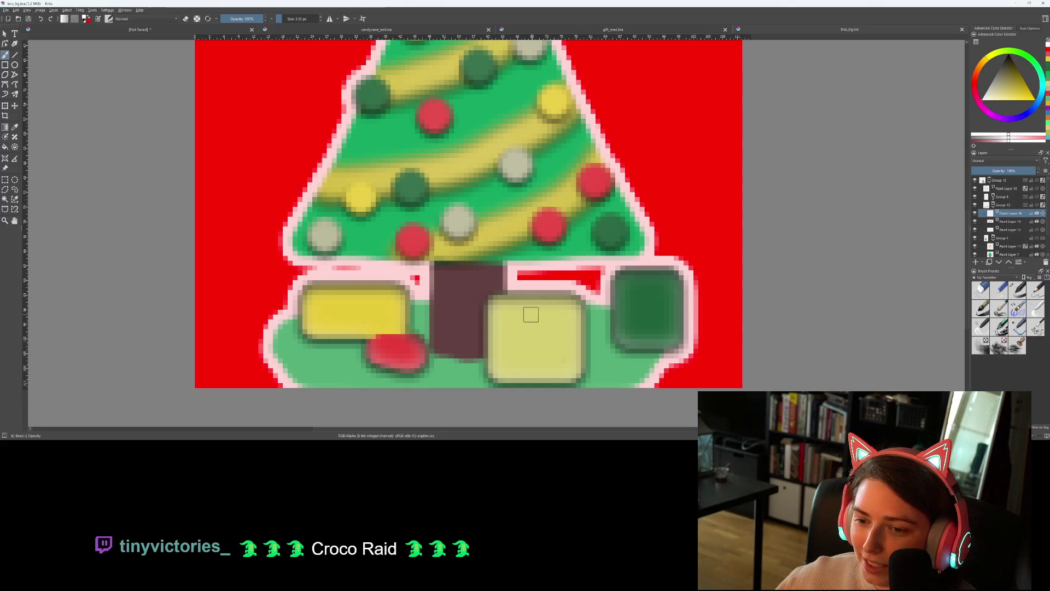
mouse_move(520, 323)
mouse_down()
mouse_move(528, 306)
mouse_move(525, 320)
mouse_move(539, 312)
mouse_up()
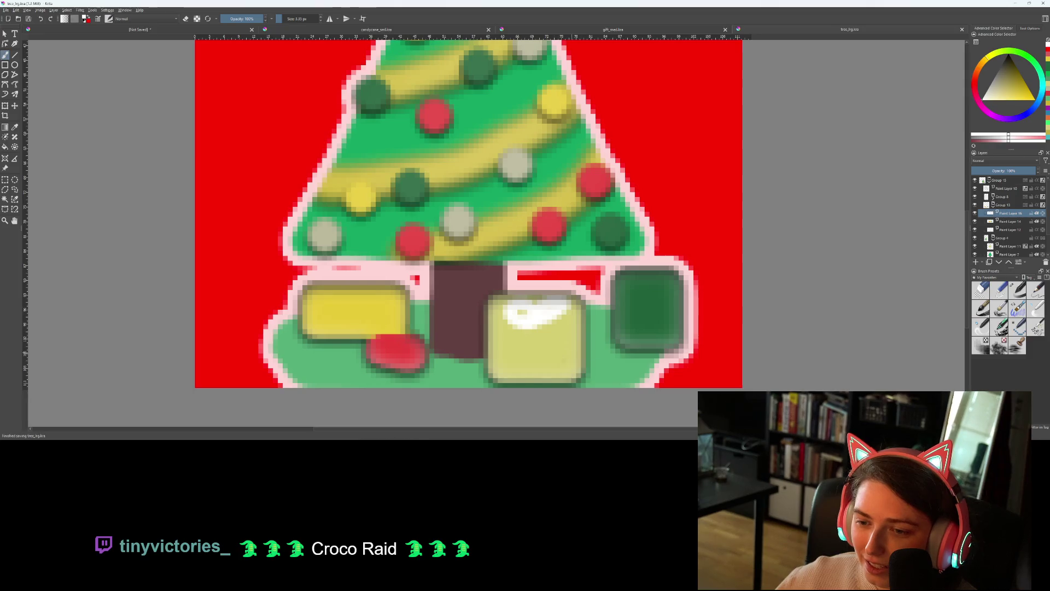
scroll(575, 351, down, 3)
scroll(571, 350, down, 1)
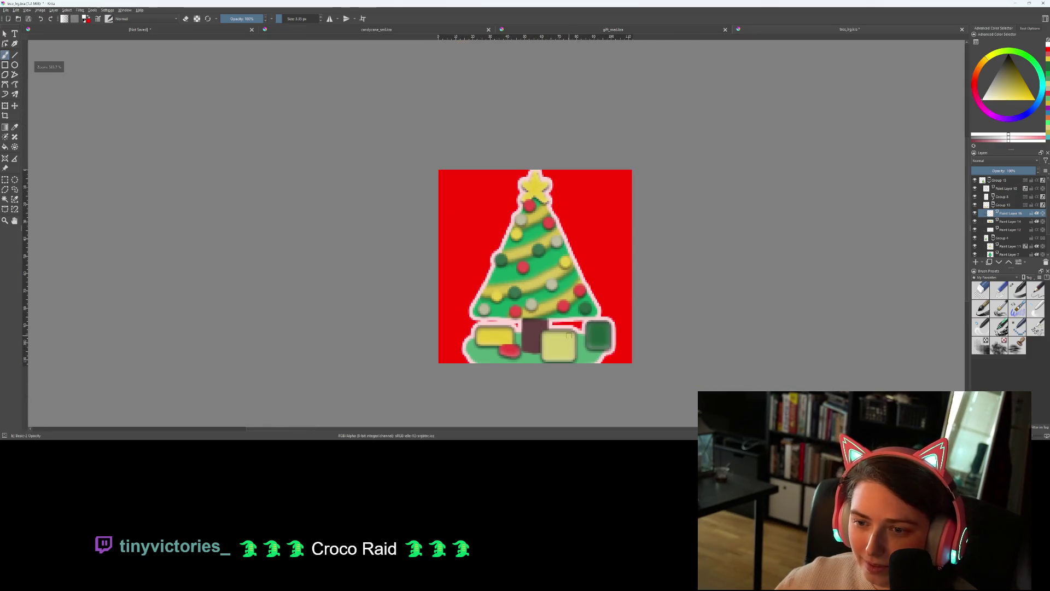
key(ctrl+s)
scroll(565, 346, down, 1)
scroll(563, 345, up, 3)
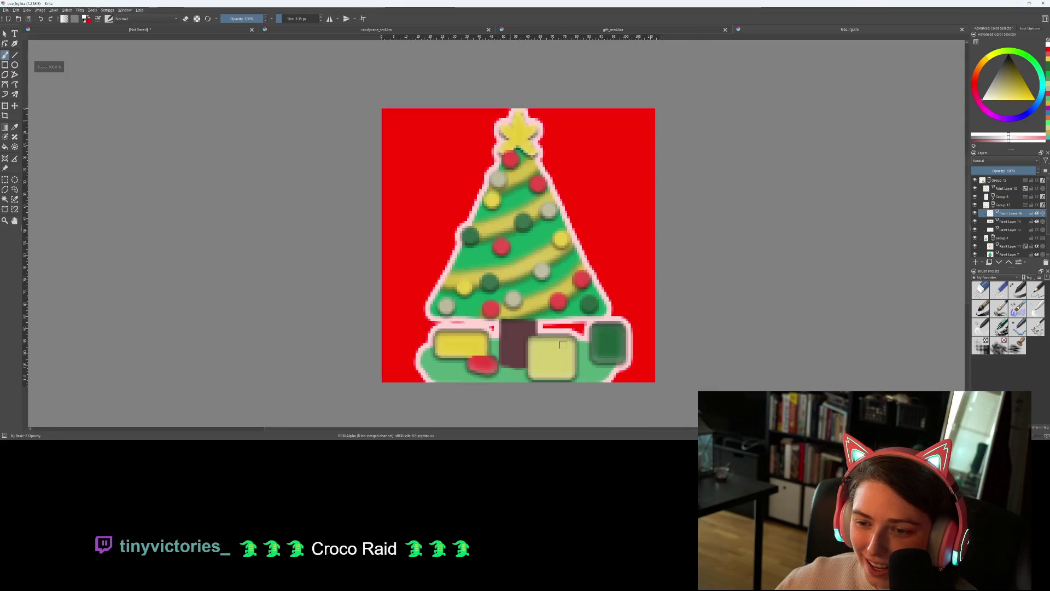
scroll(596, 350, down, 7)
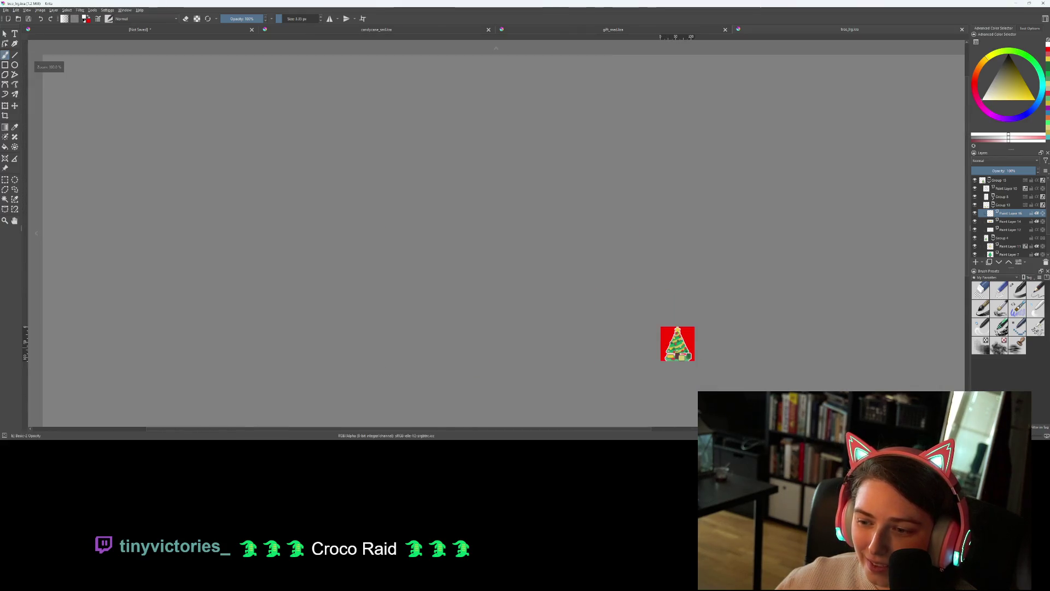
scroll(596, 334, up, 6)
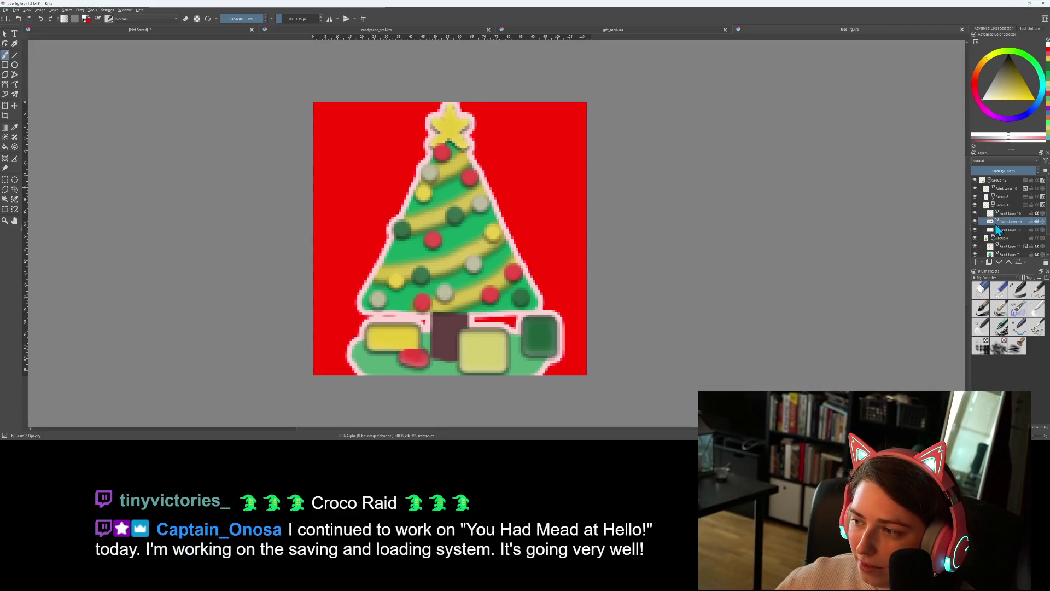
Fill the yellow gift box with a slightly lightened ornament red and save tree_lrg.kra
key(f)
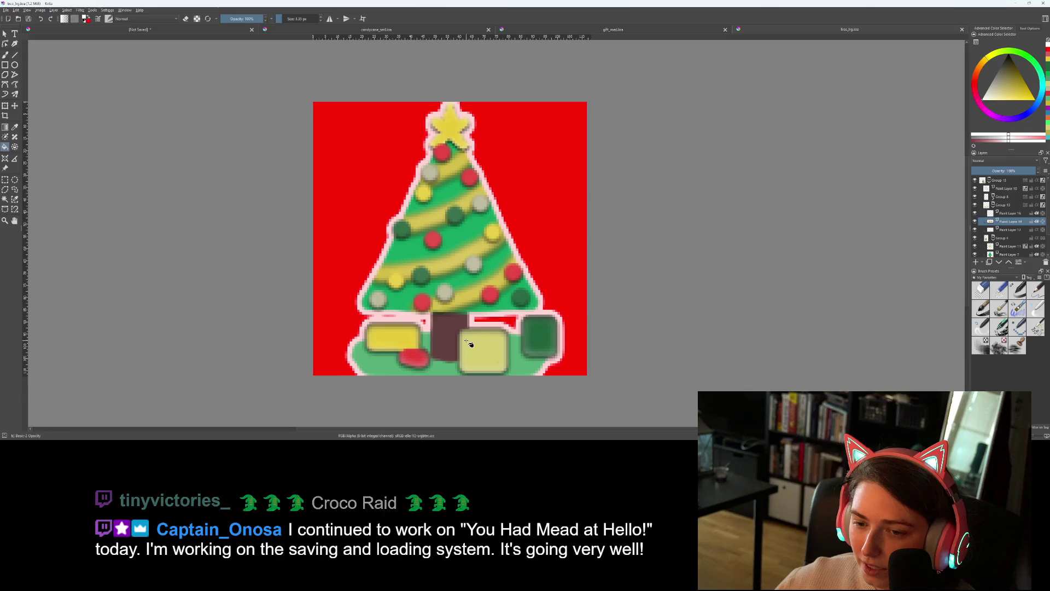
ctrl+click(491, 295)
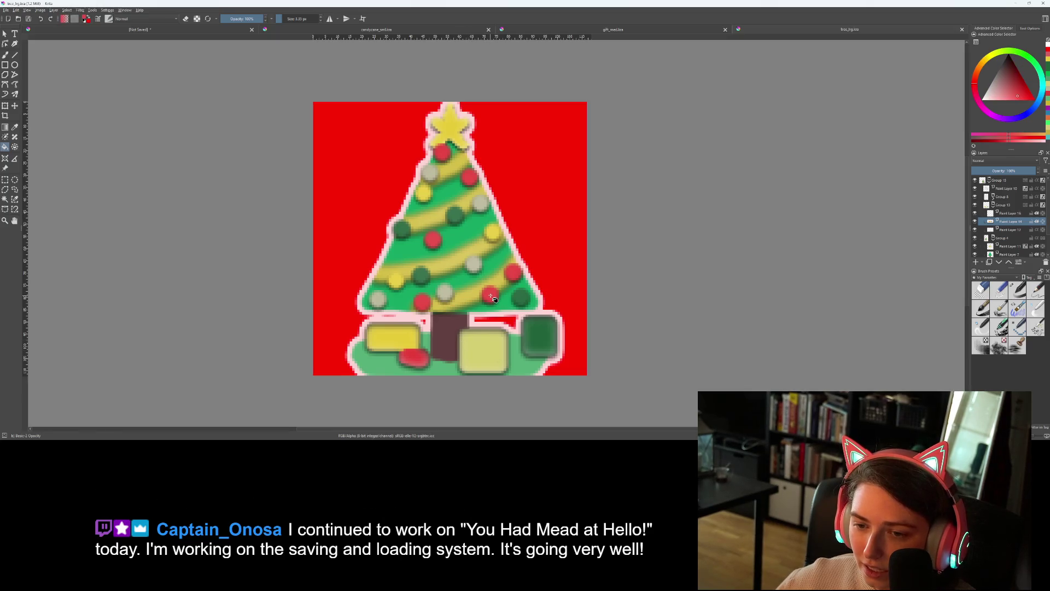
drag(1020, 96, 1021, 90)
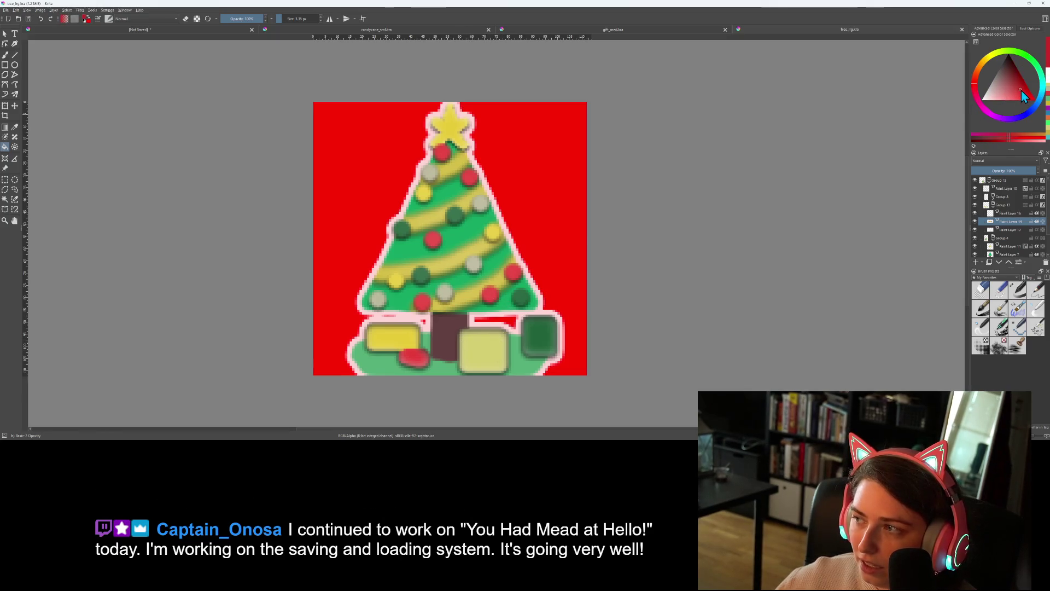
click(498, 342)
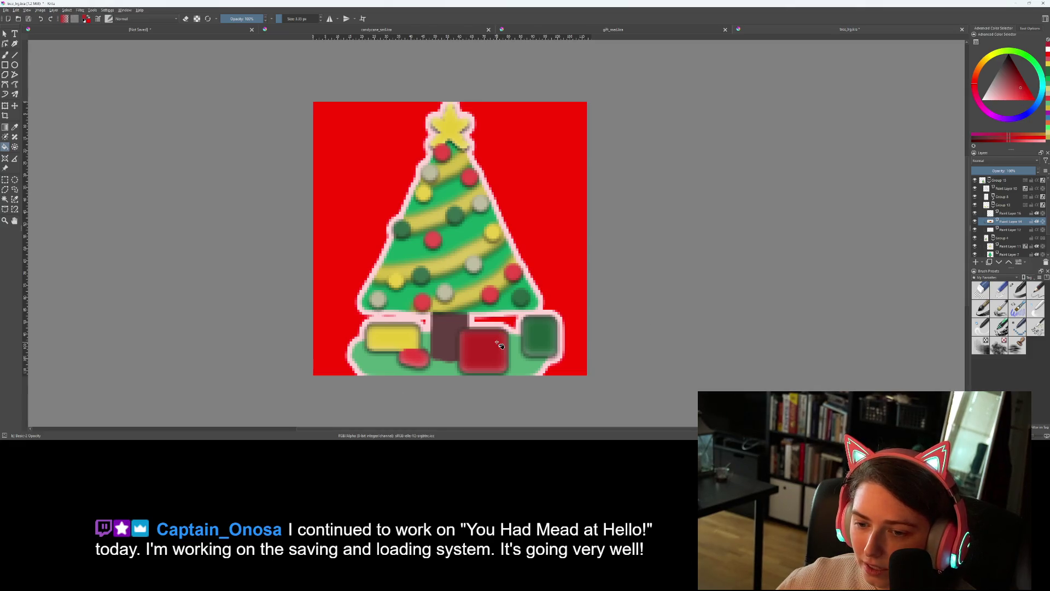
scroll(586, 368, down, 5)
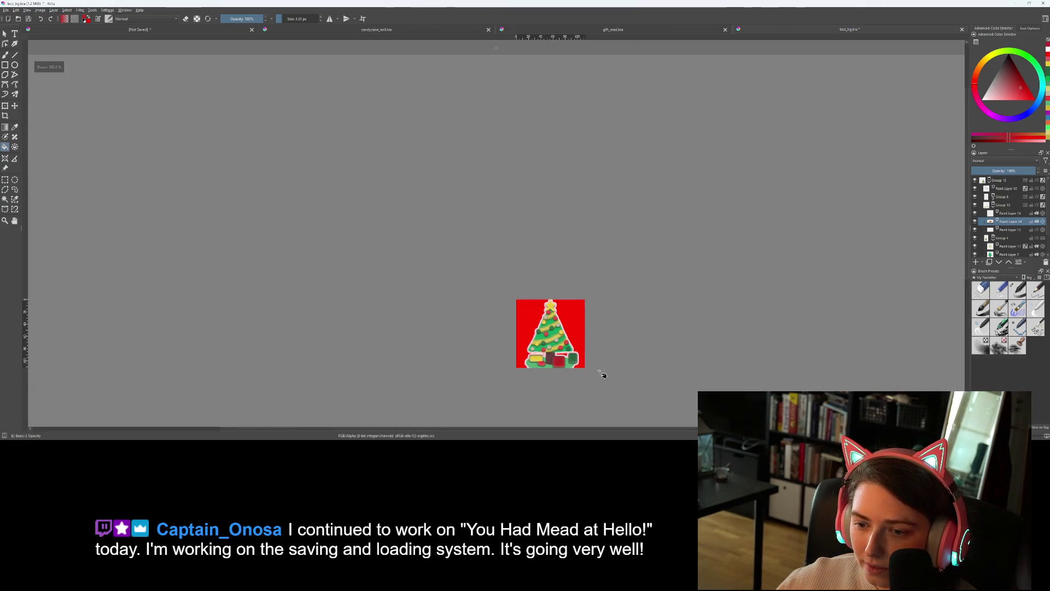
scroll(607, 376, up, 3)
scroll(607, 376, up, 1)
key(ctrl+s)
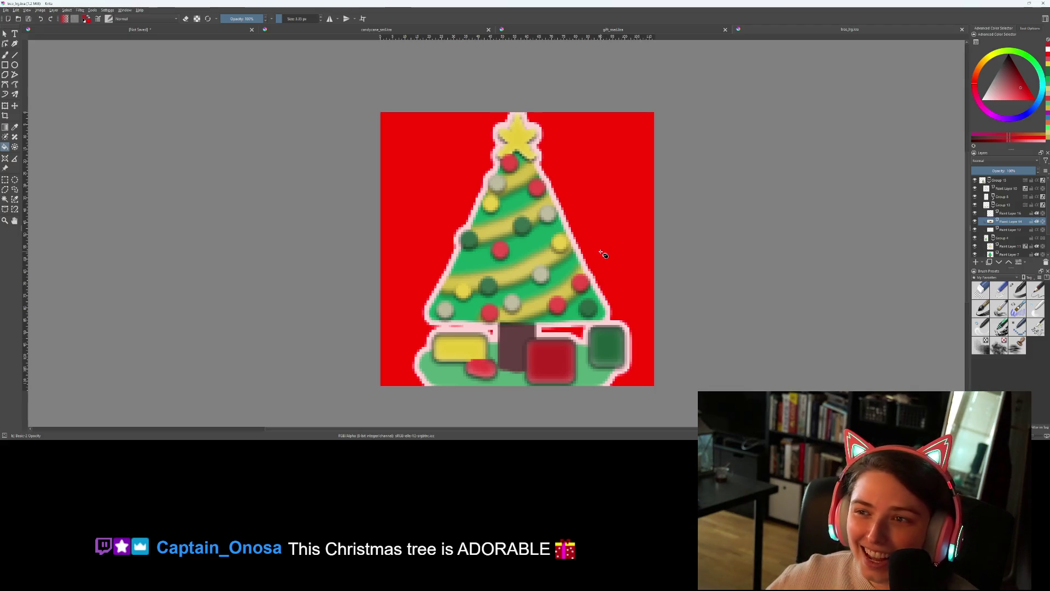
scroll(802, 168, down, 6)
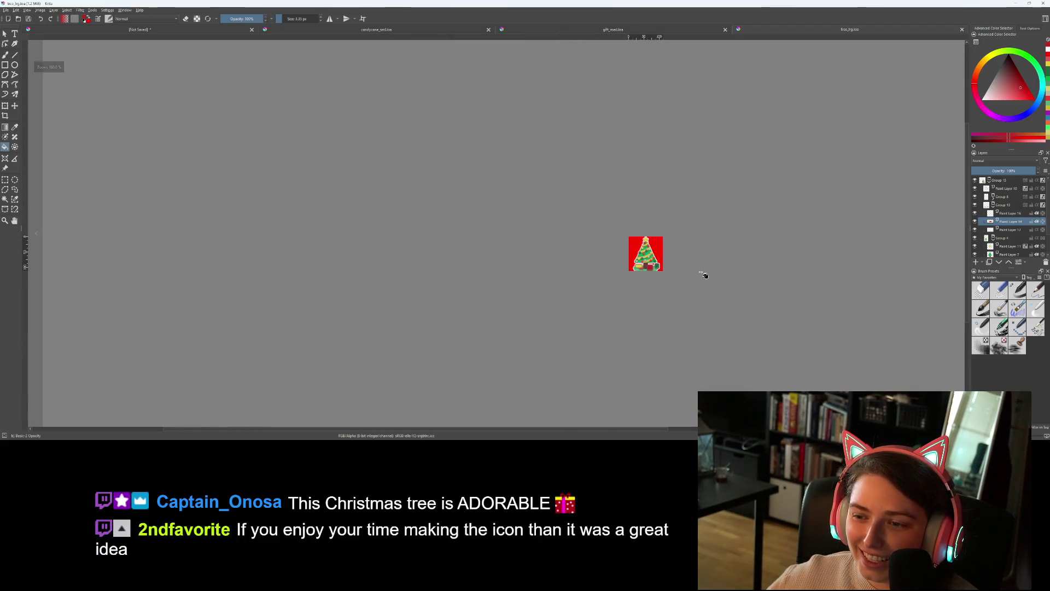
scroll(678, 252, up, 4)
scroll(984, 240, down, 2)
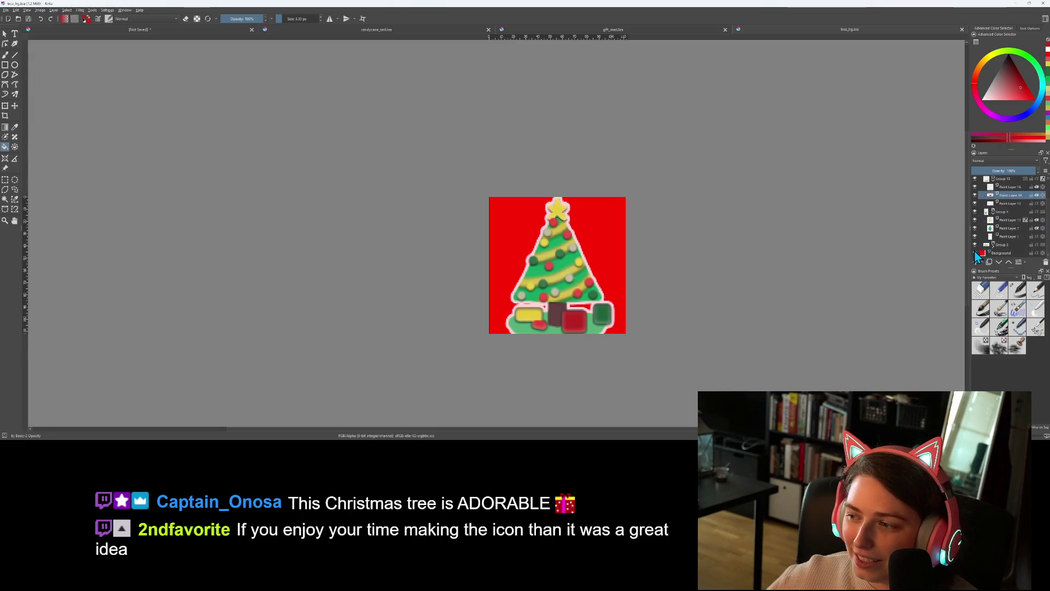
Hide the red Background layer, save, and export a transparent PNG into the Twitch folder
click(974, 253)
key(ctrl+s)
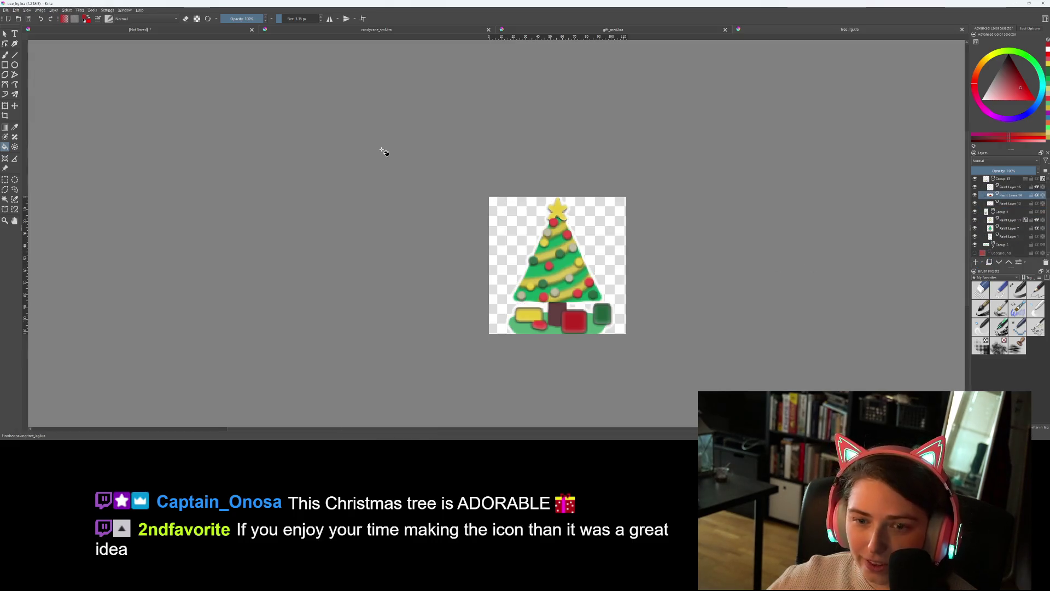
click(6, 9)
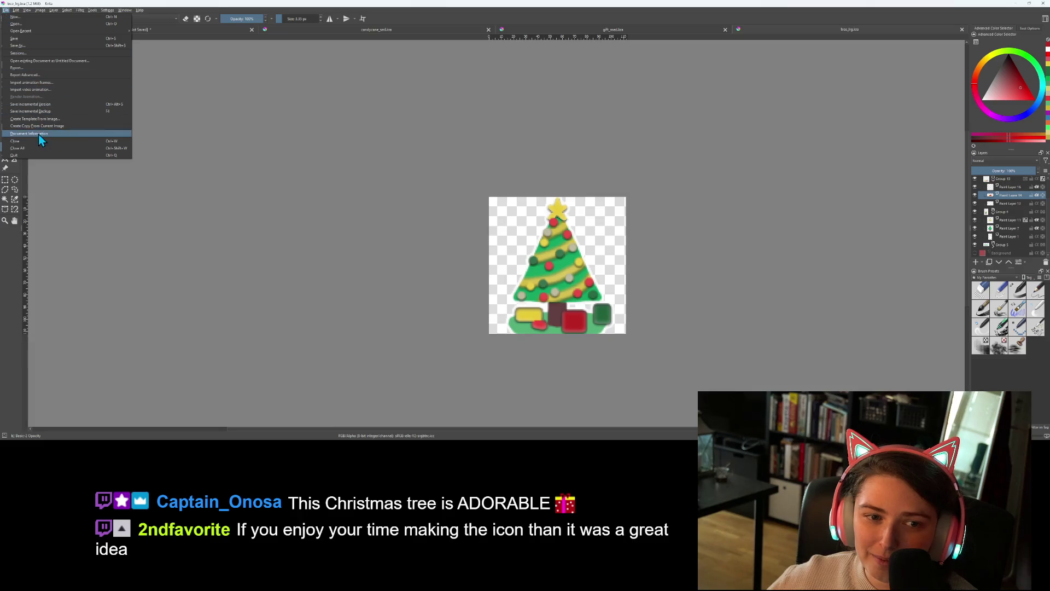
click(24, 68)
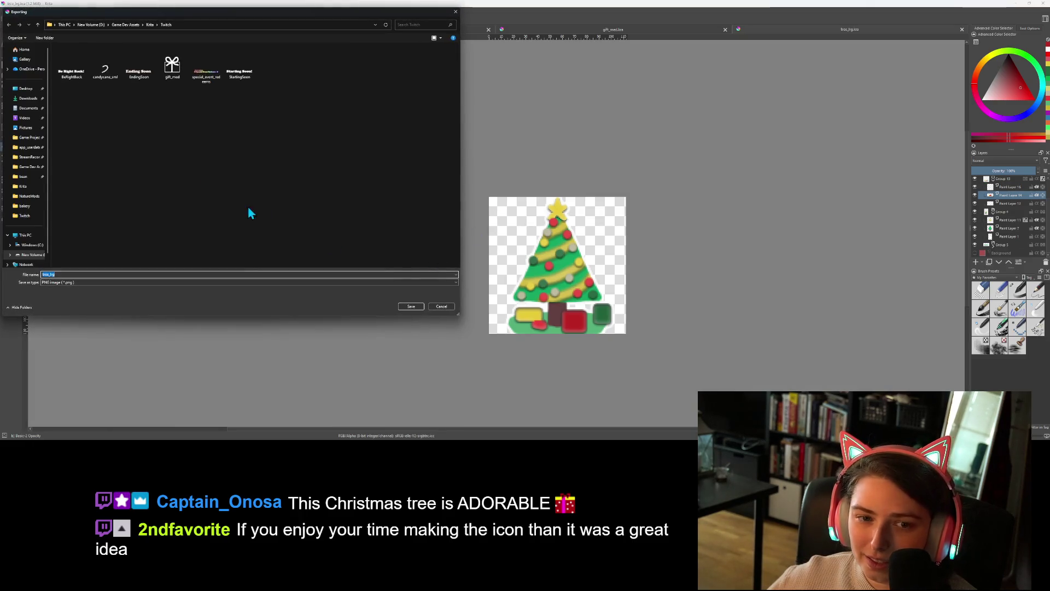
click(418, 308)
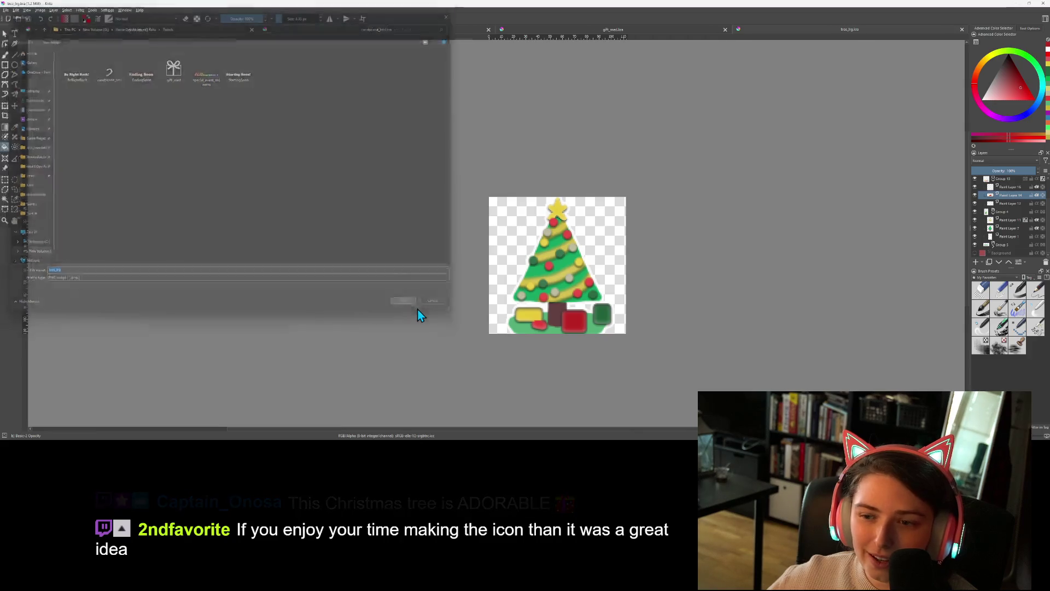
click(553, 270)
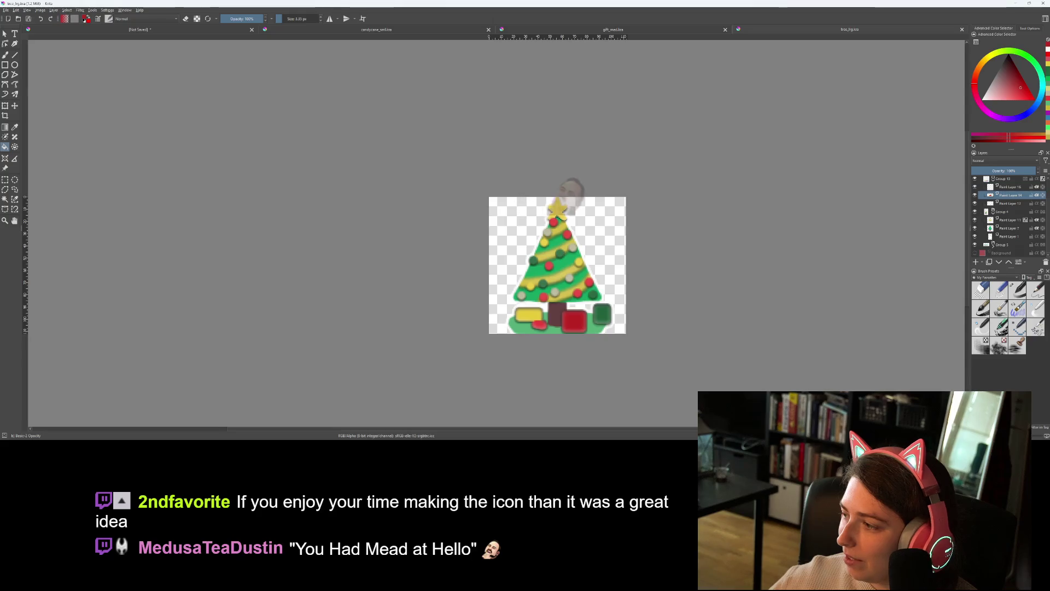
key(alt+Tab)
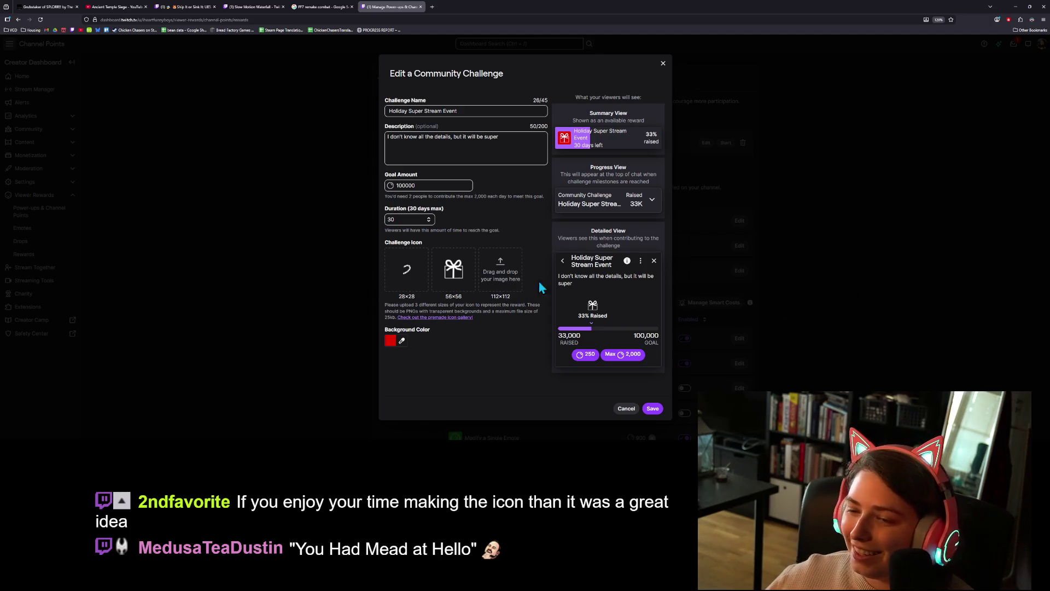
Upload the tree PNG as the 112×112 icon and save the Holiday Super Stream Event challenge
click(500, 272)
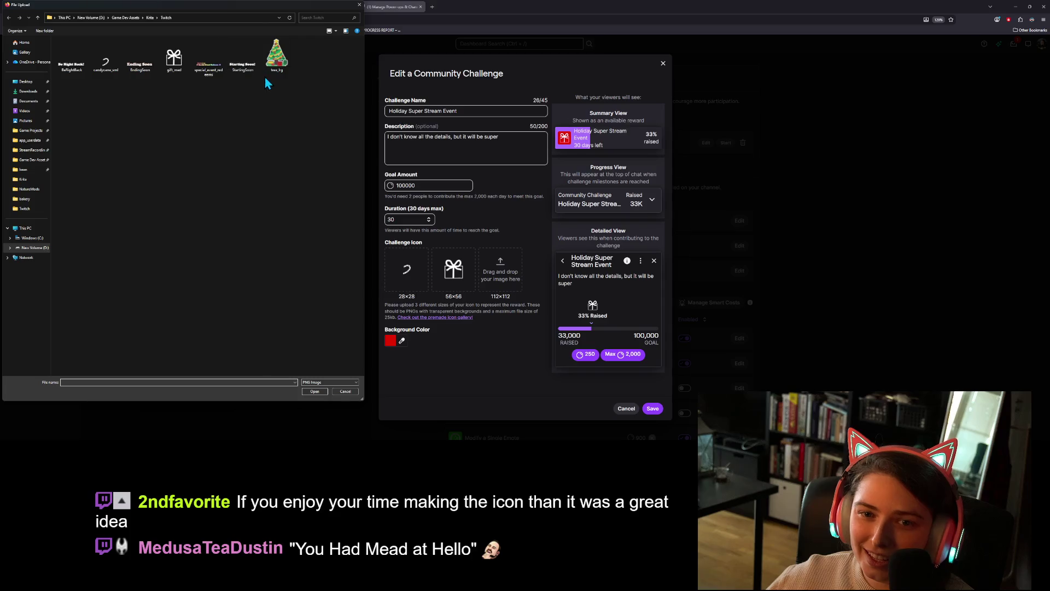
click(321, 392)
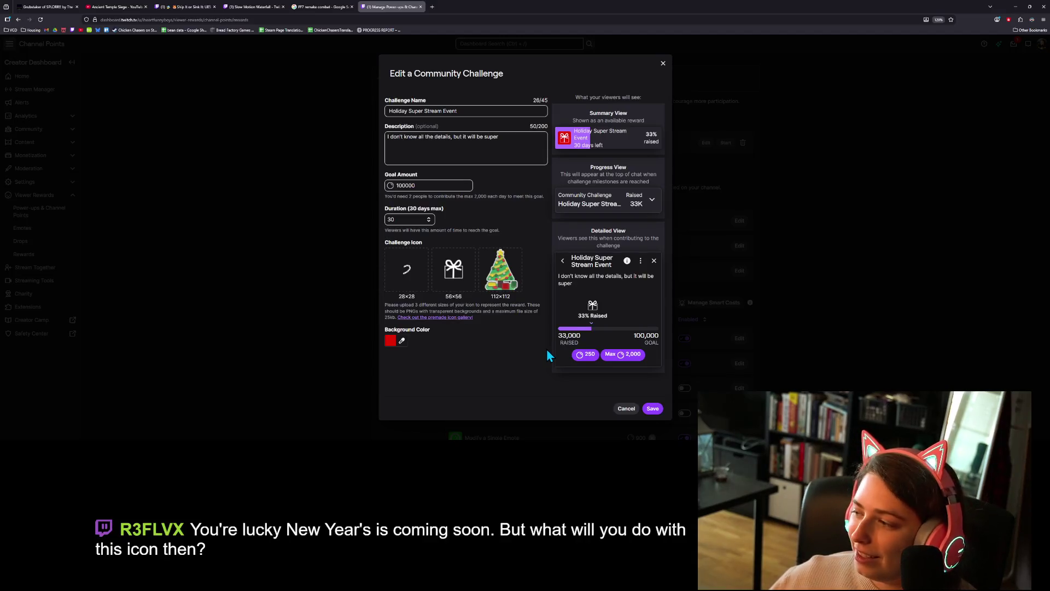
click(653, 410)
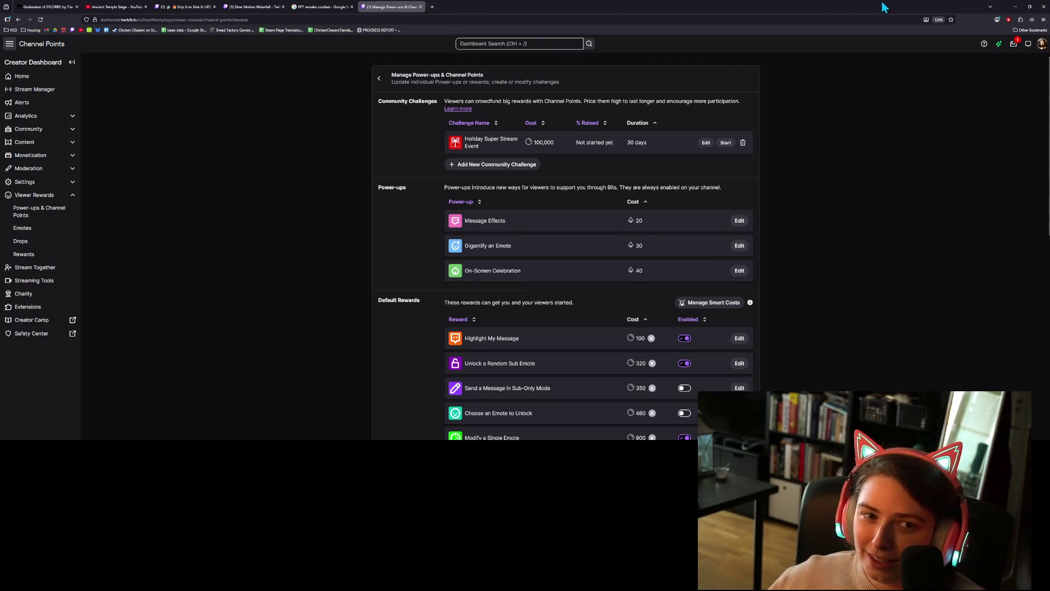
Minimize the browser and Krita, bring Firefox back, and start a new blank tab
click(1014, 7)
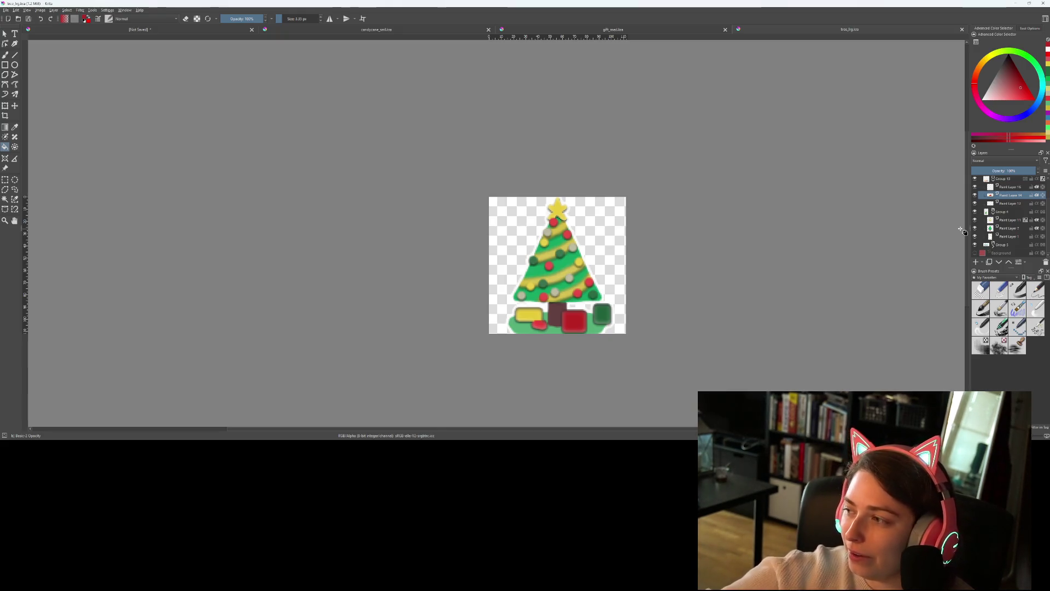
click(1013, 4)
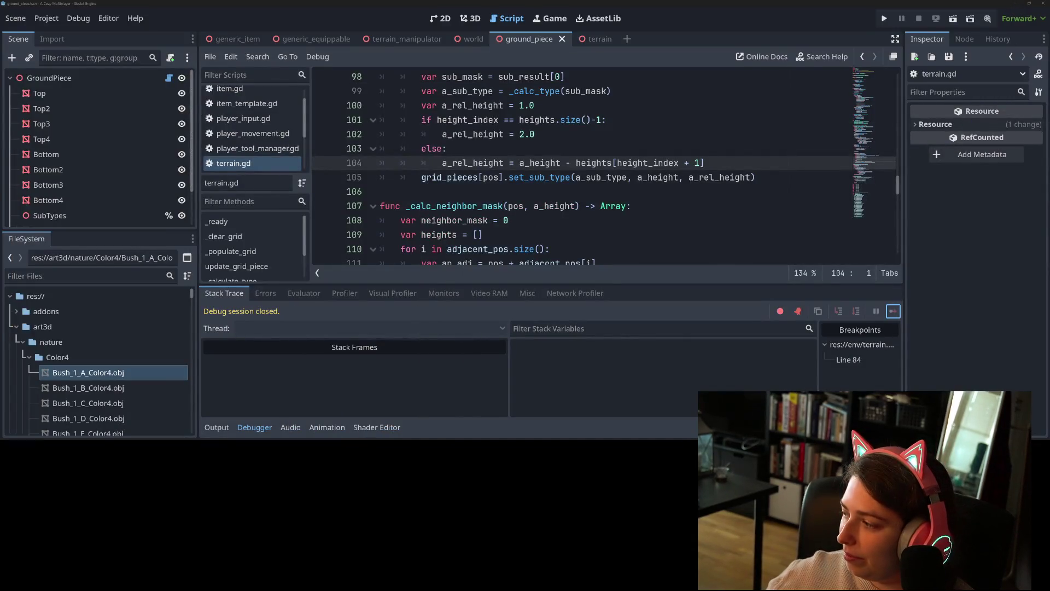
key(alt+Tab)
click(432, 8)
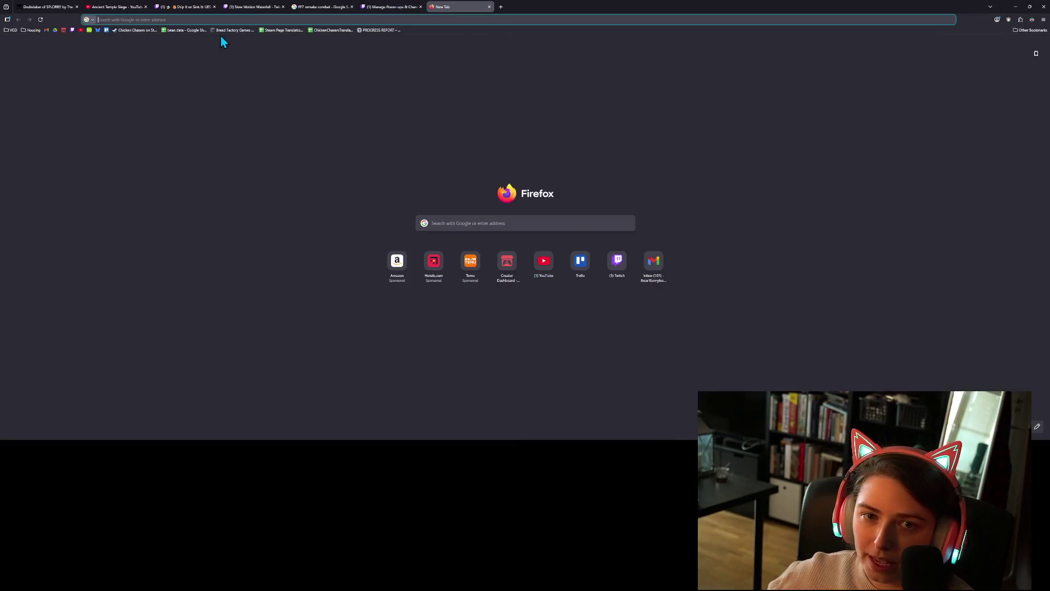
Search Twitch for the chat viewer's channel and play its most recent broadcast from Videos
click(72, 30)
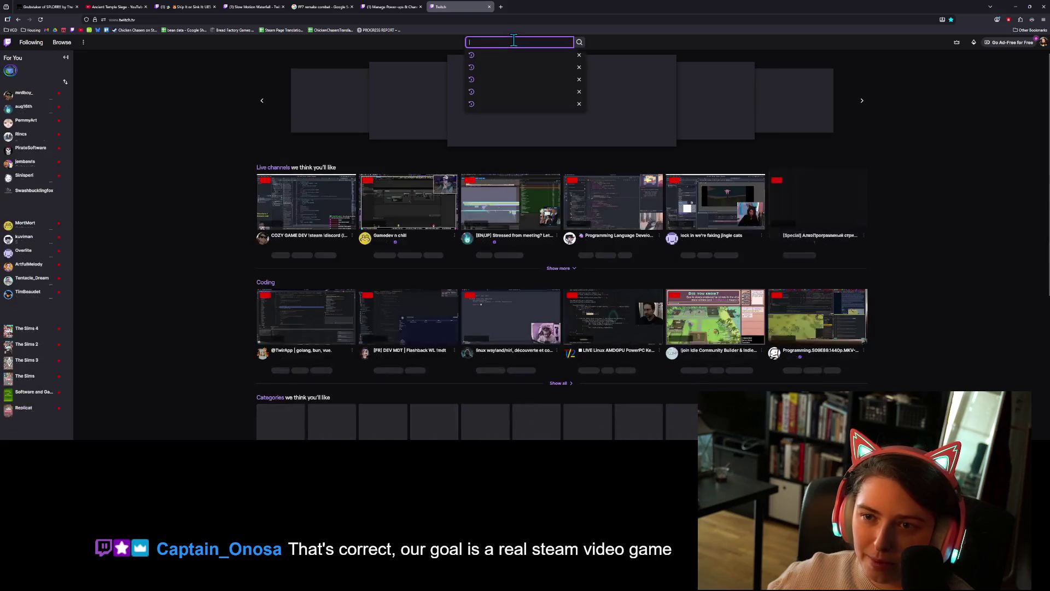
click(514, 42)
text(captainono)
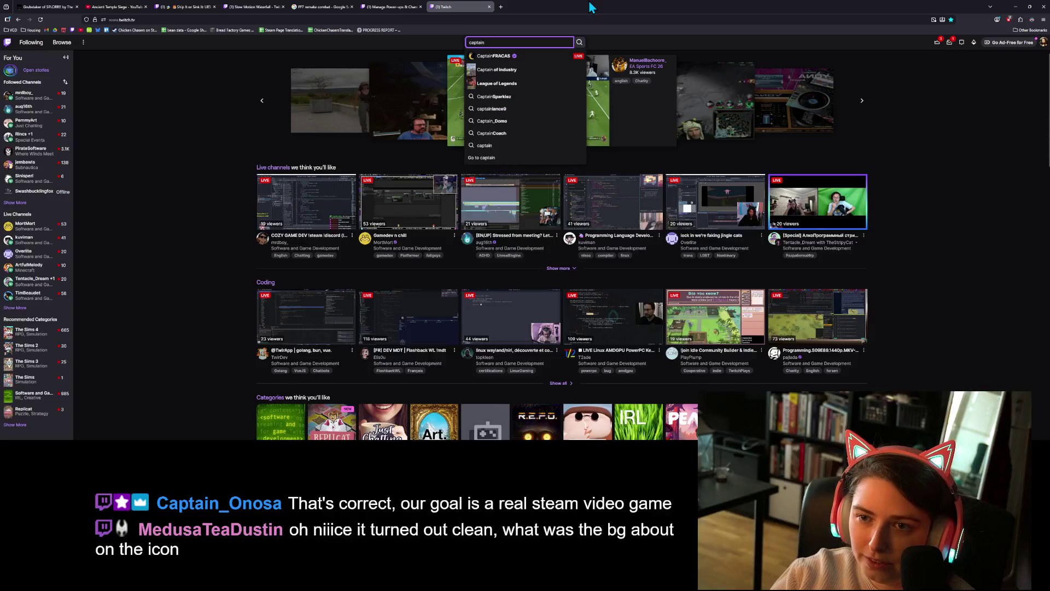
text(sa)
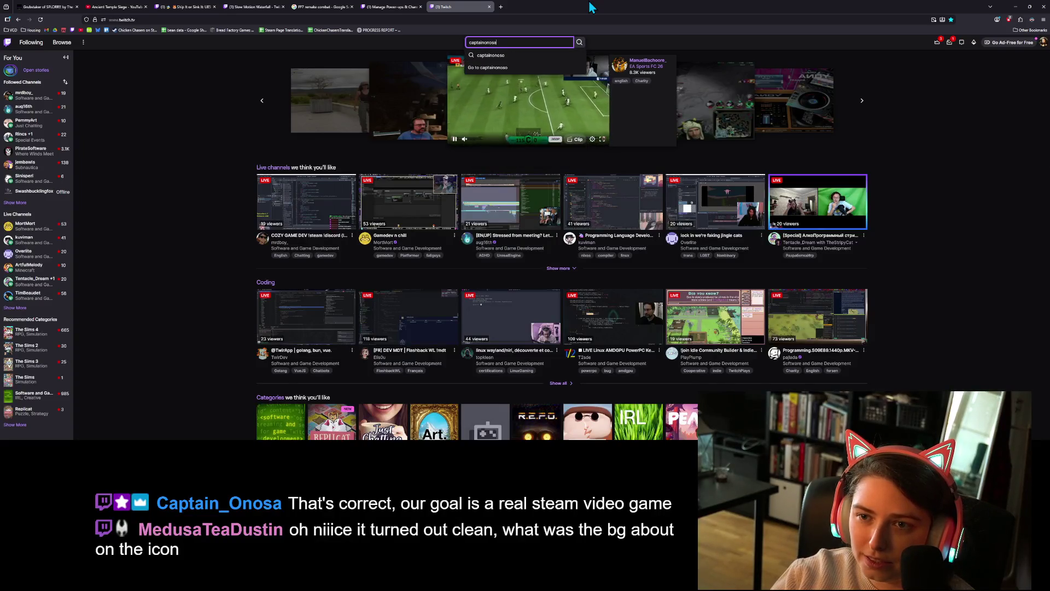
key(Down)
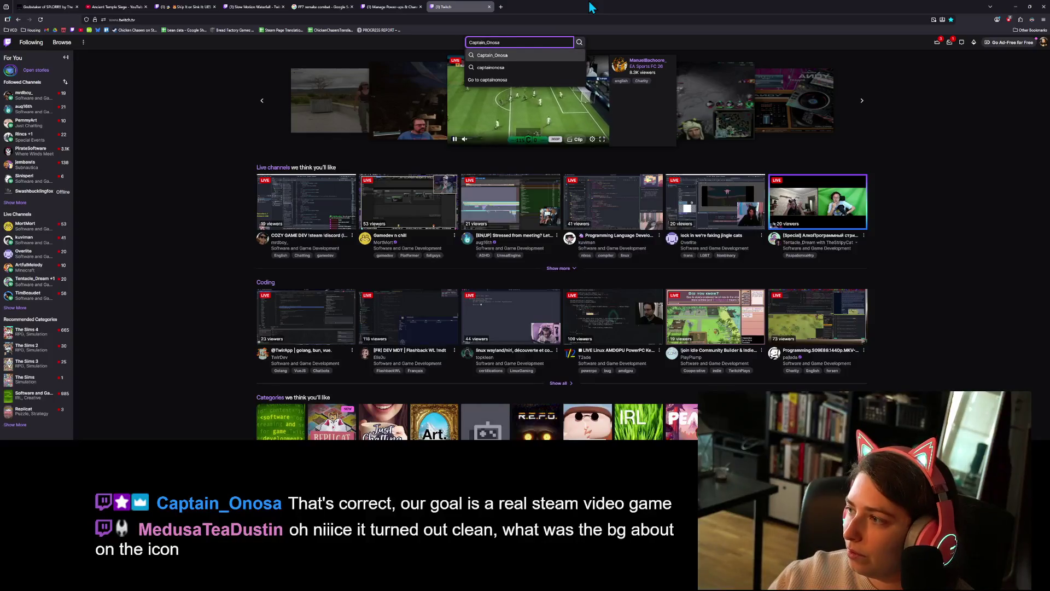
key(Return)
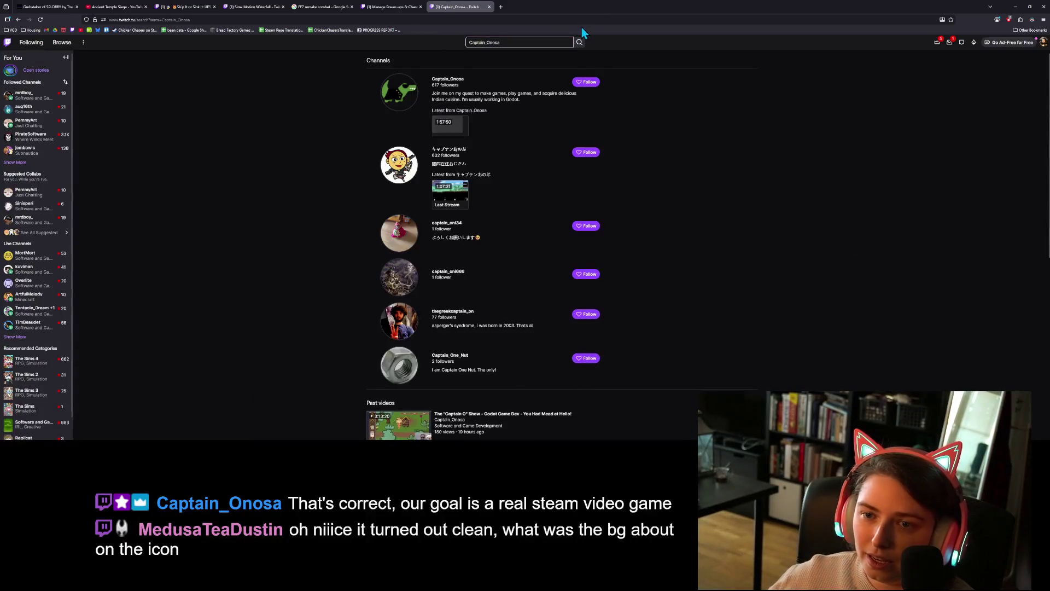
click(448, 82)
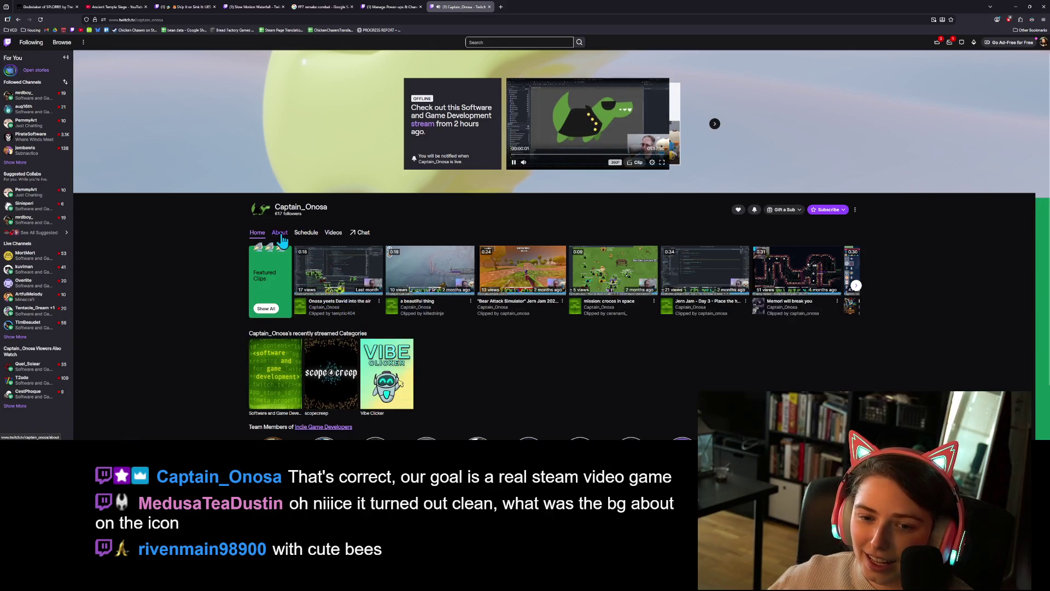
click(333, 234)
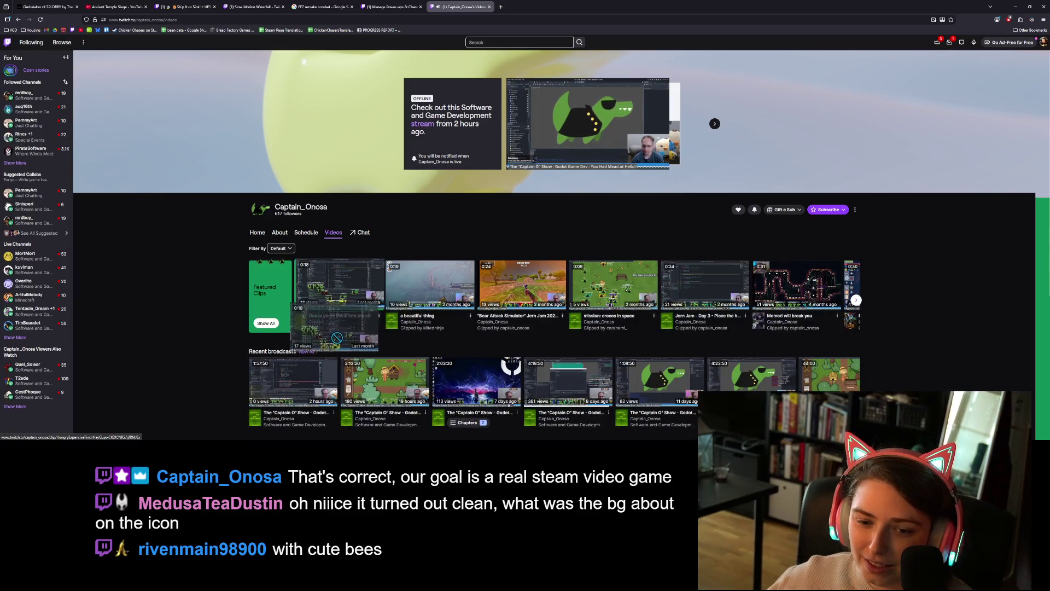
click(304, 378)
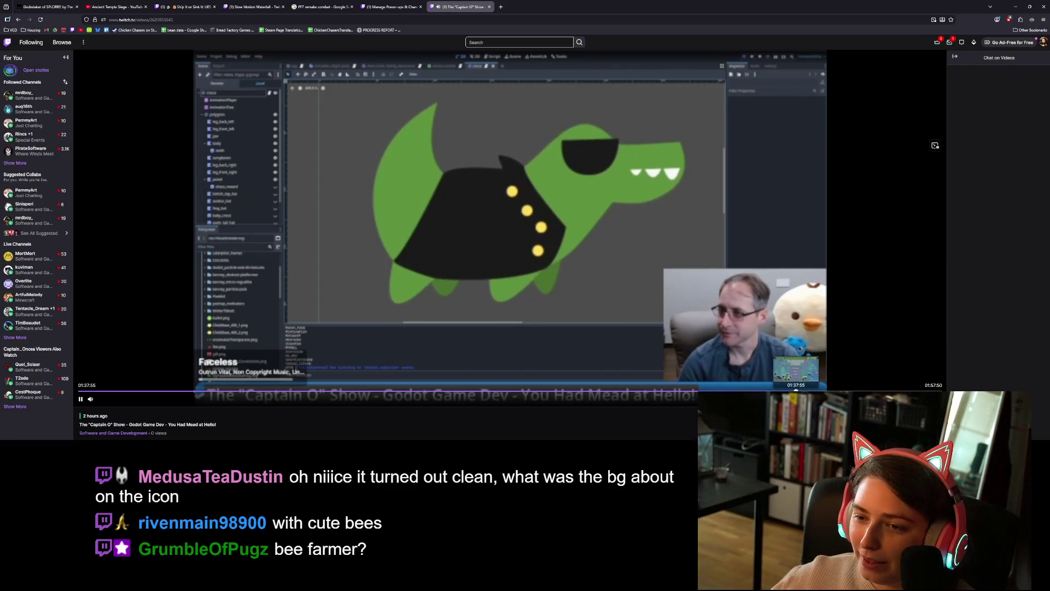
Skip ahead through the Godot broadcast to several later points, then back to an earlier one
click(823, 390)
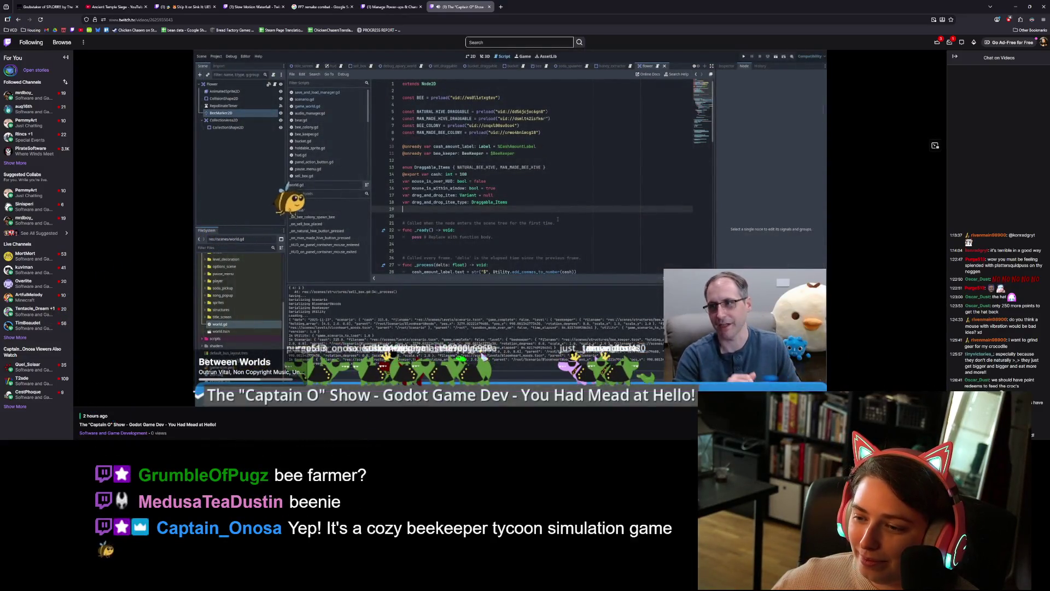
click(872, 388)
click(891, 390)
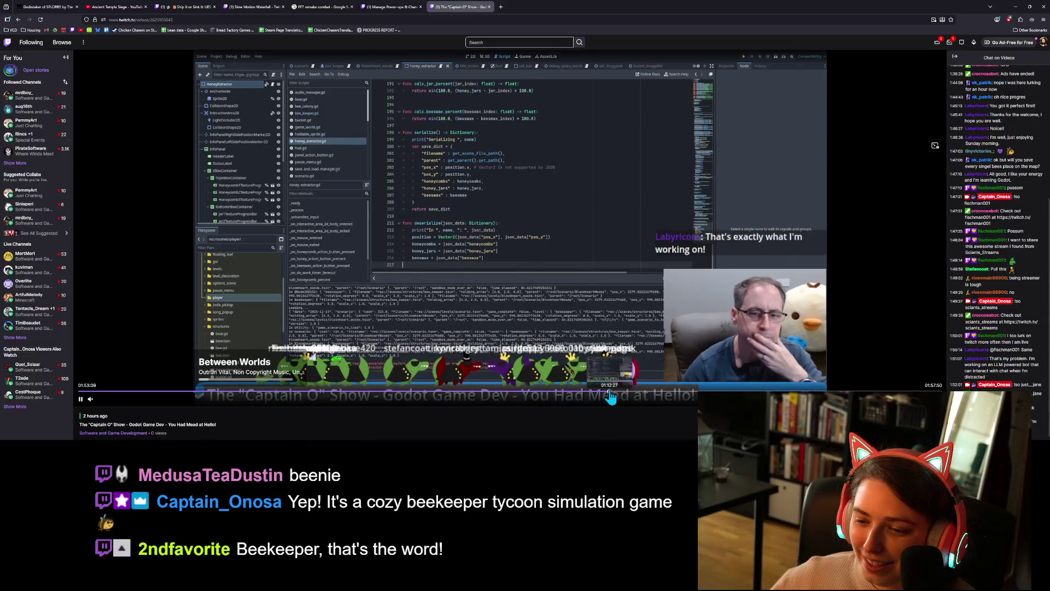
click(609, 390)
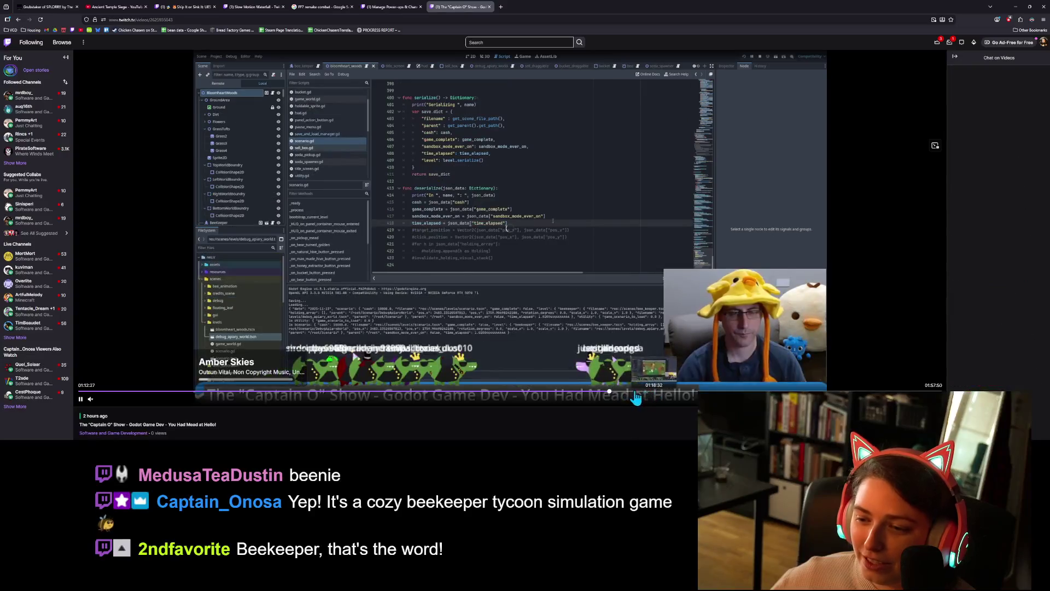
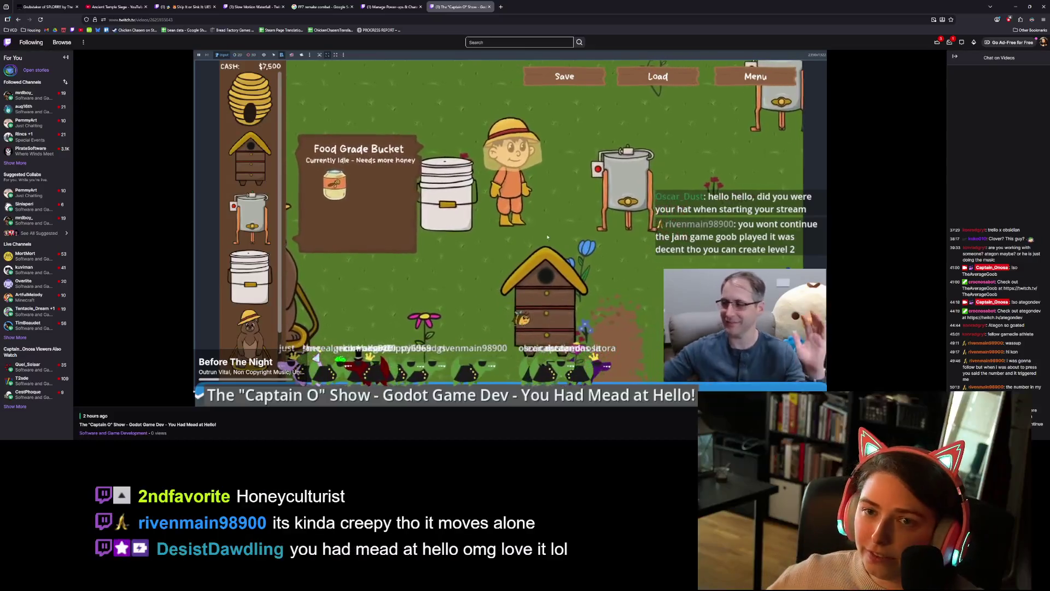
Open the Holiday Super Stream Event challenge editor in Channel Points, then close it without saving
click(406, 6)
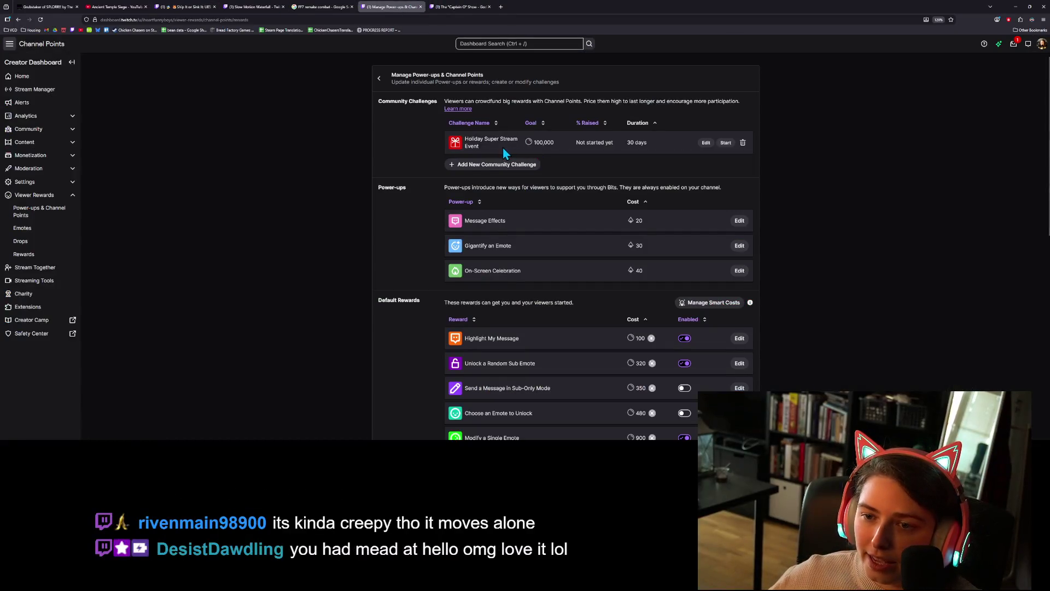
click(706, 142)
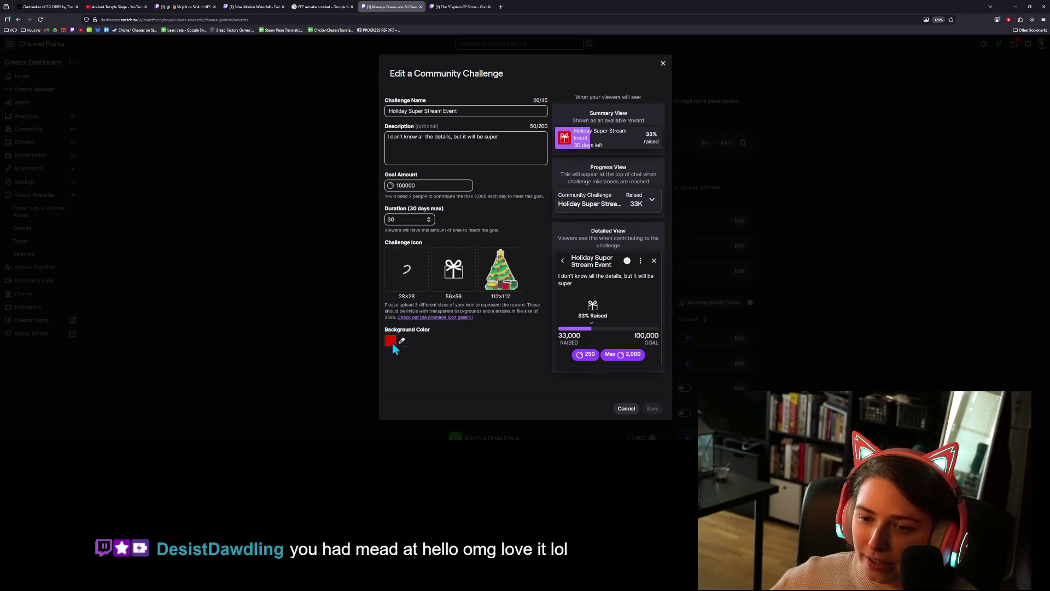
click(662, 65)
Return to the Godot game dev stream replay, pause it, and start a new browser tab
click(460, 6)
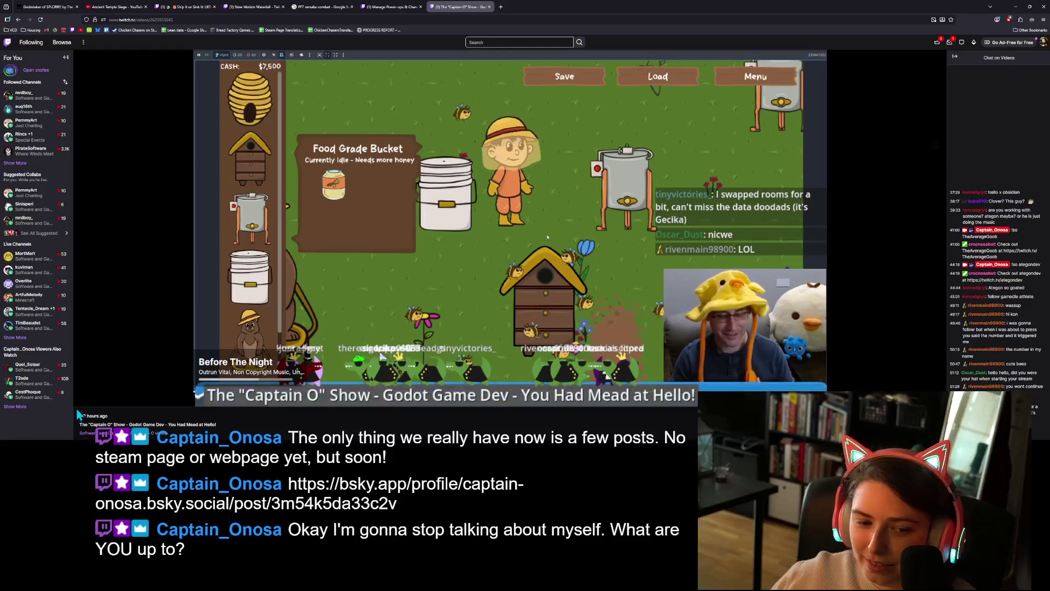
click(458, 157)
click(500, 7)
Load the shared Bluesky Bee Keeper Tycoon post, enlarge the page and read through it
key(ctrl+v)
key(Return)
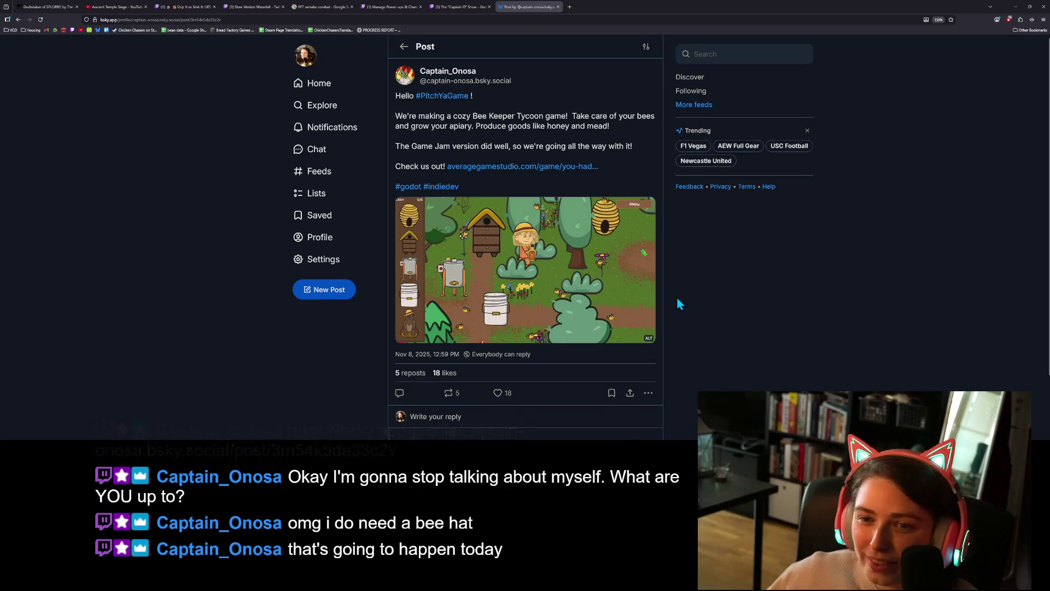
key(ctrl+plus)
key(ctrl+plus)
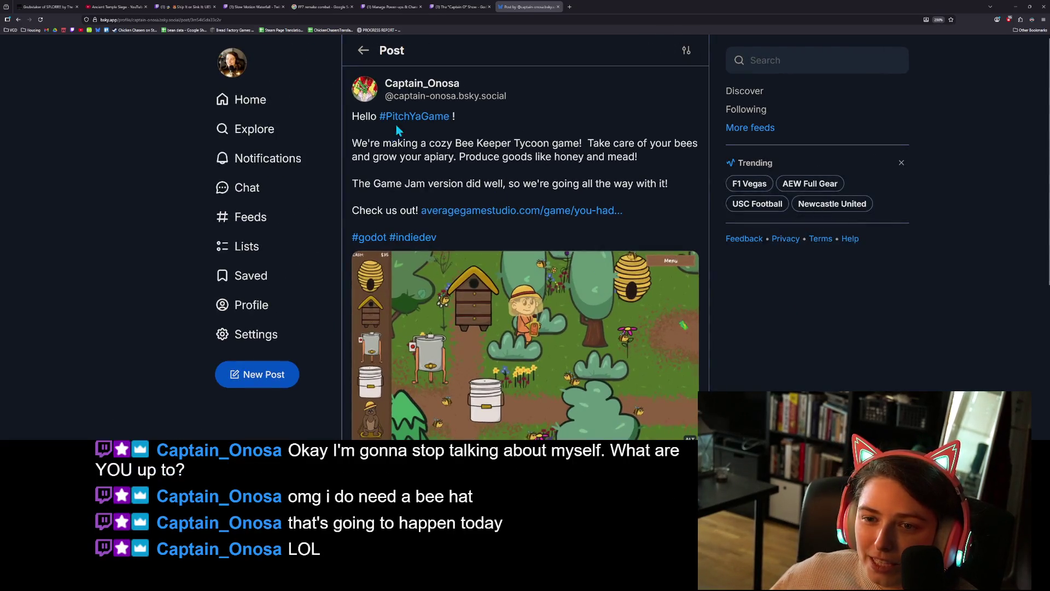
scroll(748, 271, down, 2)
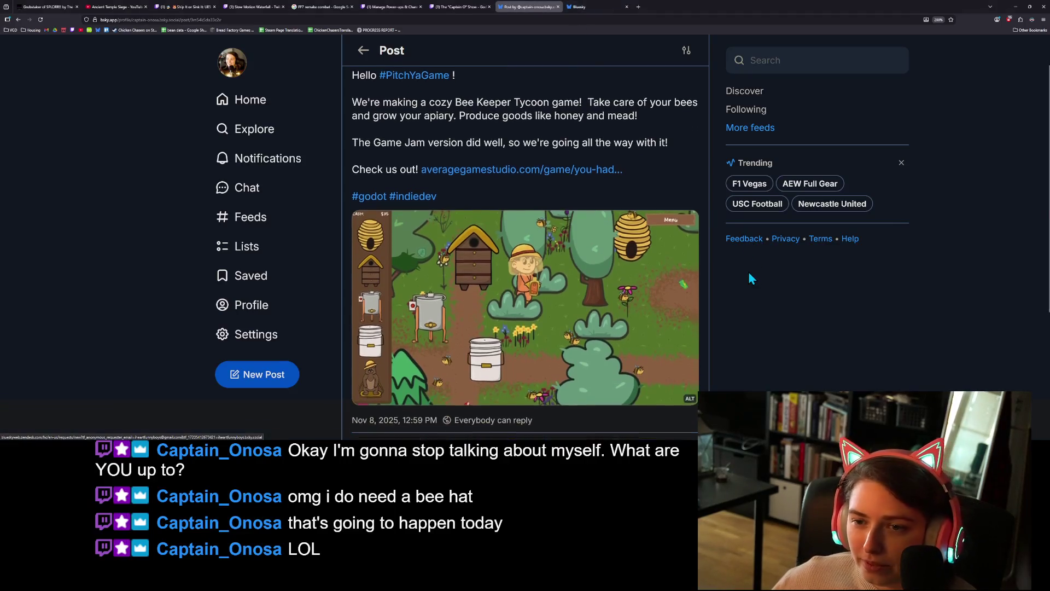
scroll(746, 269, down, 1)
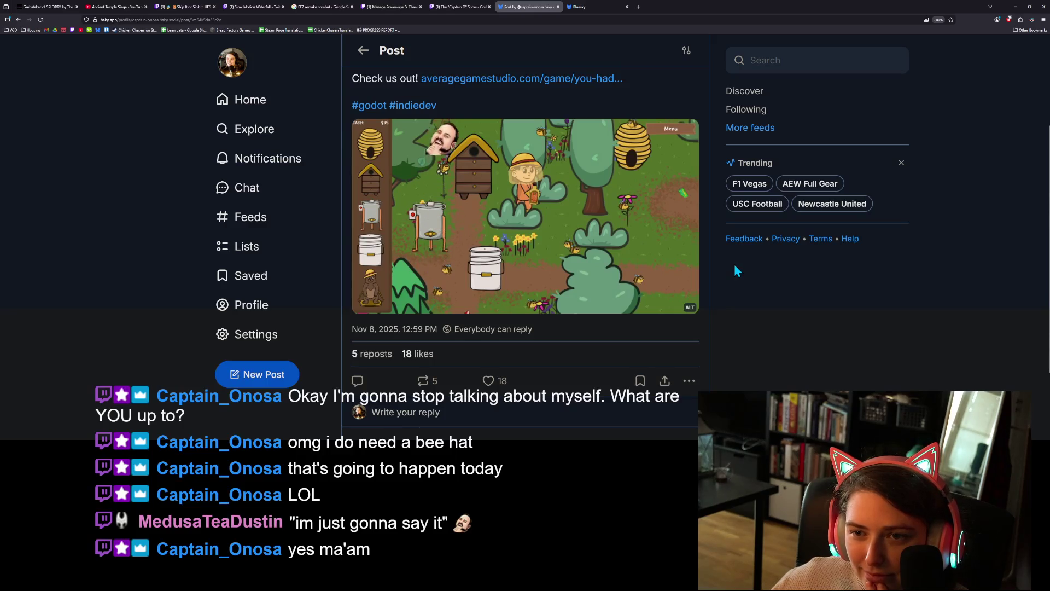
scroll(734, 266, down, 2)
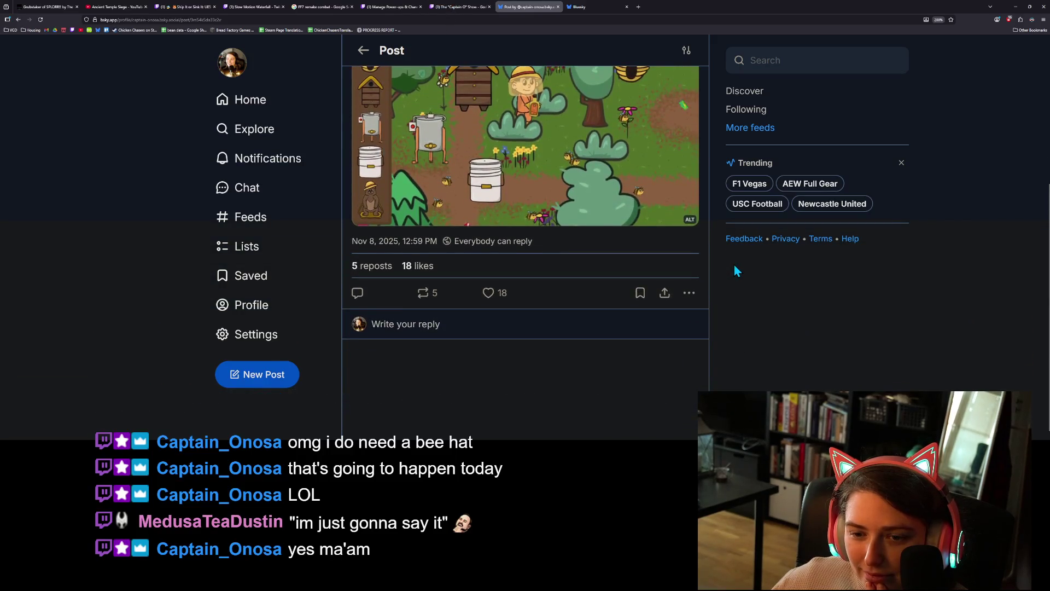
scroll(733, 264, up, 4)
scroll(728, 273, down, 2)
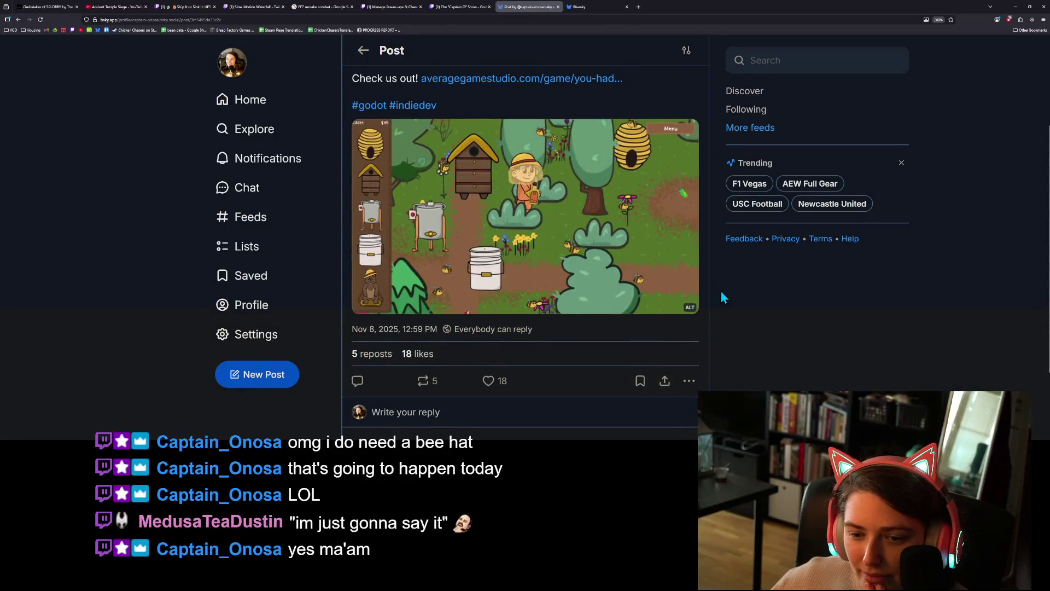
scroll(708, 371, up, 1)
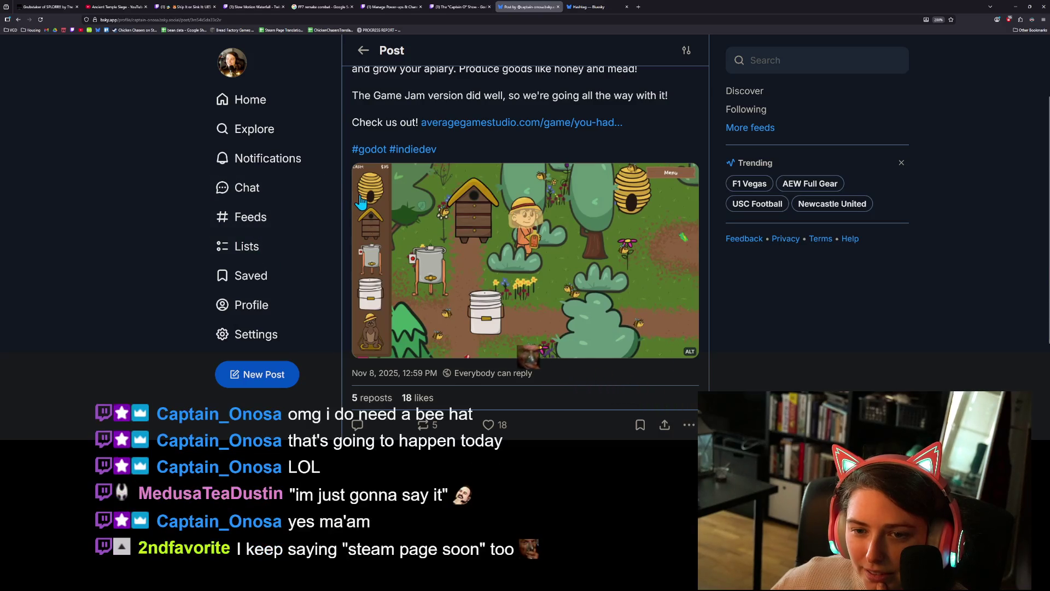
Repost the Bee Keeper Tycoon game post
click(424, 424)
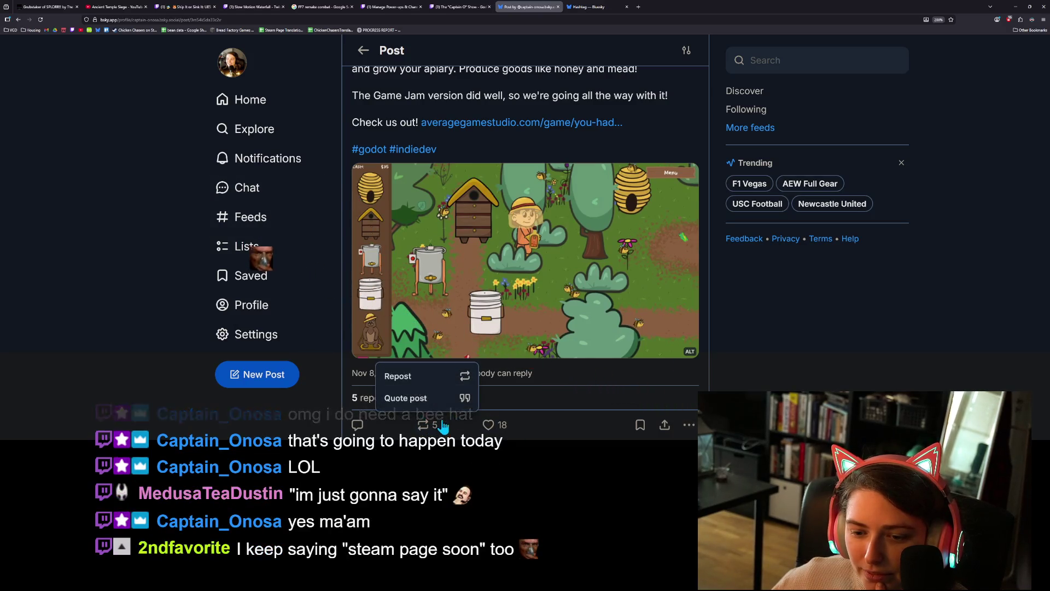
click(416, 372)
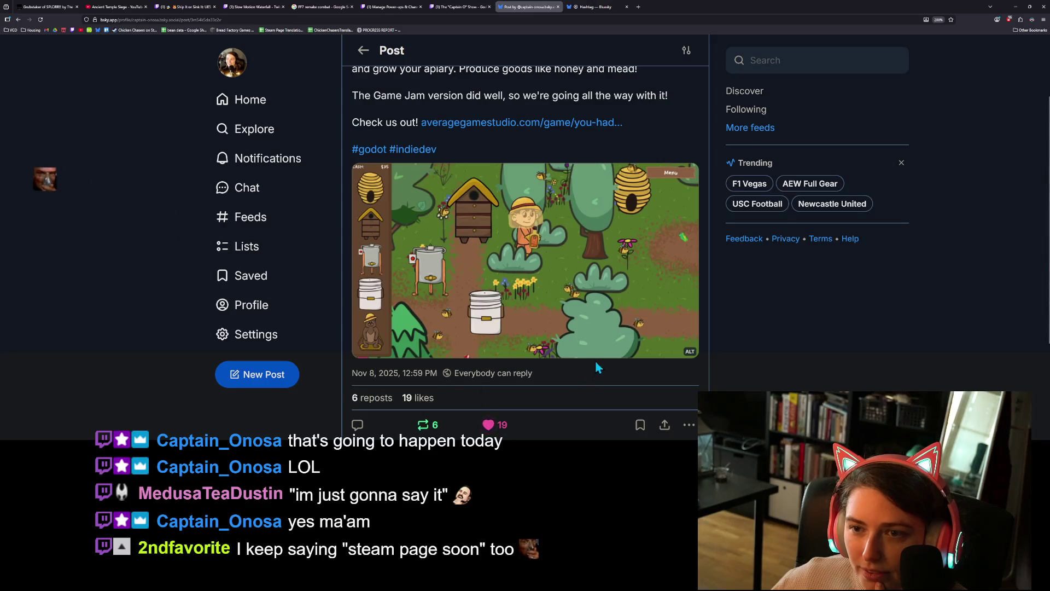
scroll(595, 371, up, 2)
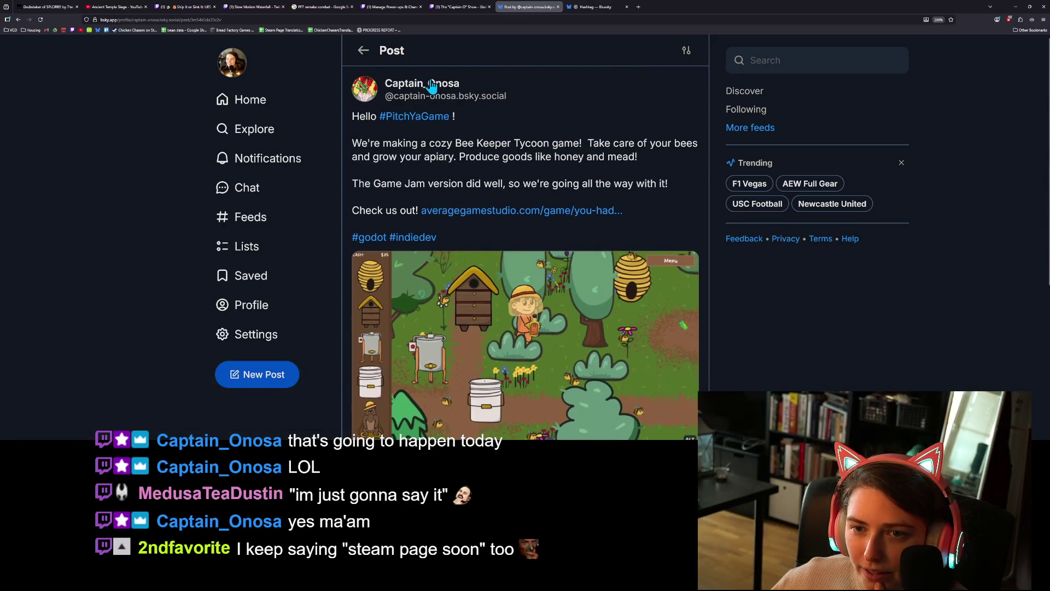
Go to the post author's profile and unmute the pinned chickens video, then minimize the browser
click(432, 86)
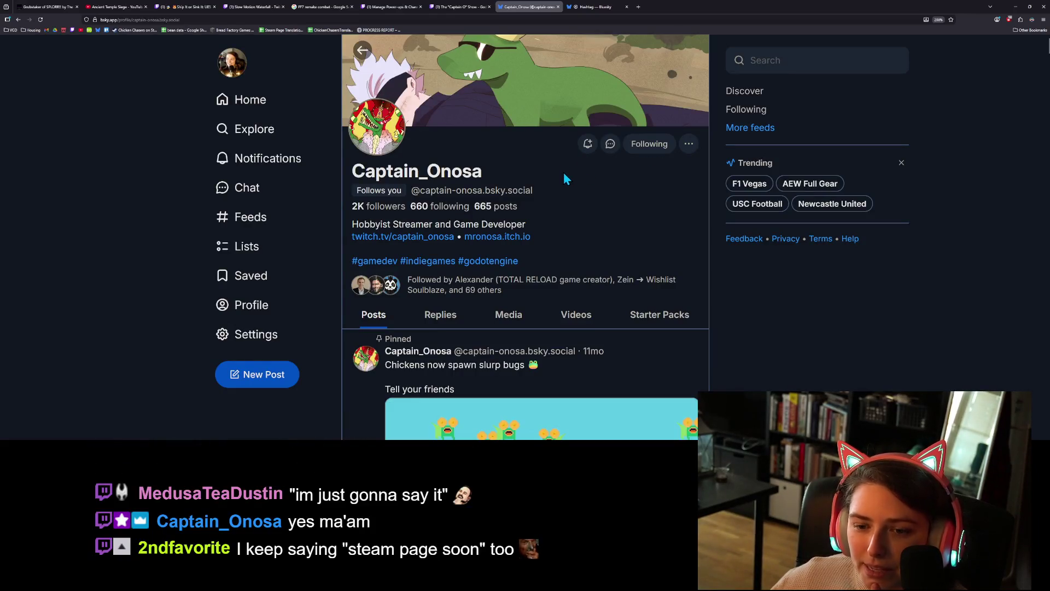
scroll(633, 348, down, 3)
scroll(705, 349, down, 3)
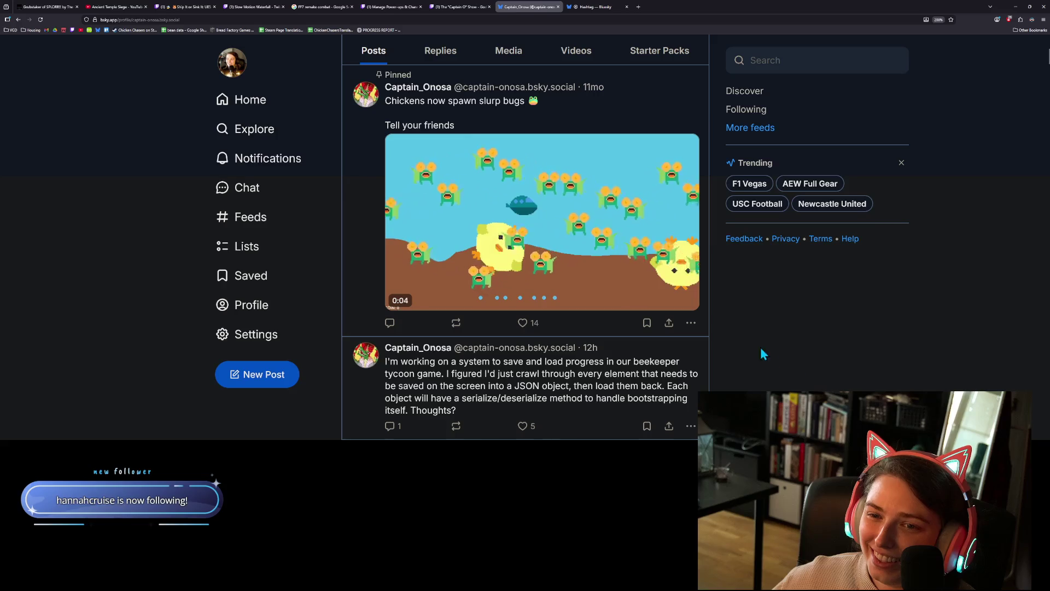
click(521, 263)
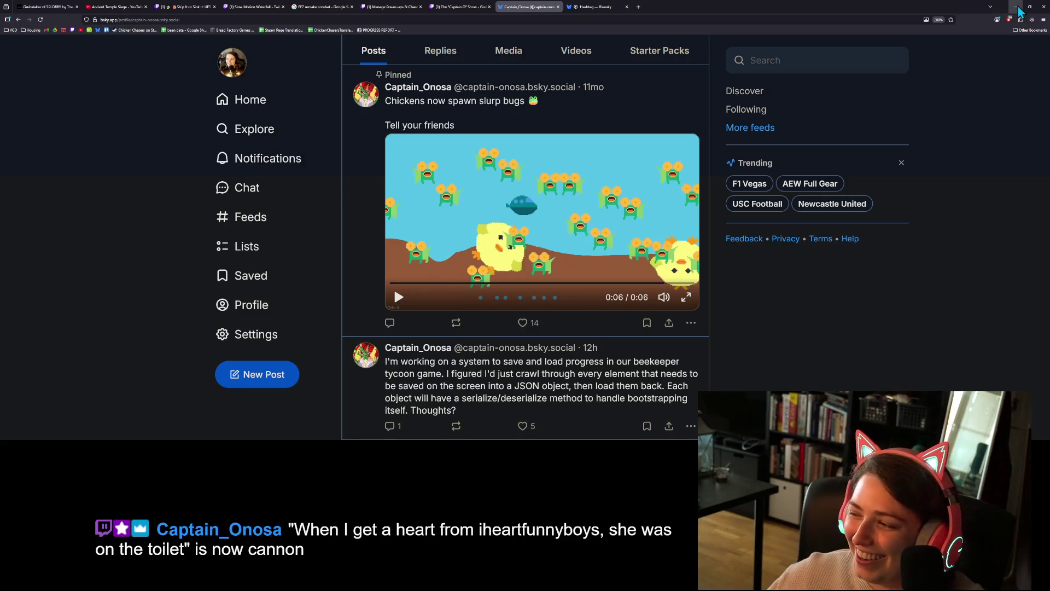
click(1018, 8)
Look over _calc_neighbor_mask lines 106–116 in terrain.gd with the Output log, then run the project
click(635, 191)
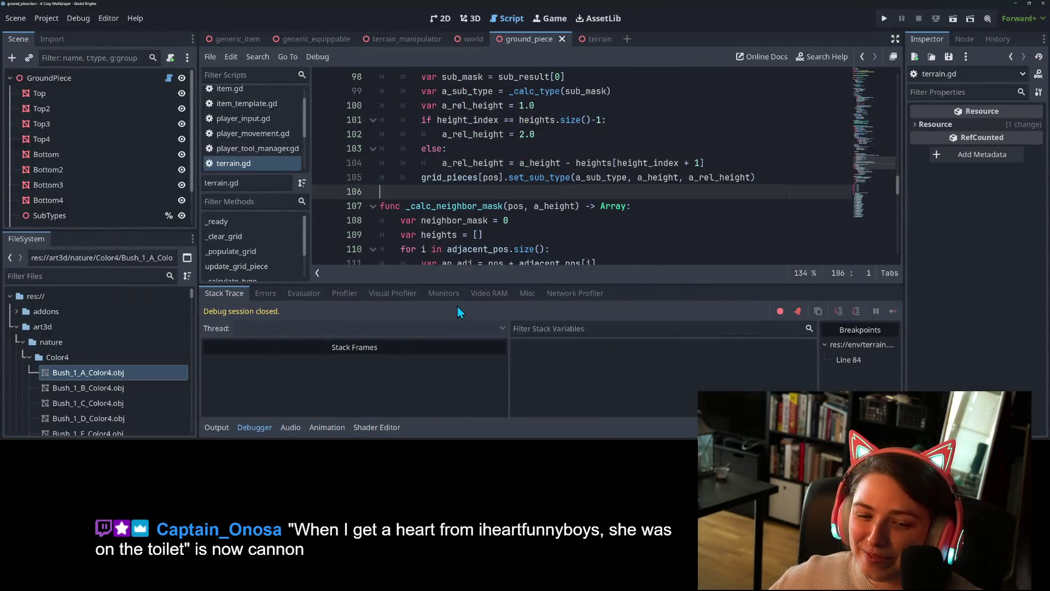
click(217, 427)
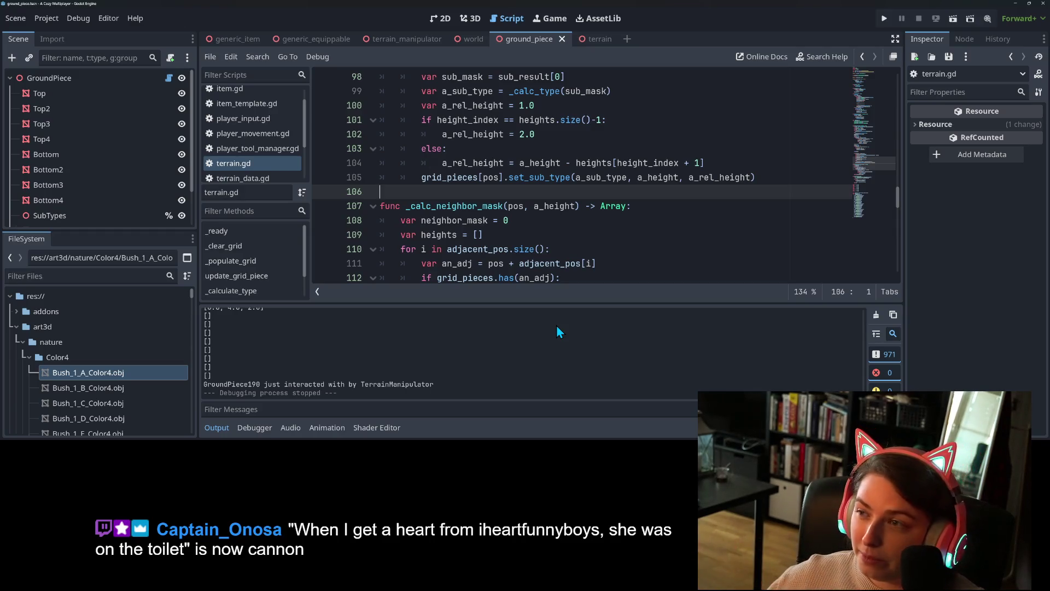
click(225, 427)
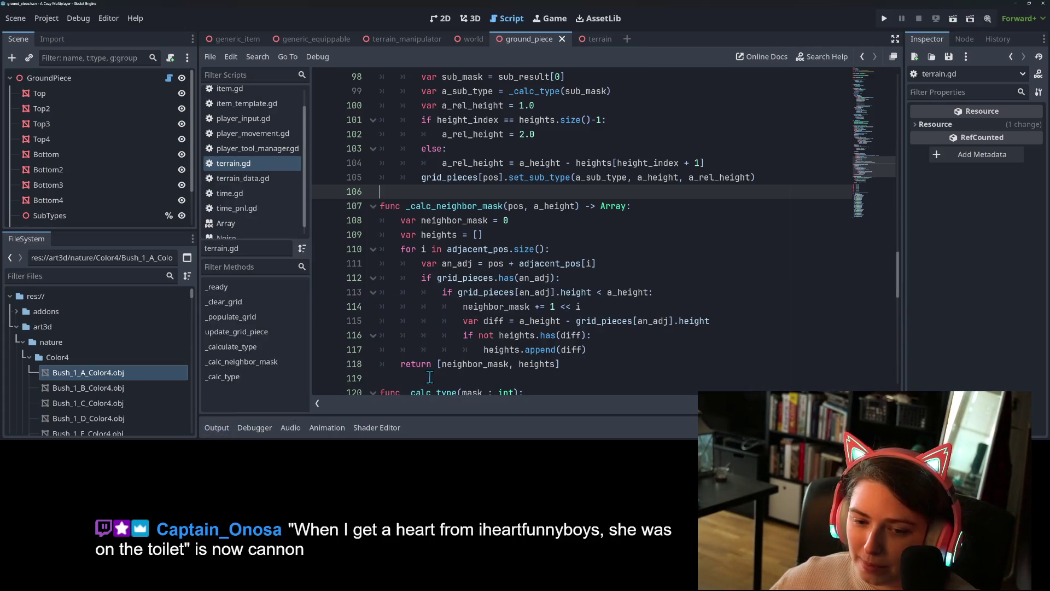
click(564, 333)
click(604, 308)
click(643, 218)
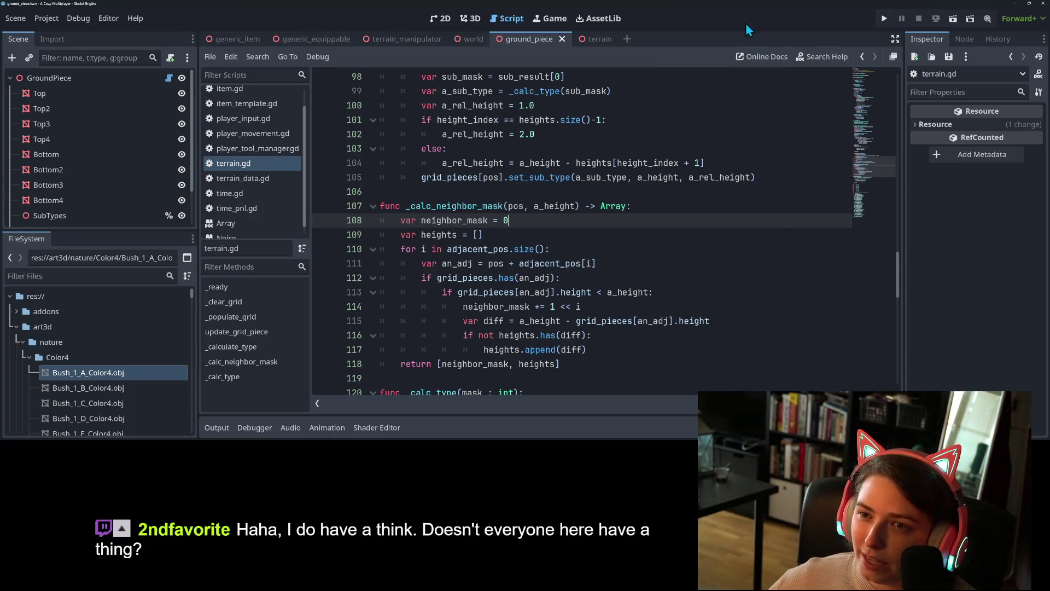
click(883, 21)
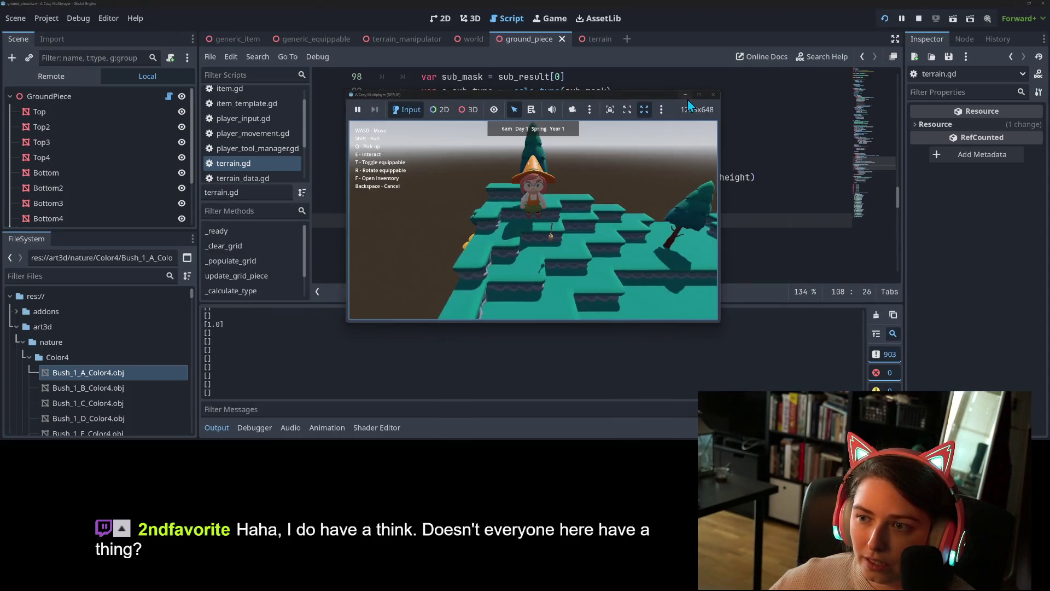
Maximize the game window and walk the witch across the terraces, orbiting the camera around her
click(699, 95)
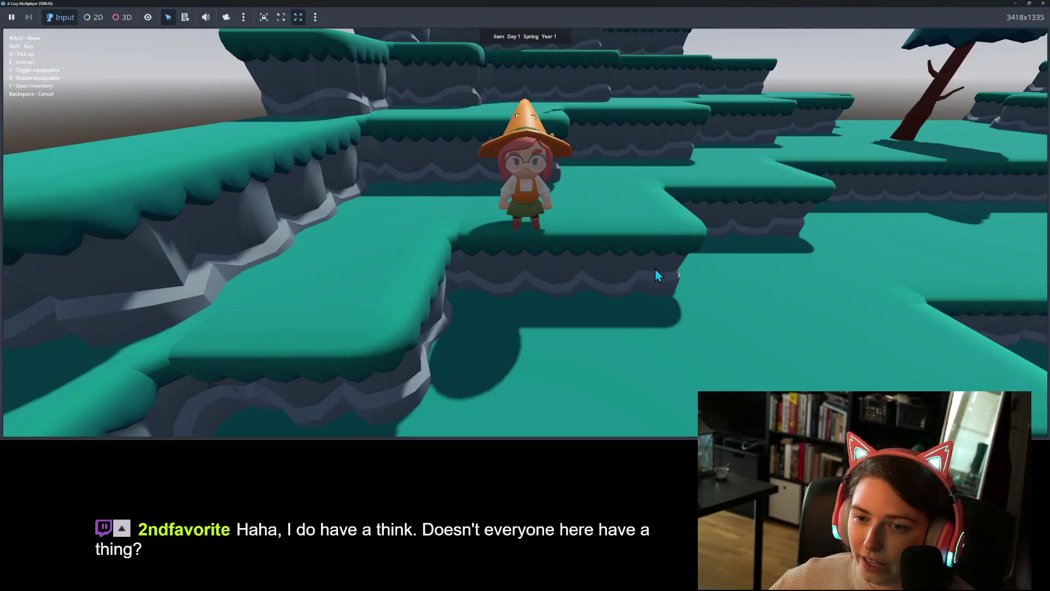
key(w)
mouse_move(740, 297)
mouse_down()
mouse_move(385, 306)
mouse_move(383, 218)
mouse_move(400, 196)
mouse_move(417, 203)
mouse_up()
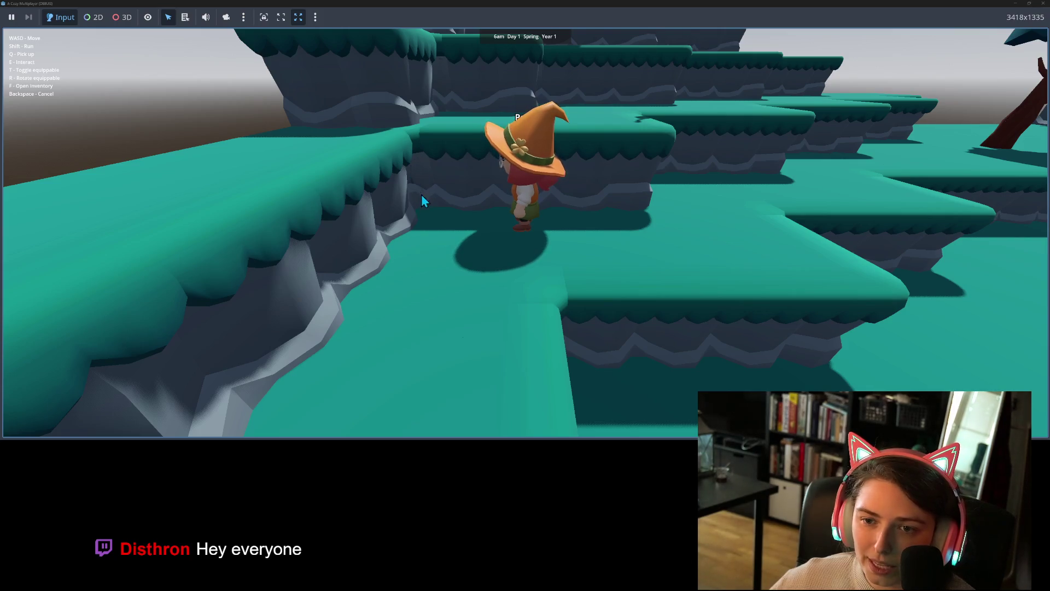
mouse_move(417, 176)
mouse_down()
mouse_move(424, 197)
mouse_move(395, 202)
mouse_move(359, 169)
mouse_up()
key(a)
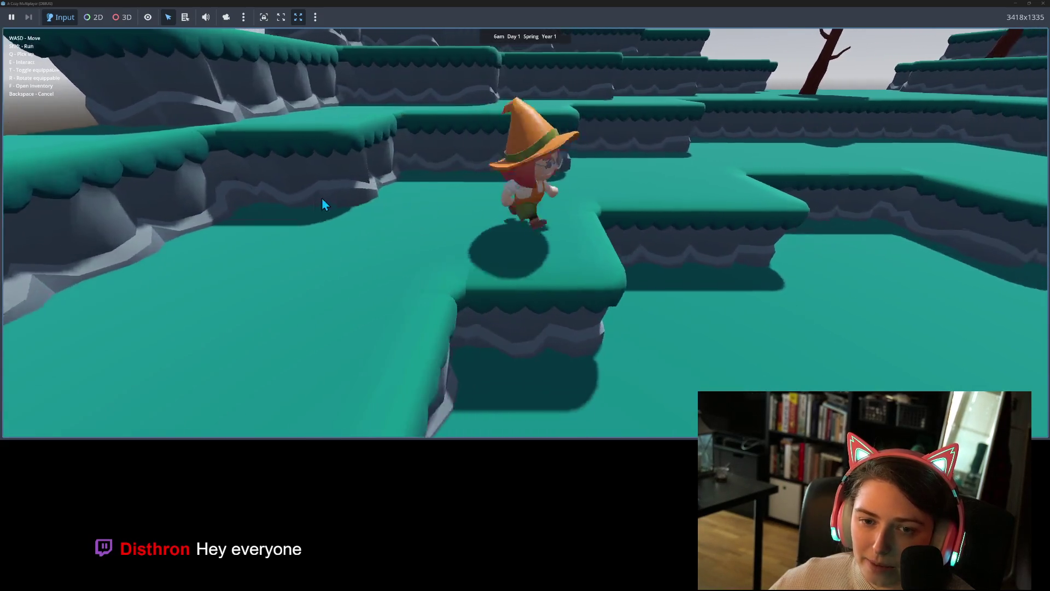
key(w)
key(w)
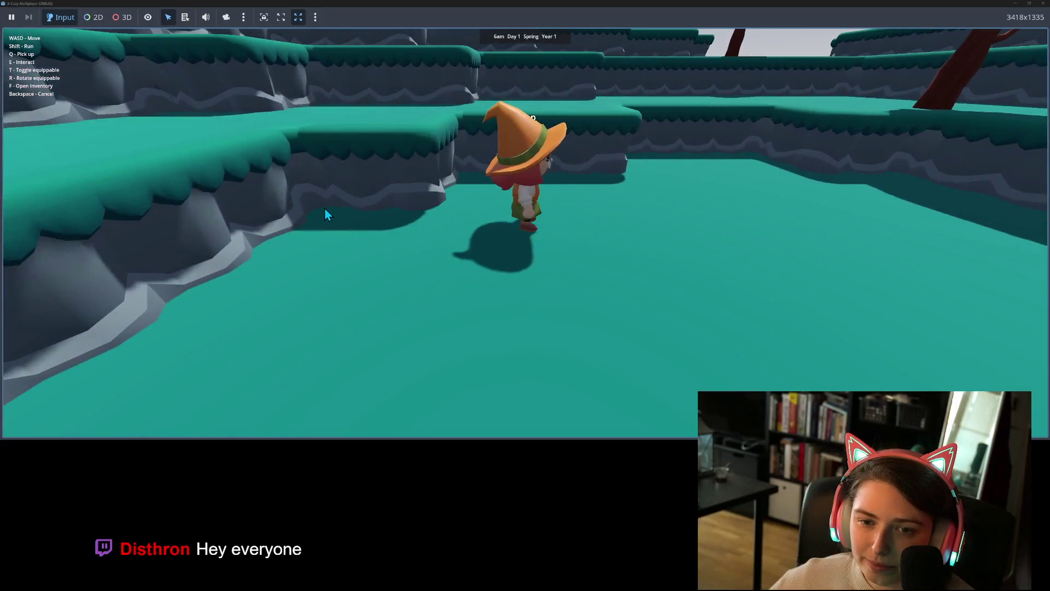
key(s)
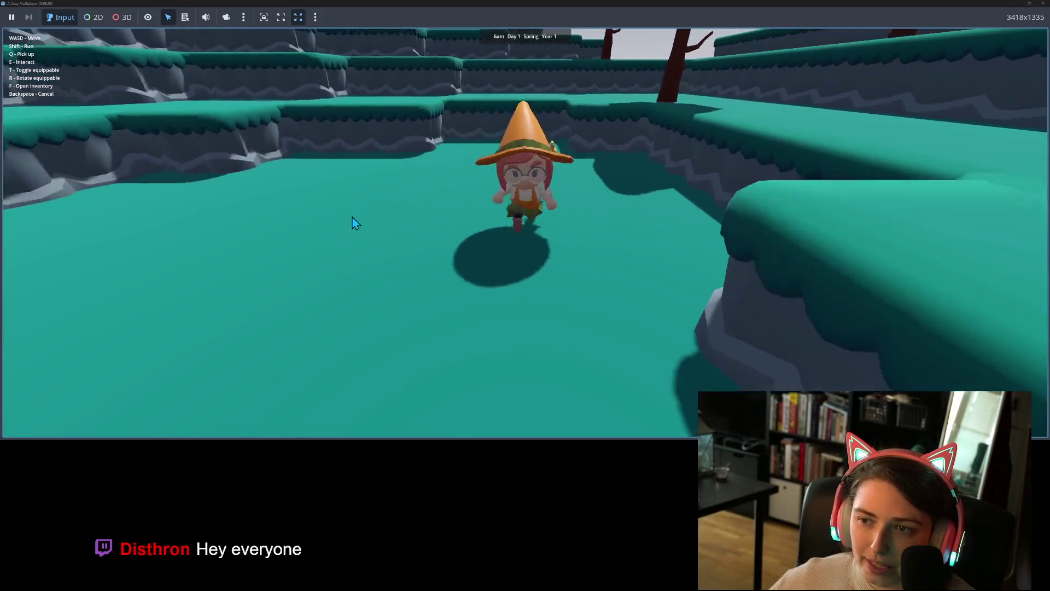
key(w)
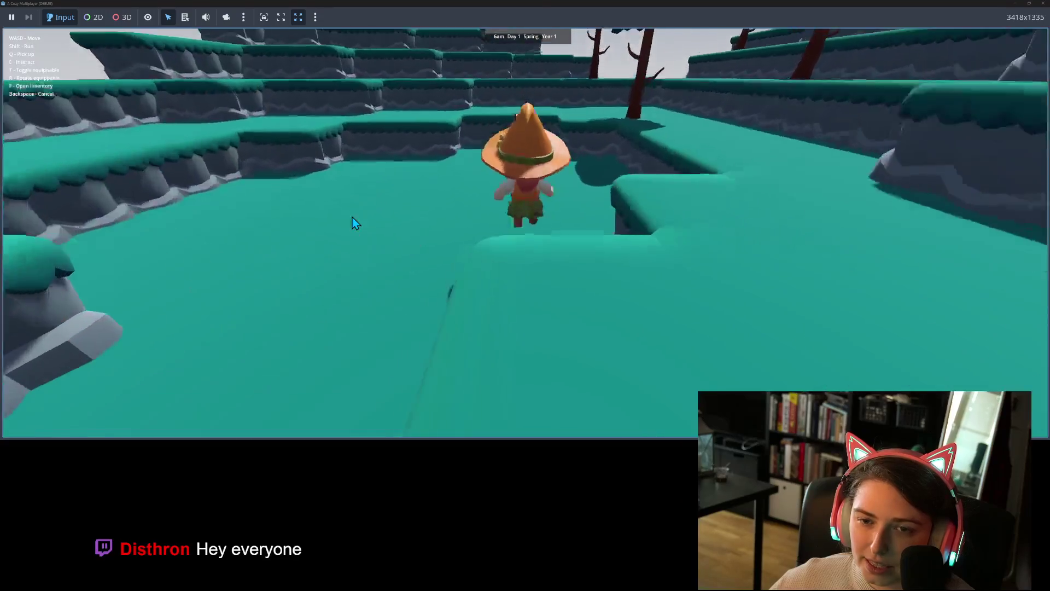
key(w)
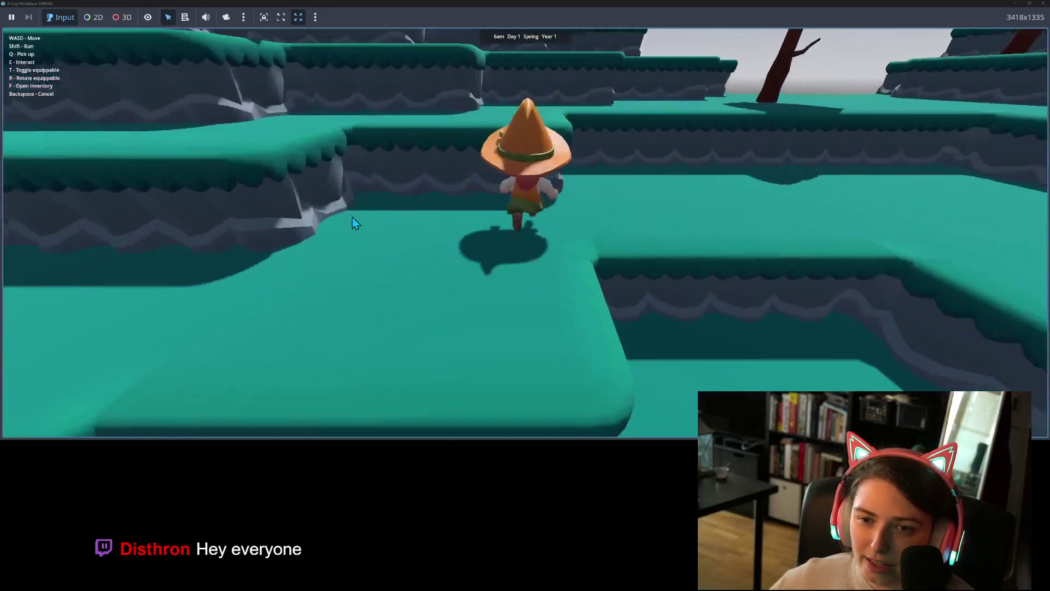
key(s)
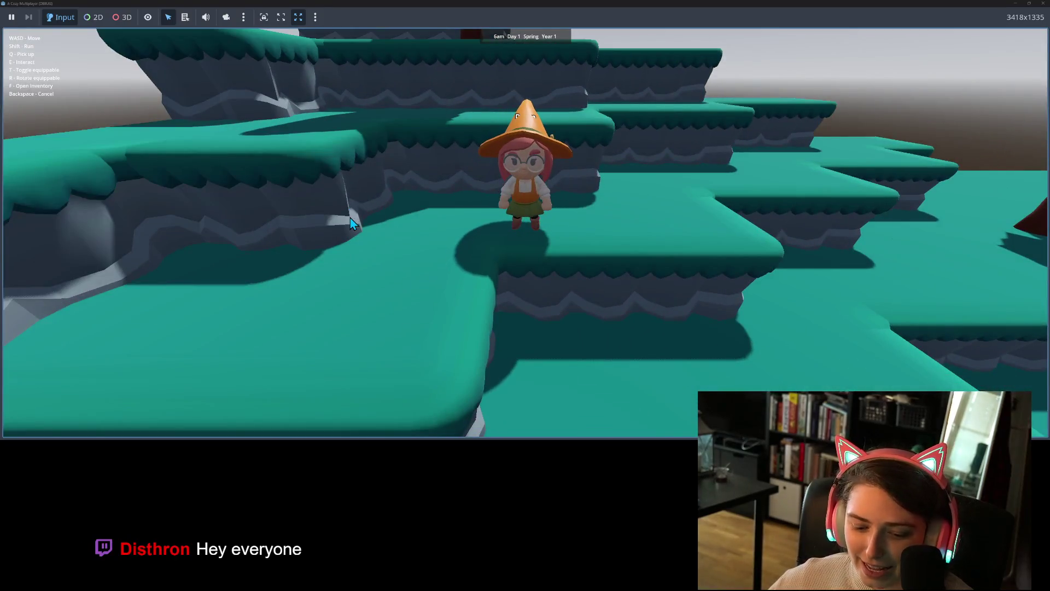
Toggle the broom with T repeatedly, flying the witch over the terraces and past the rock pillar
key(w)
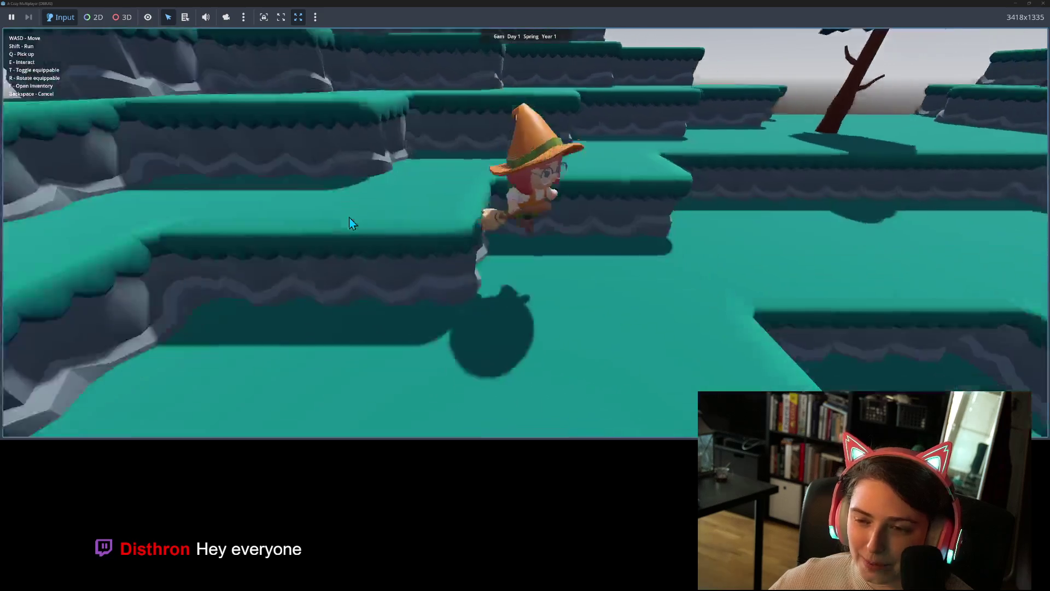
key(t)
key(w)
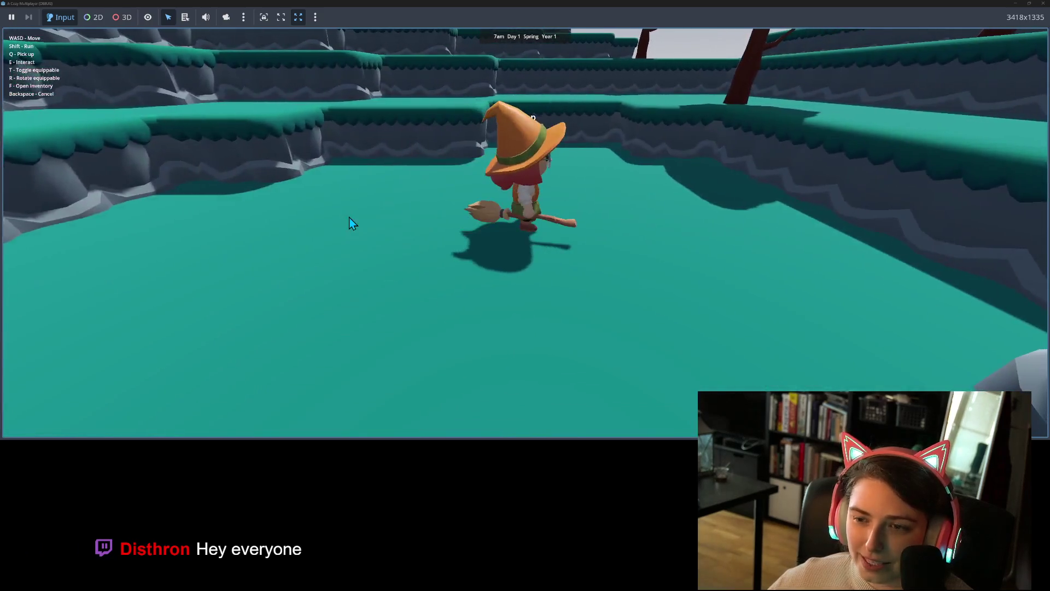
key(t)
key(s)
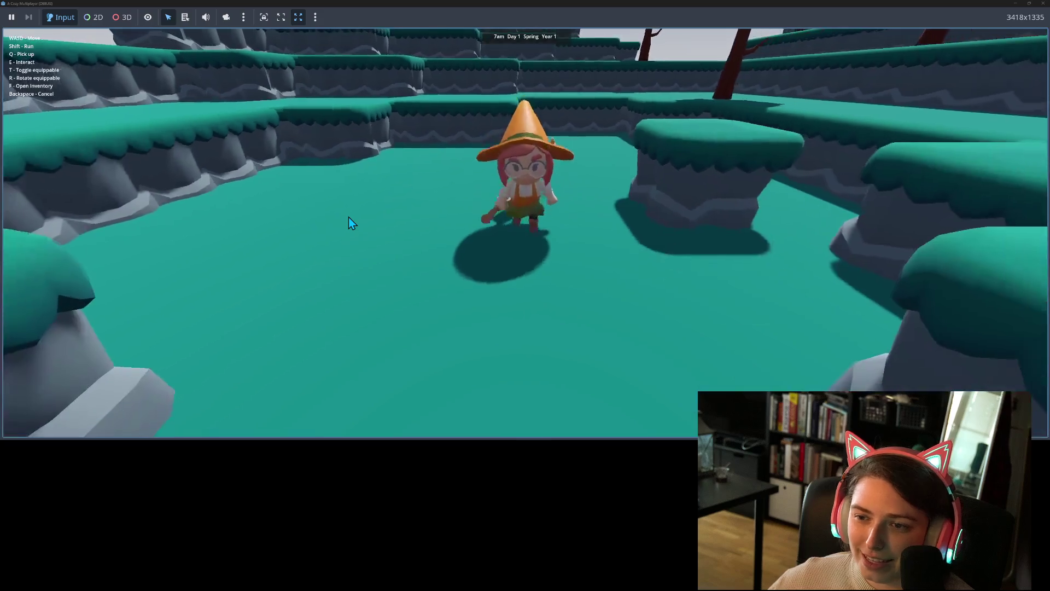
key(t)
key(w)
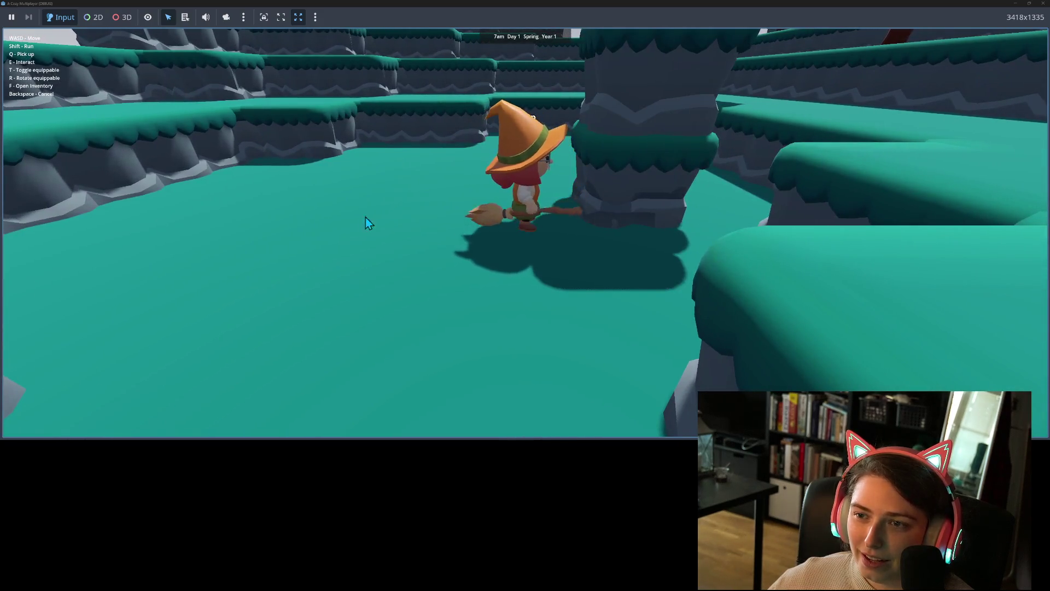
key(t)
key(t)
key(s)
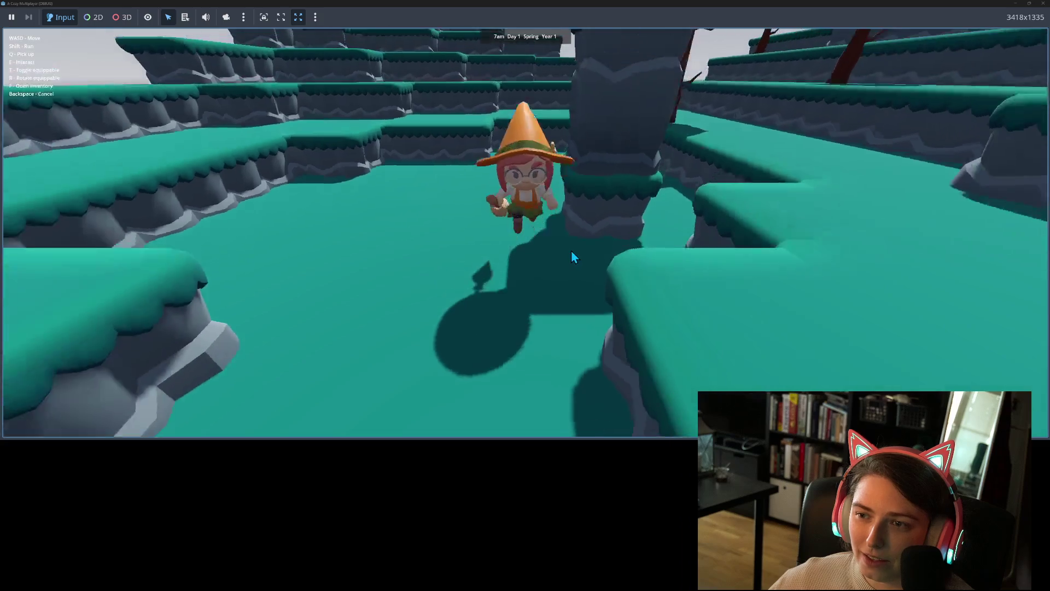
key(w)
key(w)
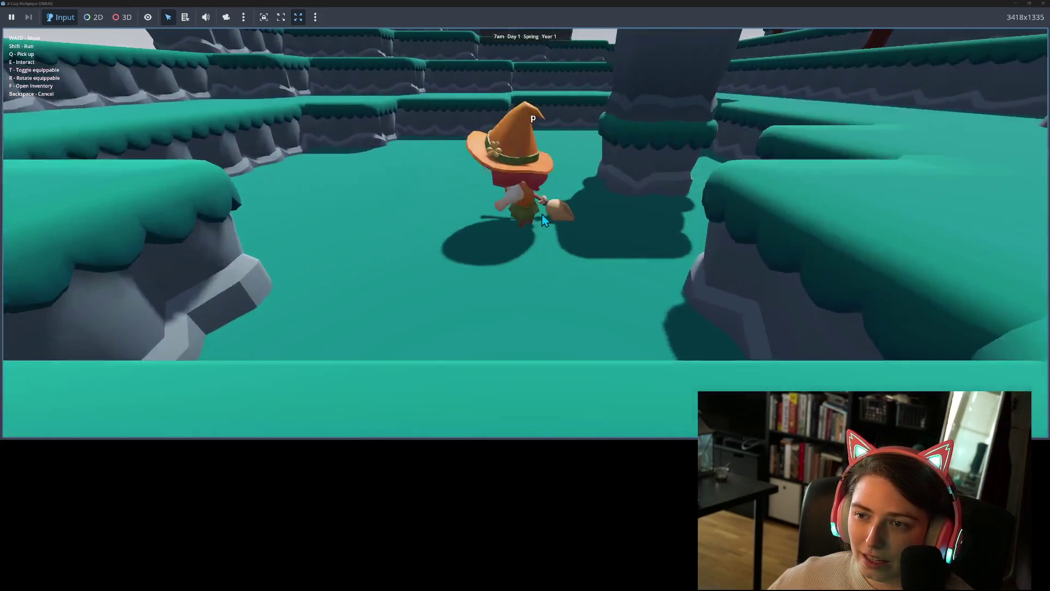
key(t)
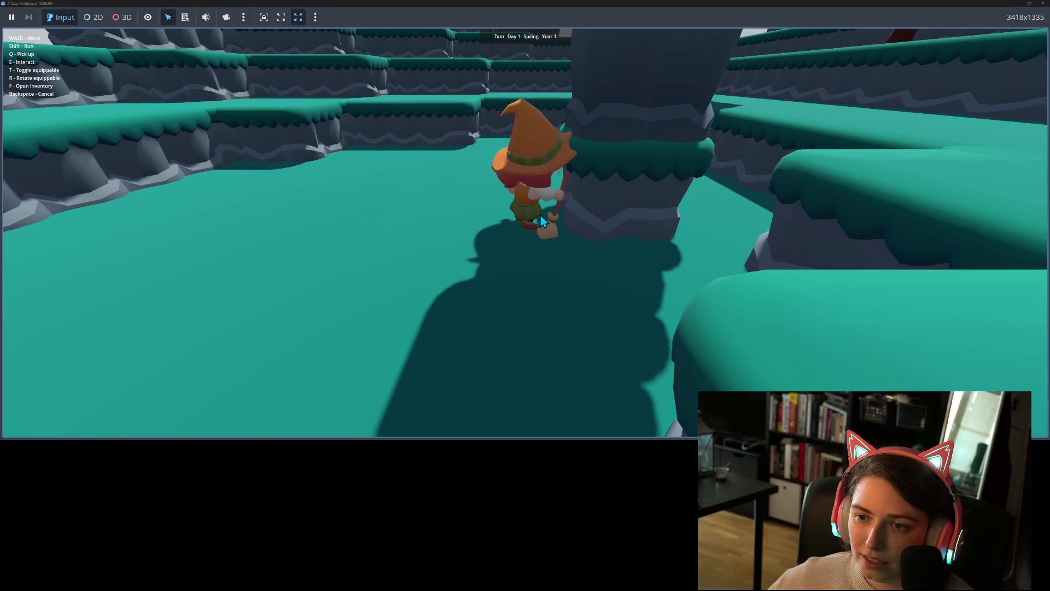
key(s)
key(t)
key(w)
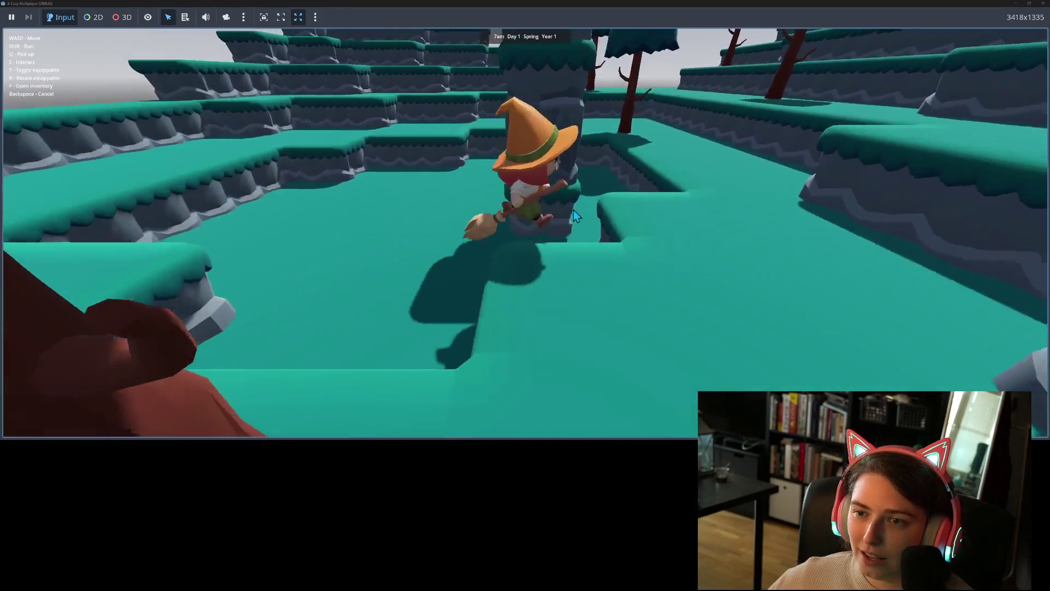
key(w)
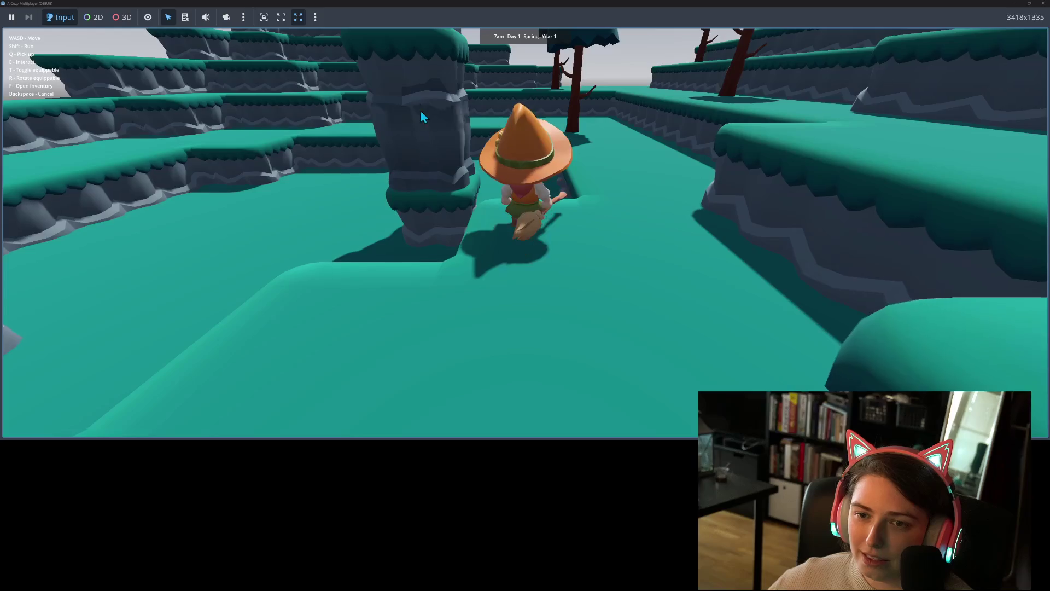
key(d)
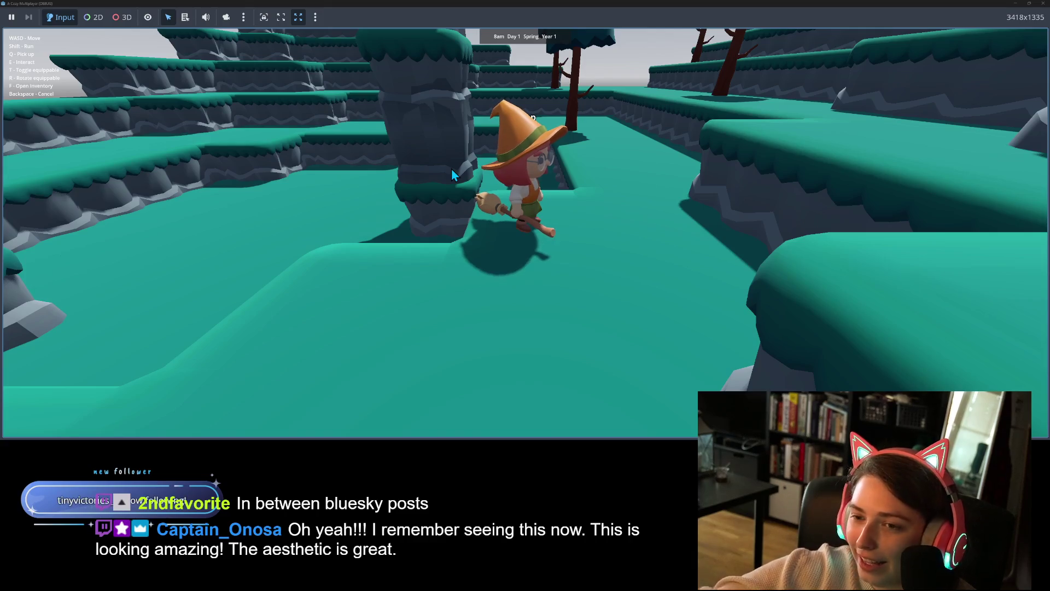
Walk the witch along the narrow path and up onto the rock pillar top
key(w)
key(w)
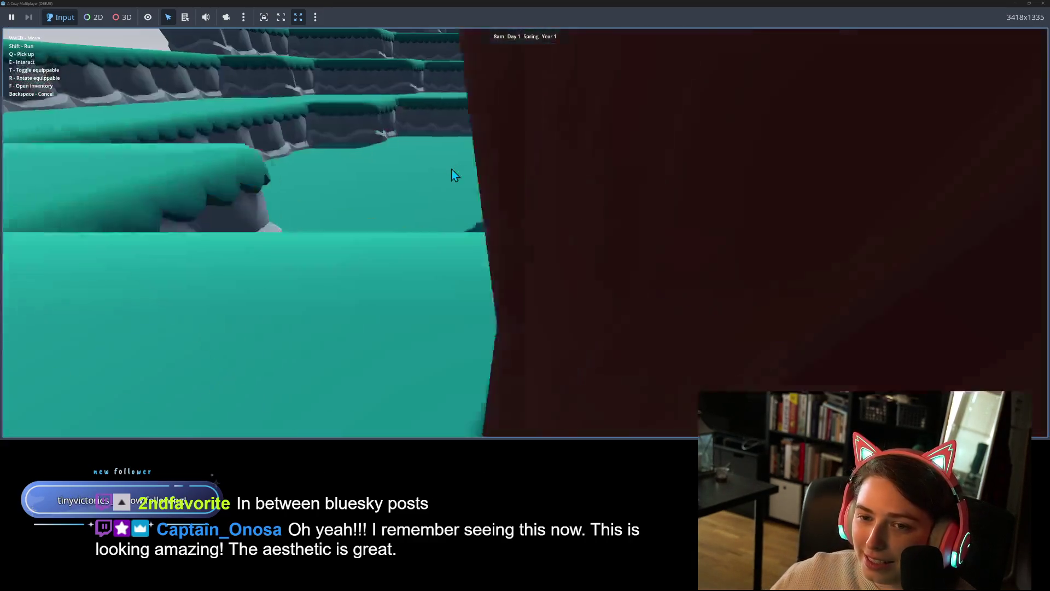
key(w)
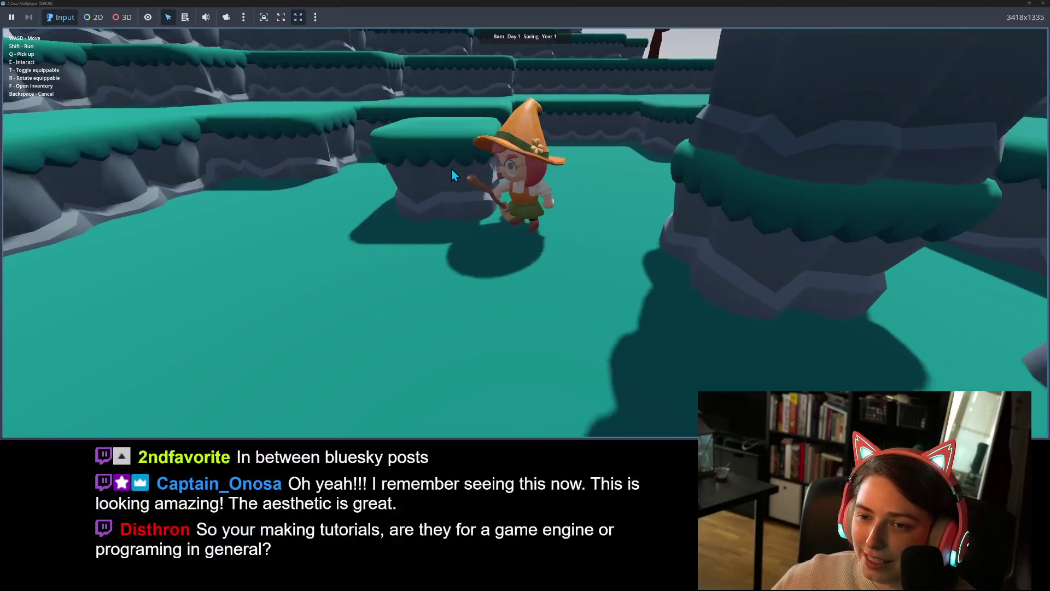
key(w)
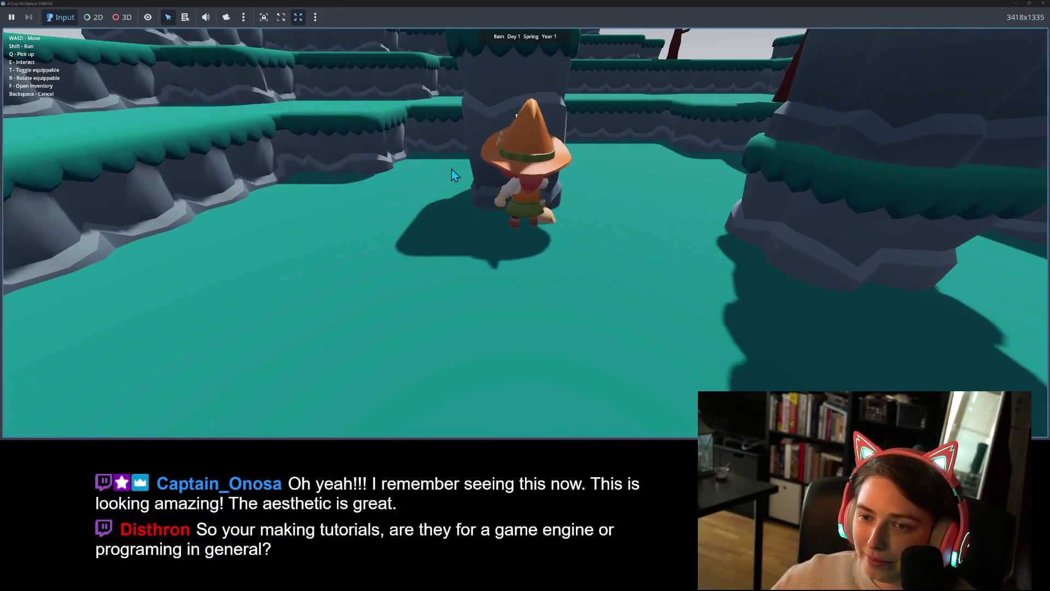
key(t)
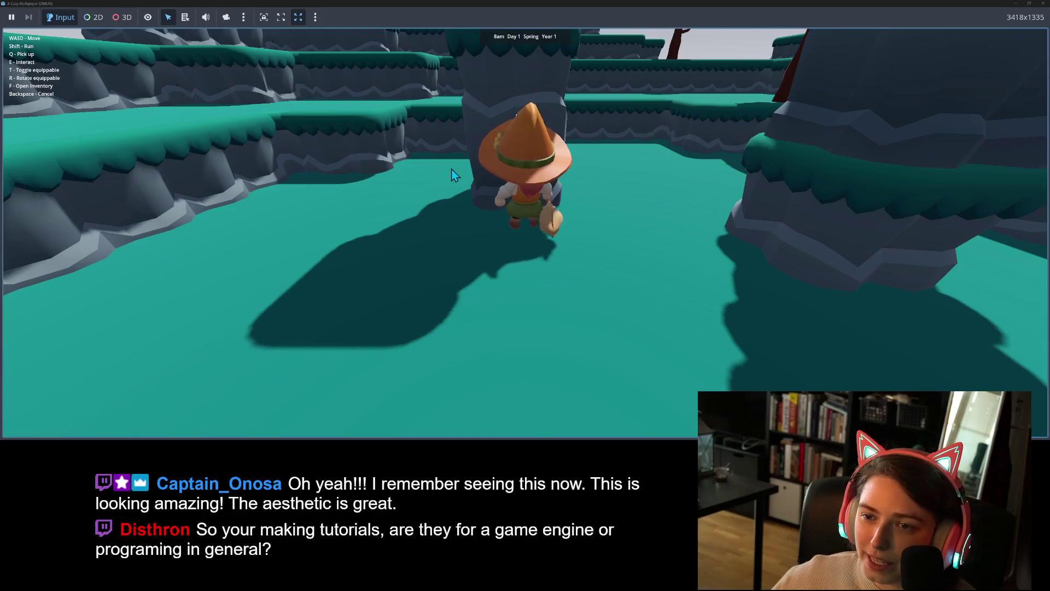
key(s)
key(w)
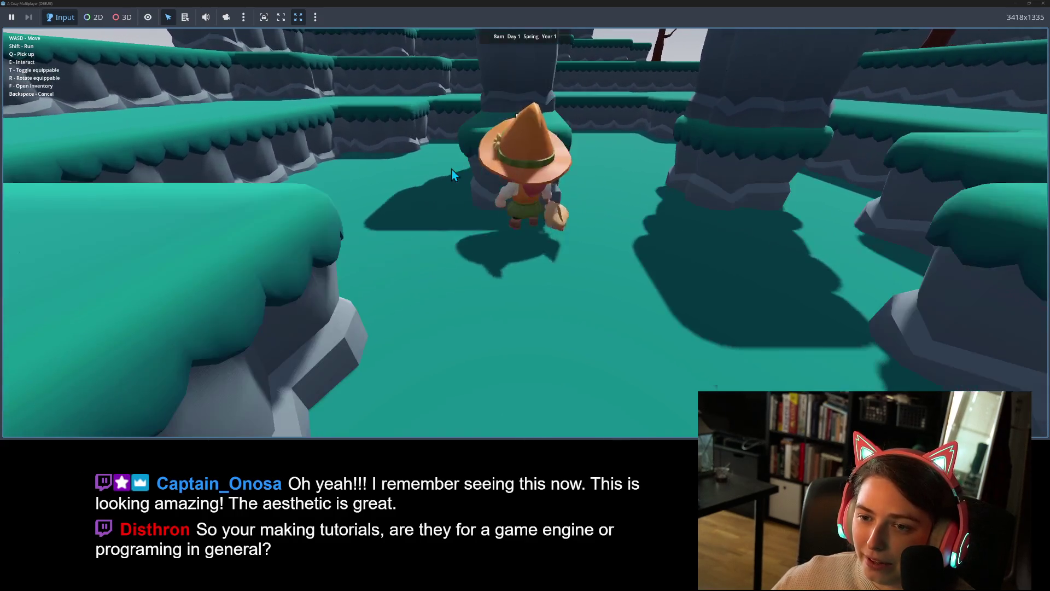
key(w)
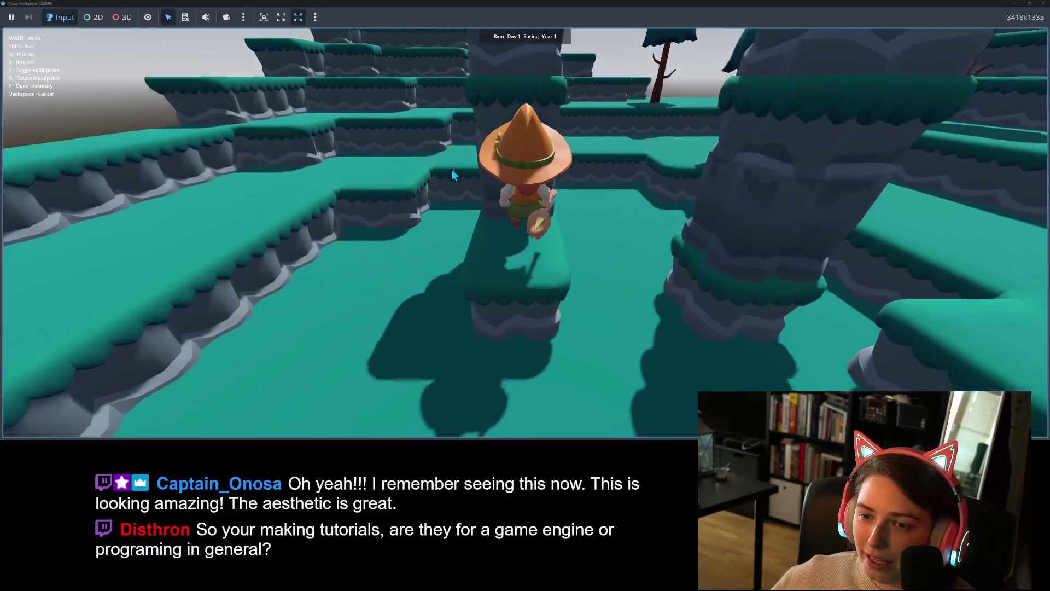
key(w)
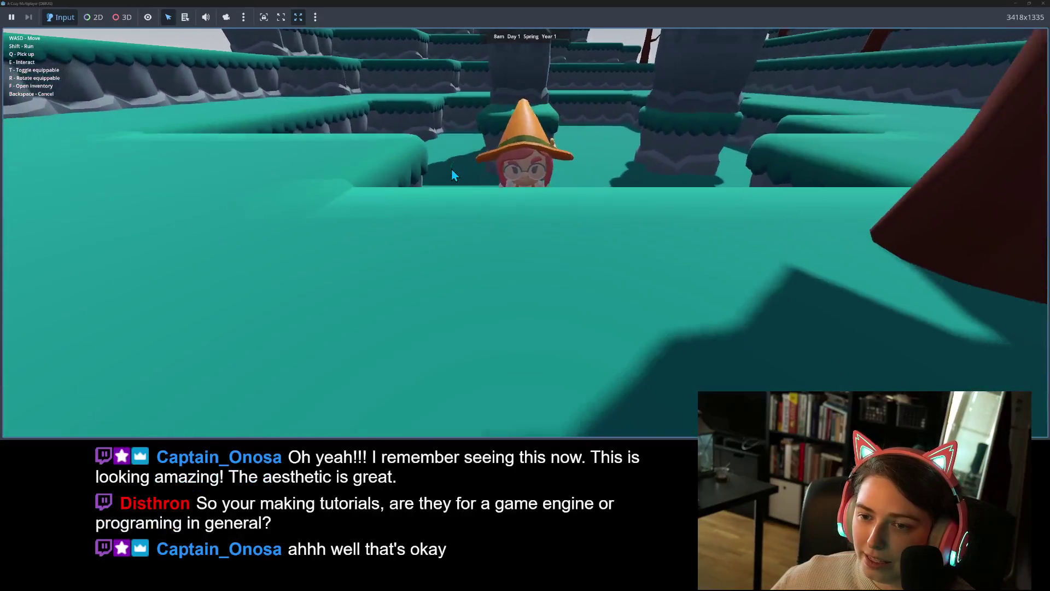
key(w)
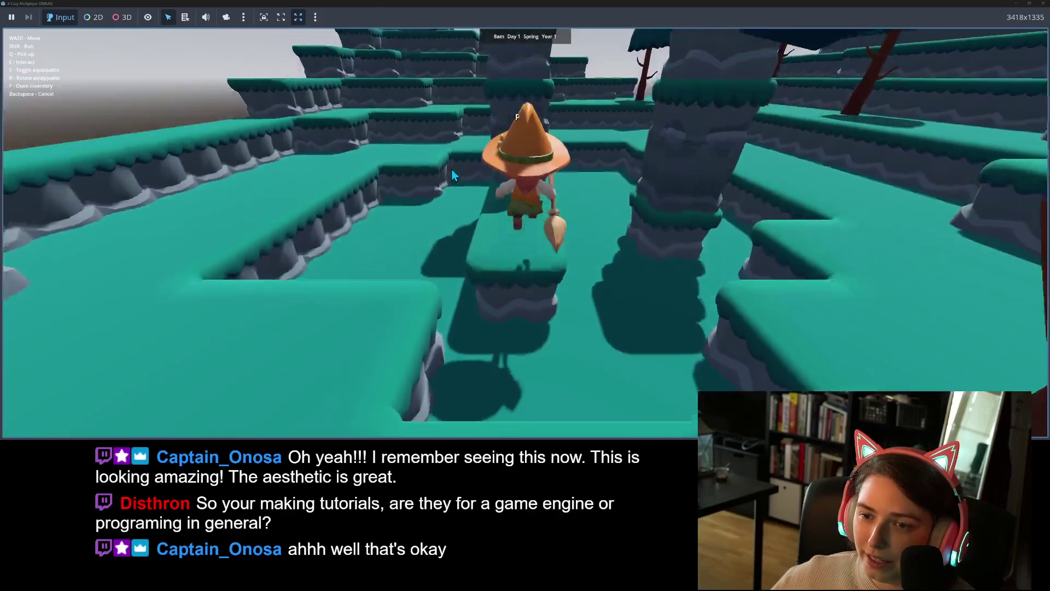
key(w)
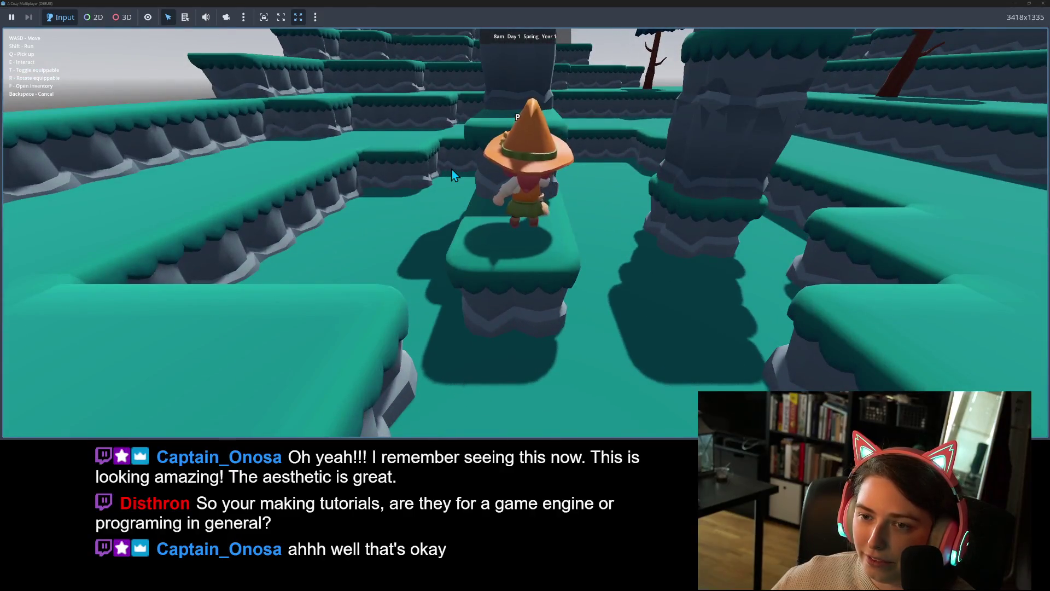
key(w)
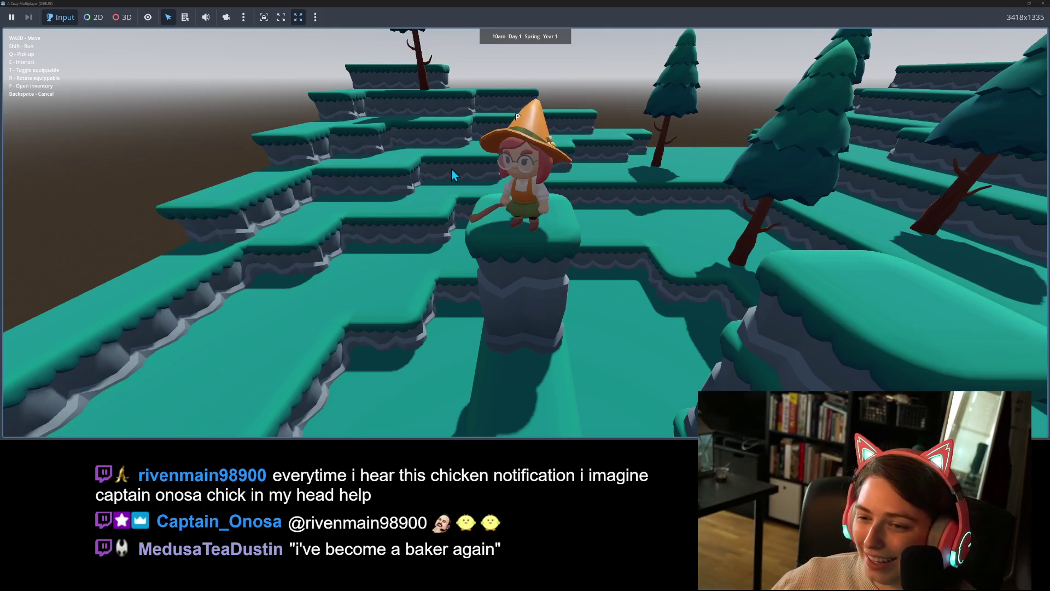
Fly the witch left and right across the terraces, hopping between pillars and landing on one
key(w)
key(s)
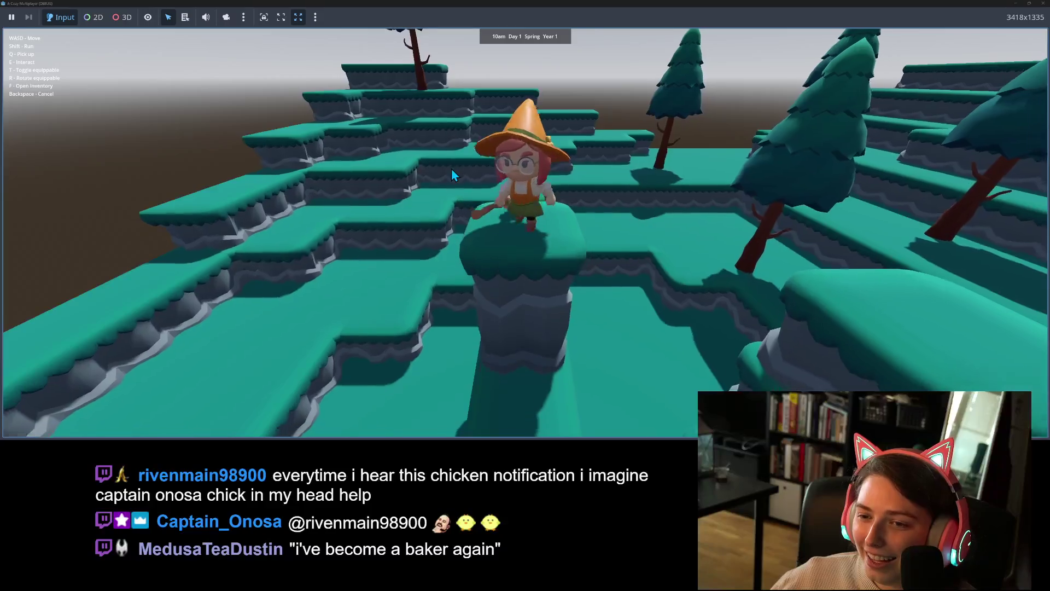
key(shift+a)
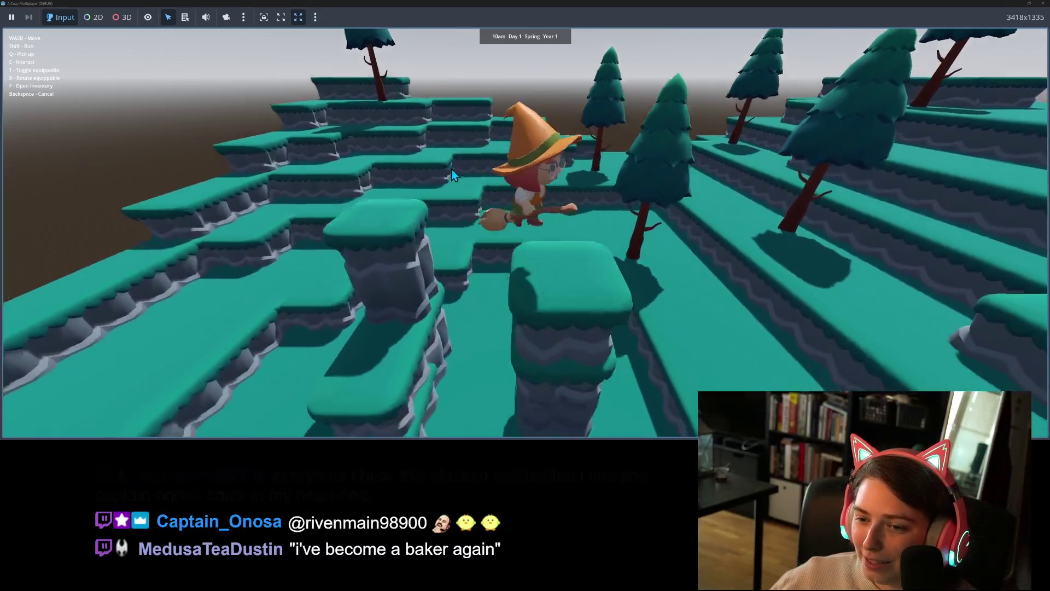
key(s)
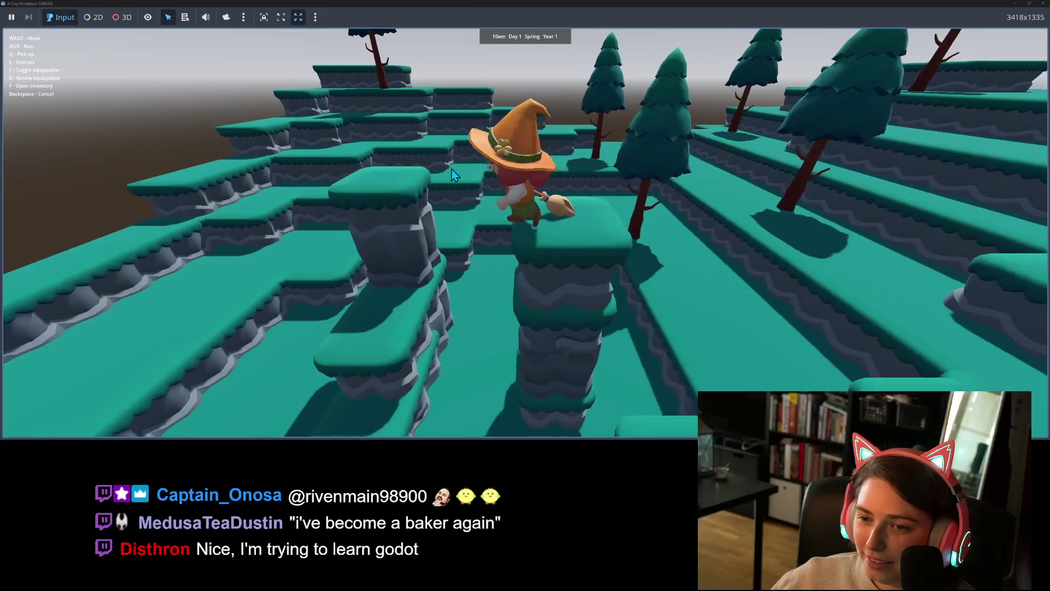
key(w)
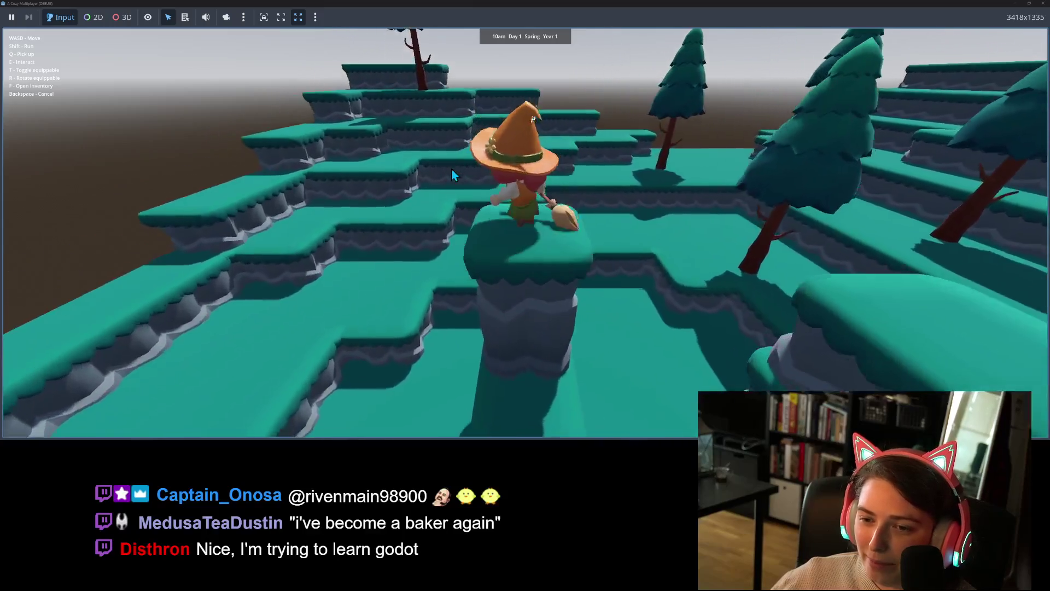
key(shift+d)
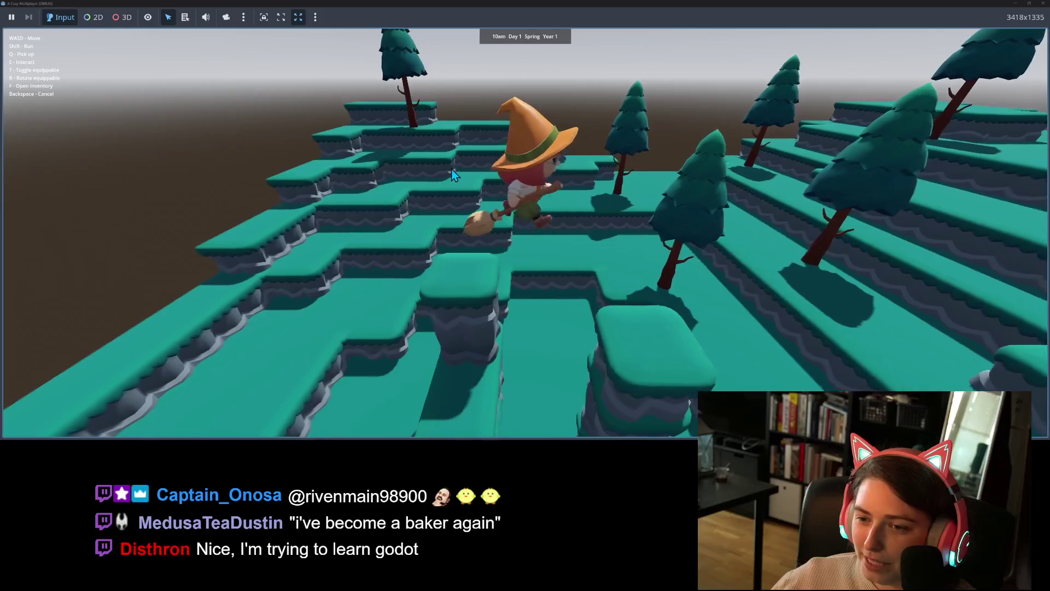
key(w)
key(a)
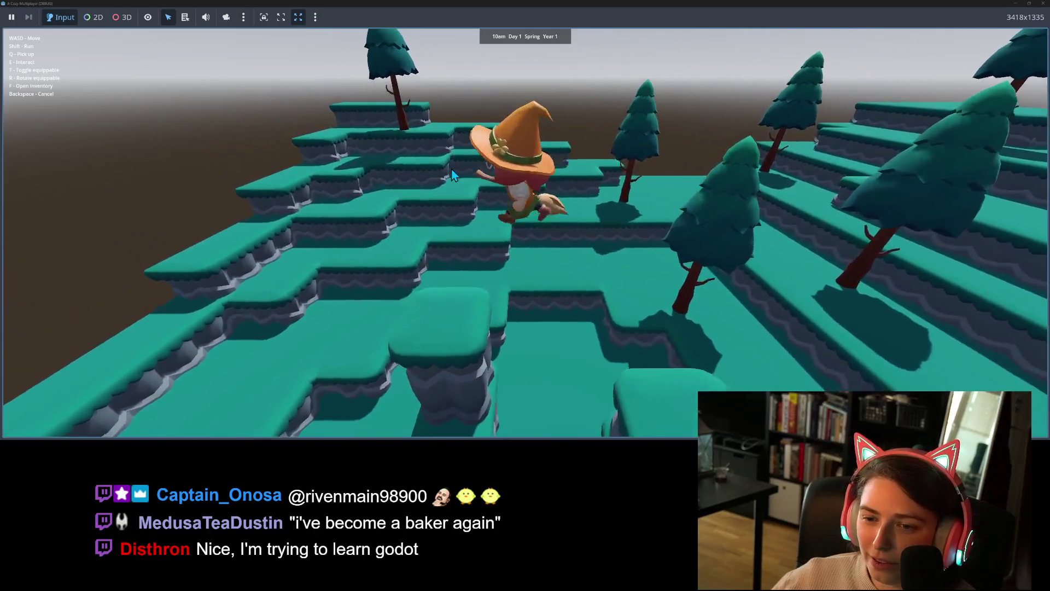
key(s)
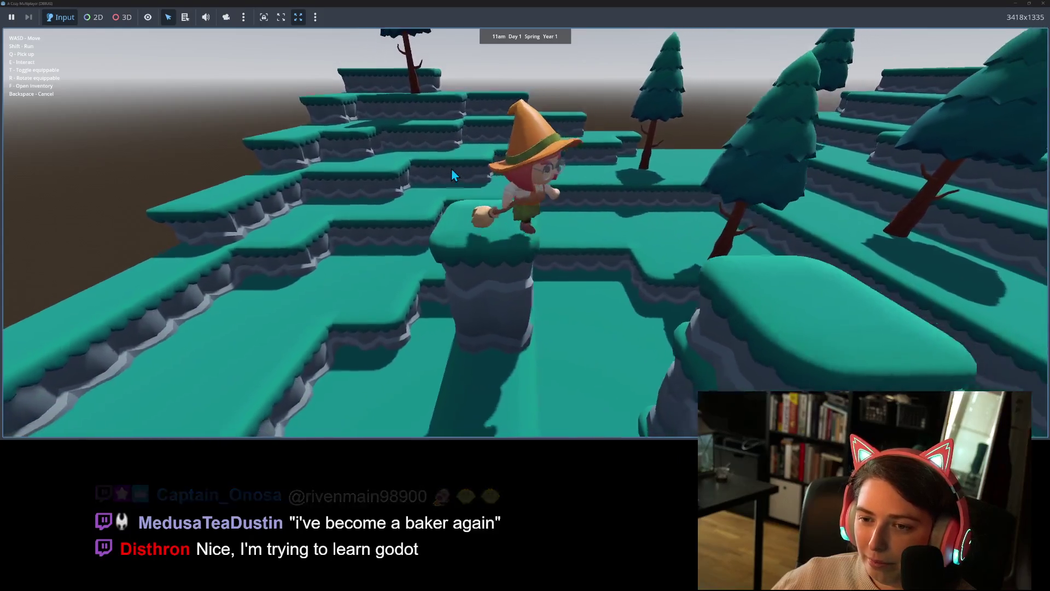
key(a)
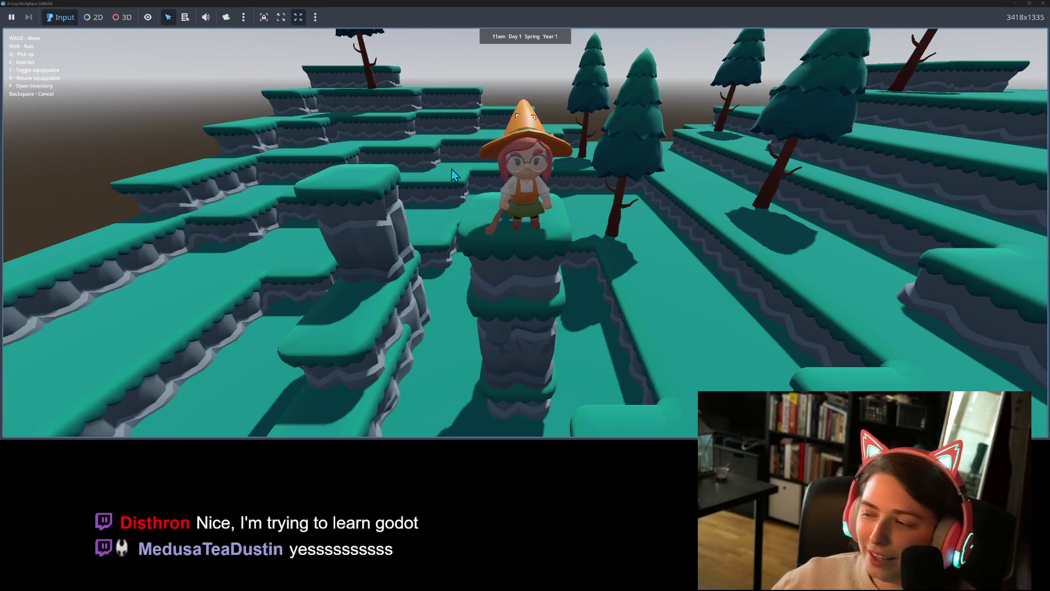
Walk and fly the witch back and forth over the pillars, dropping to the teal ground
key(w)
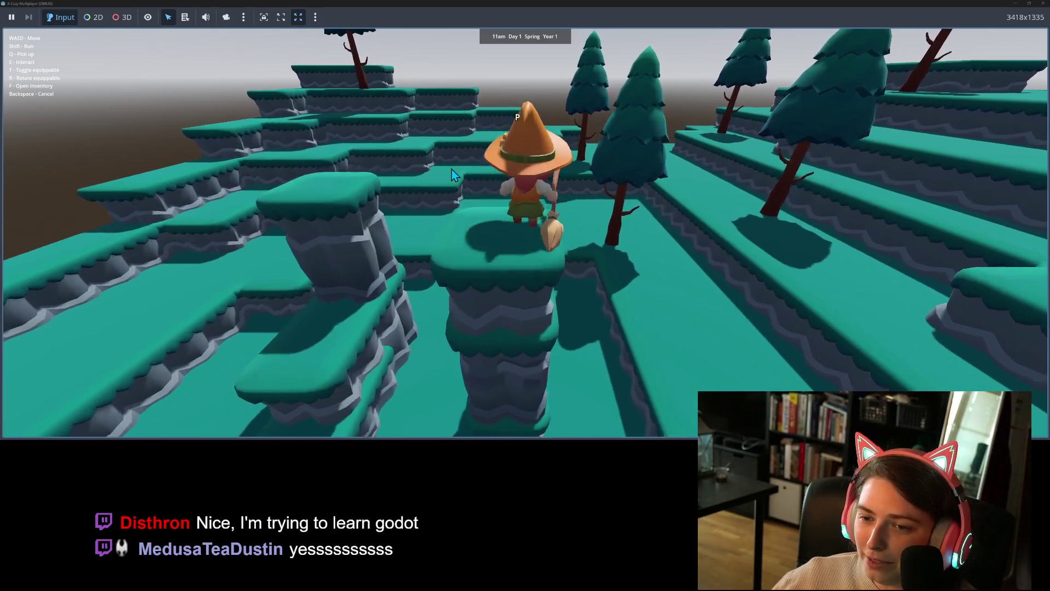
key(d)
key(s)
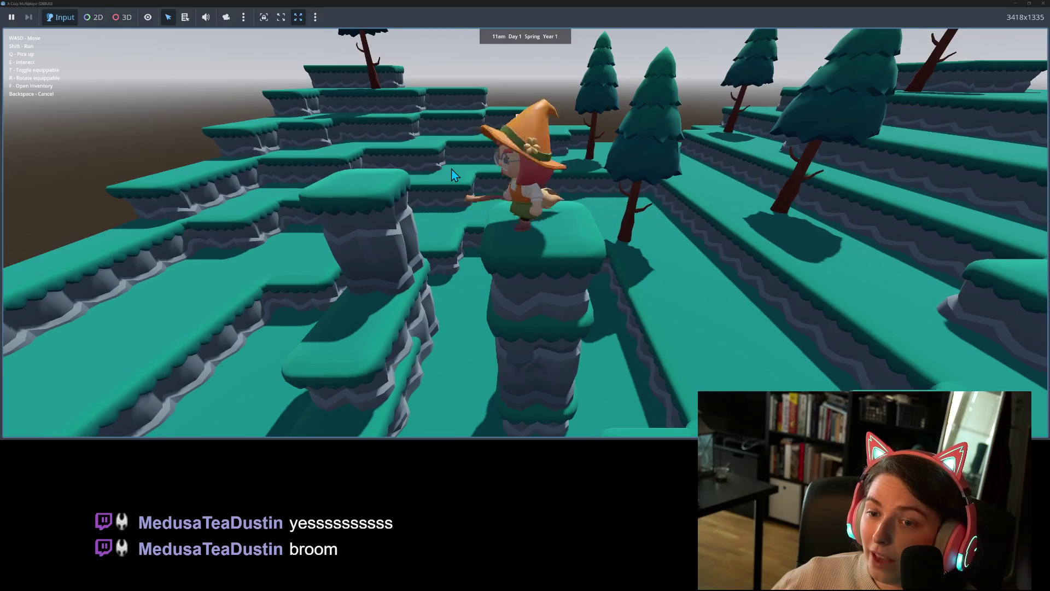
key(w)
key(s)
key(s)
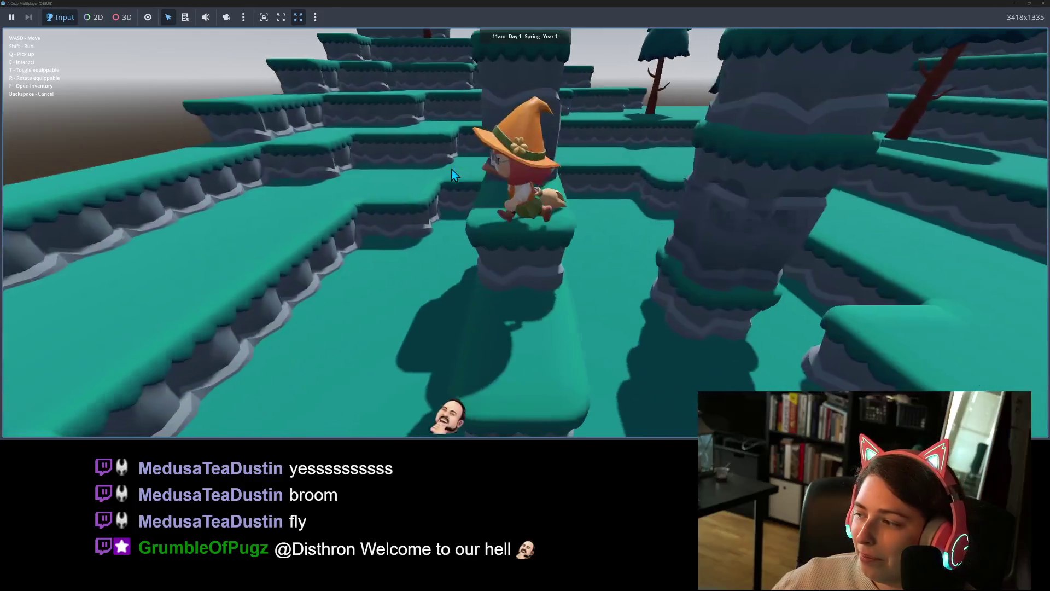
key(w)
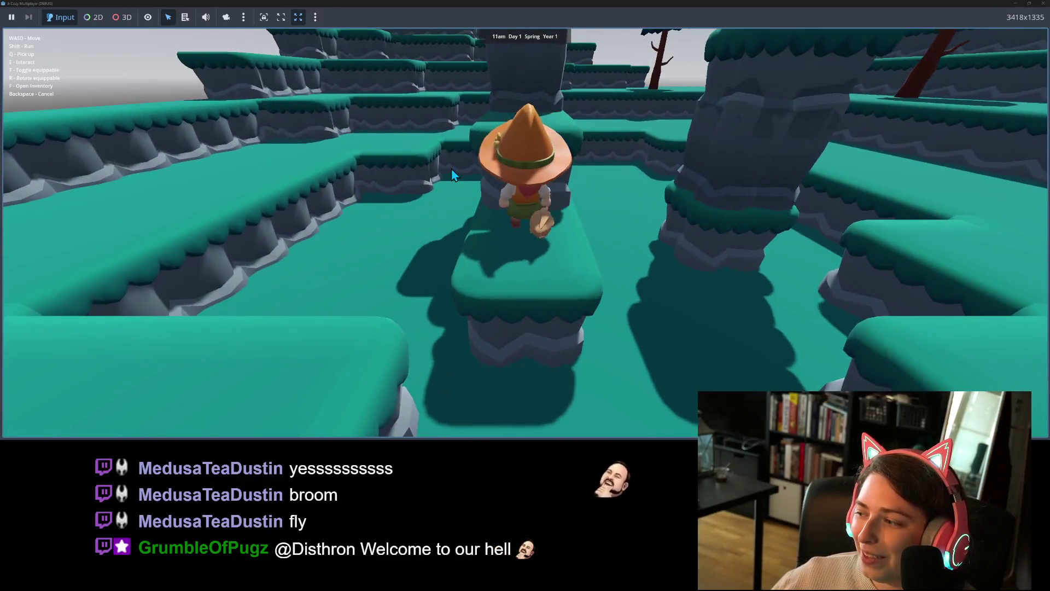
key(w)
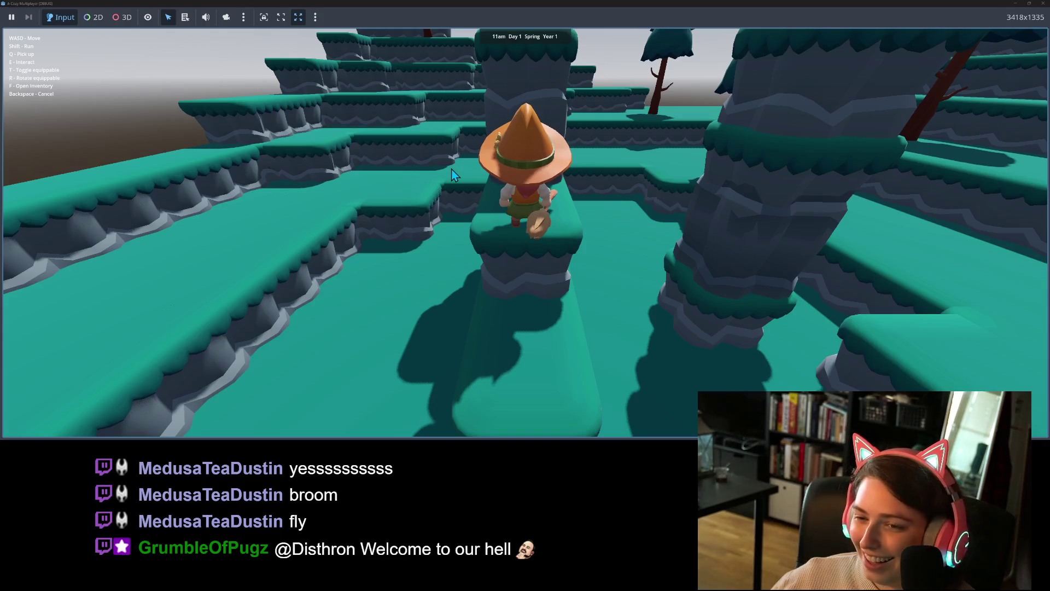
key(s)
key(w)
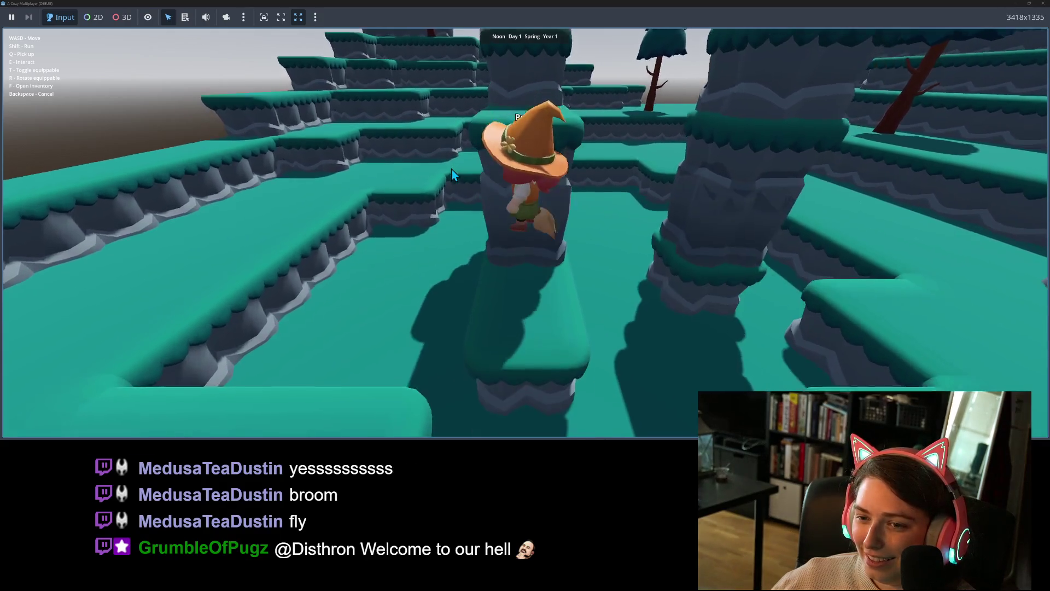
key(s)
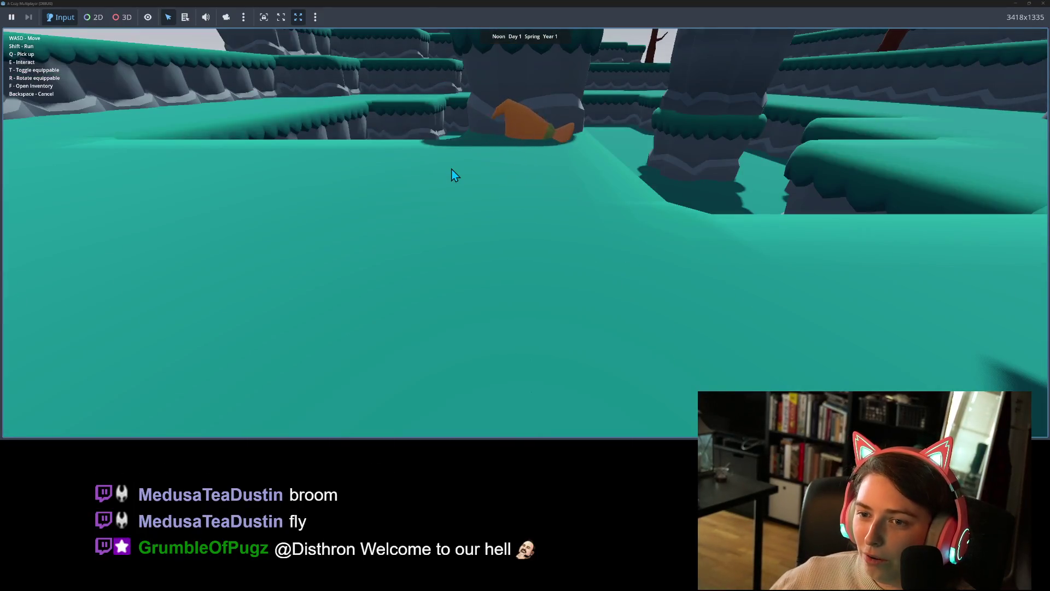
Open and close the witch's empty inventory with F, turn her around, then close the game
key(f)
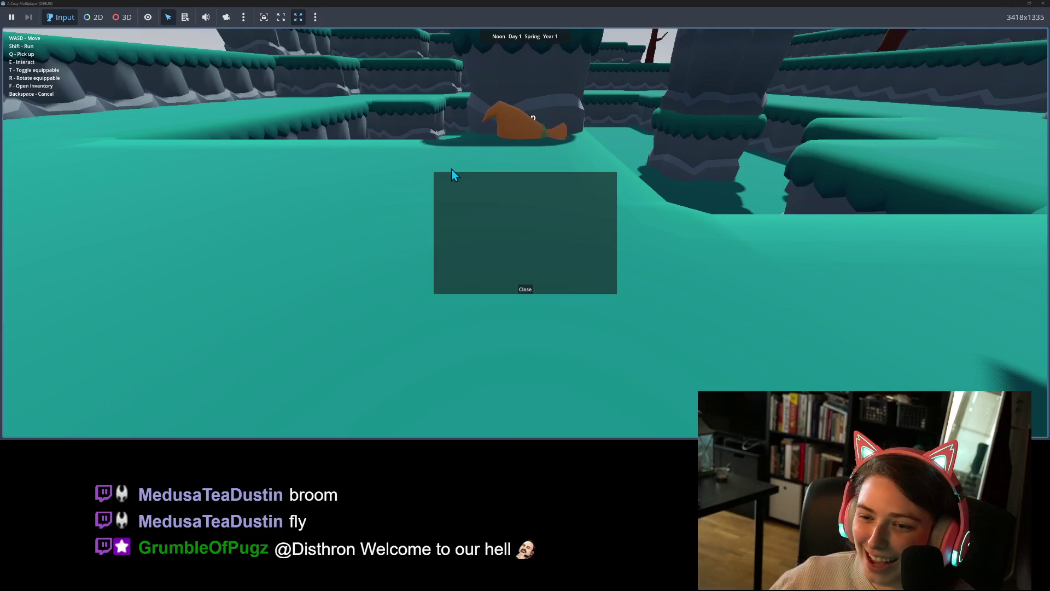
key(f)
key(w)
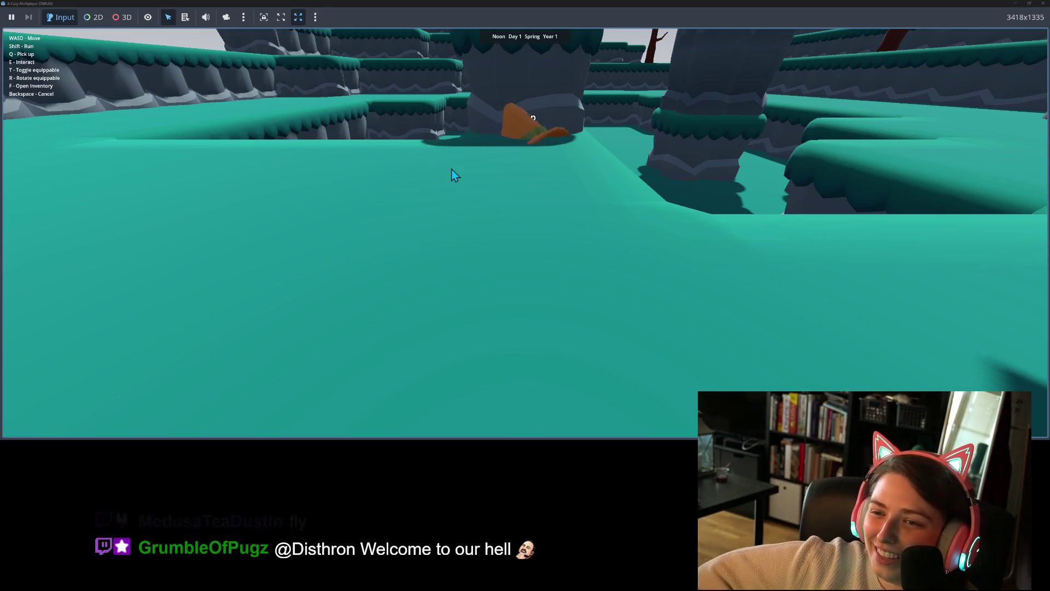
key(d)
key(d)
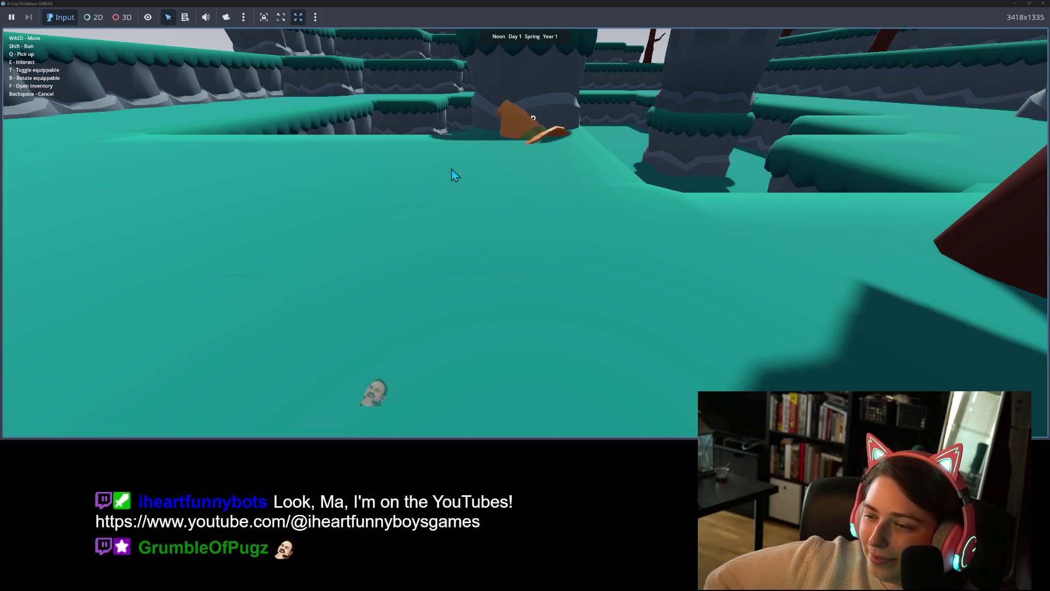
click(1042, 5)
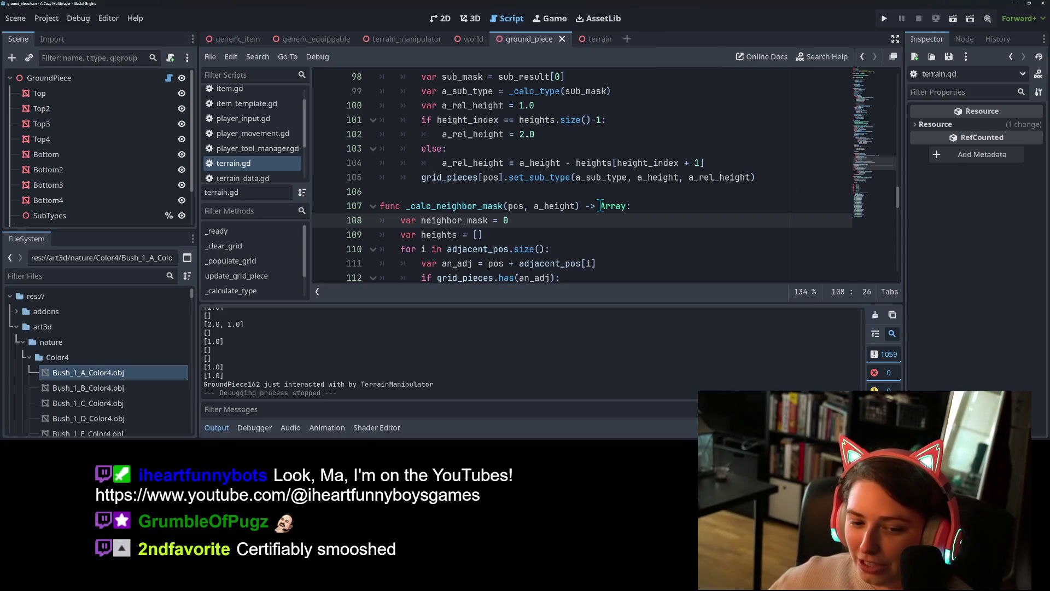
Inspect the for-loop on lines 110–111 of _calc_neighbor_mask, then Alt+Tab to the browser
click(216, 427)
click(613, 264)
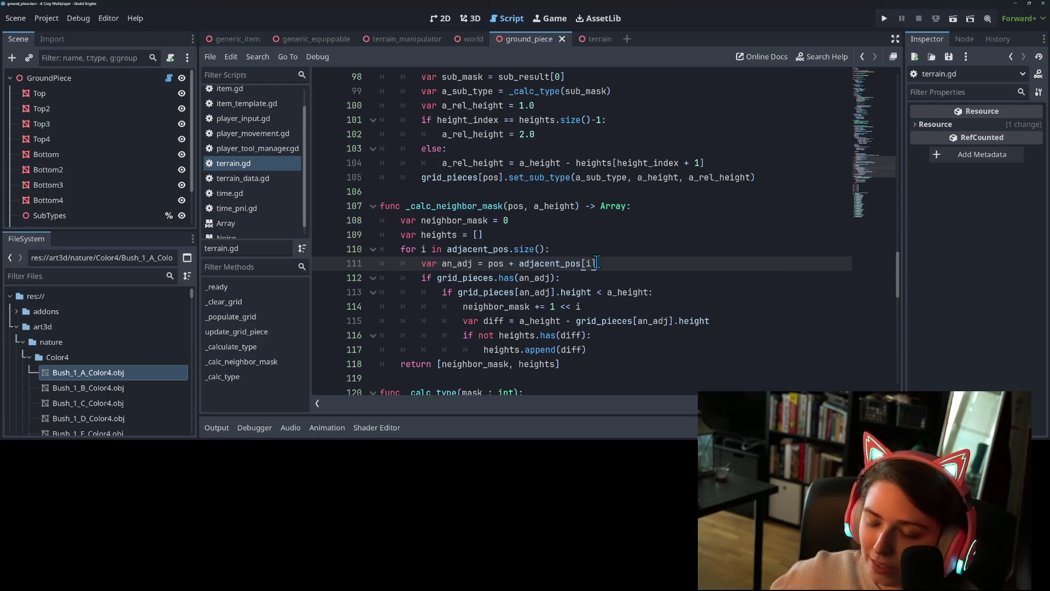
click(648, 240)
click(644, 248)
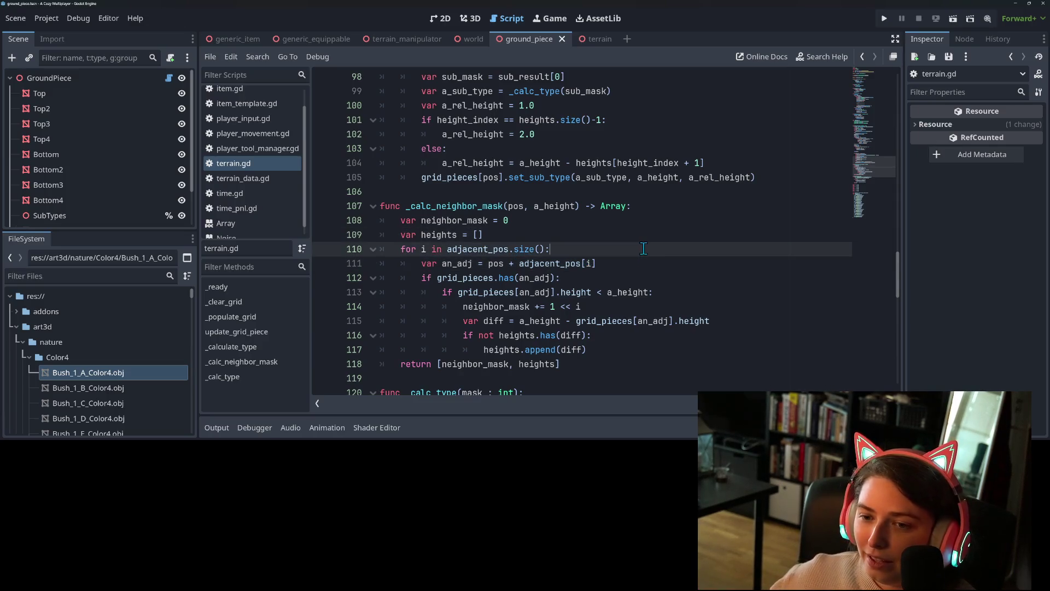
click(644, 264)
click(649, 256)
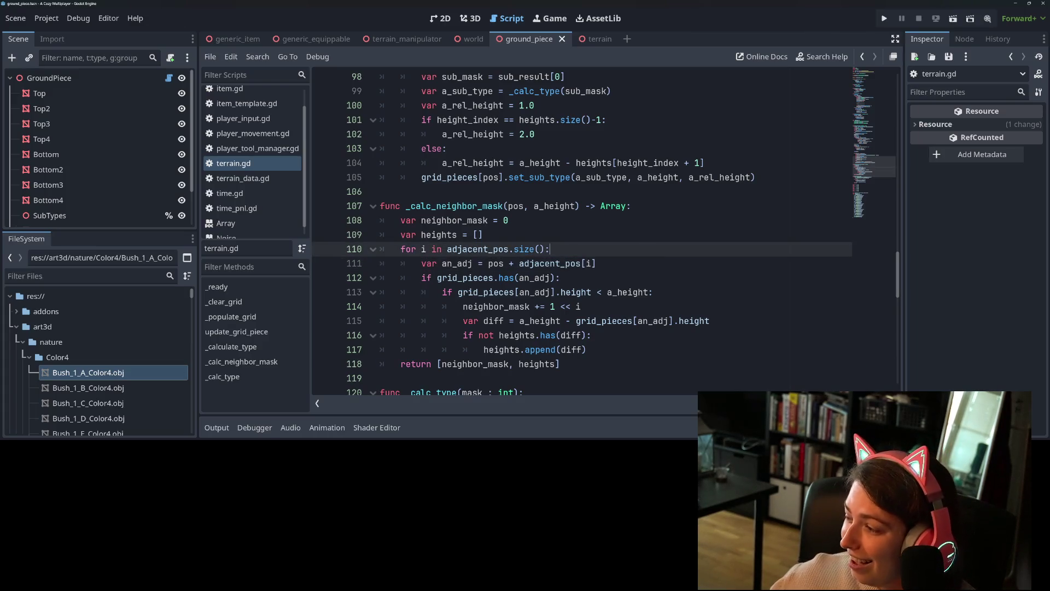
key(alt+Tab)
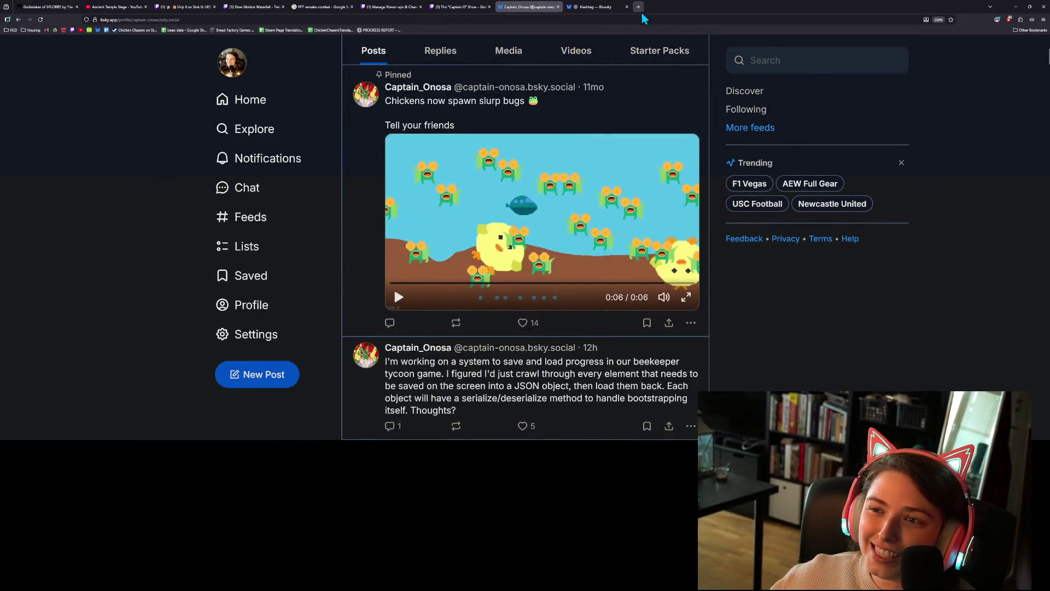
click(638, 7)
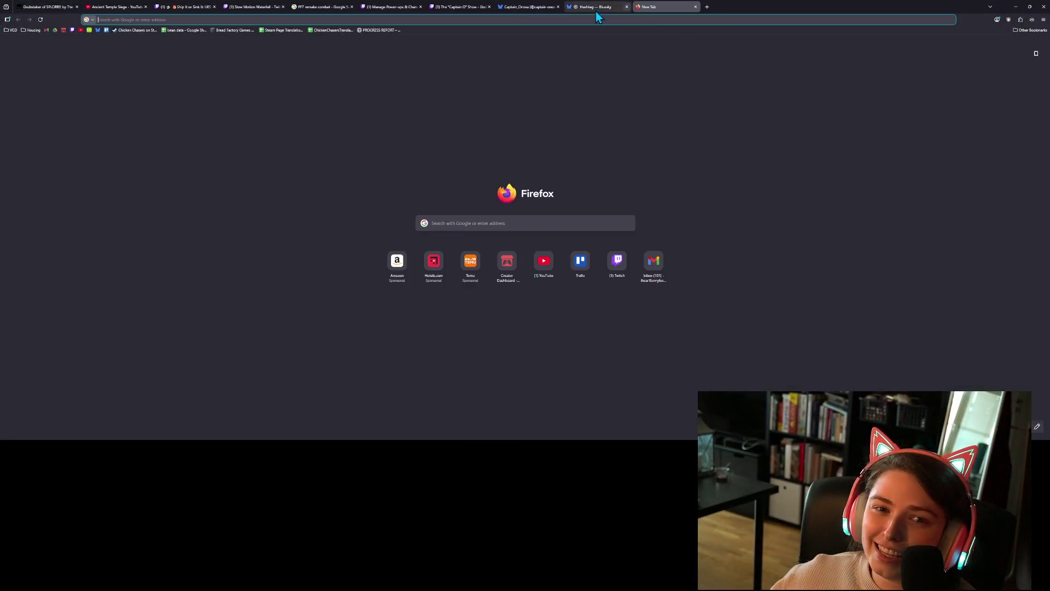
click(80, 30)
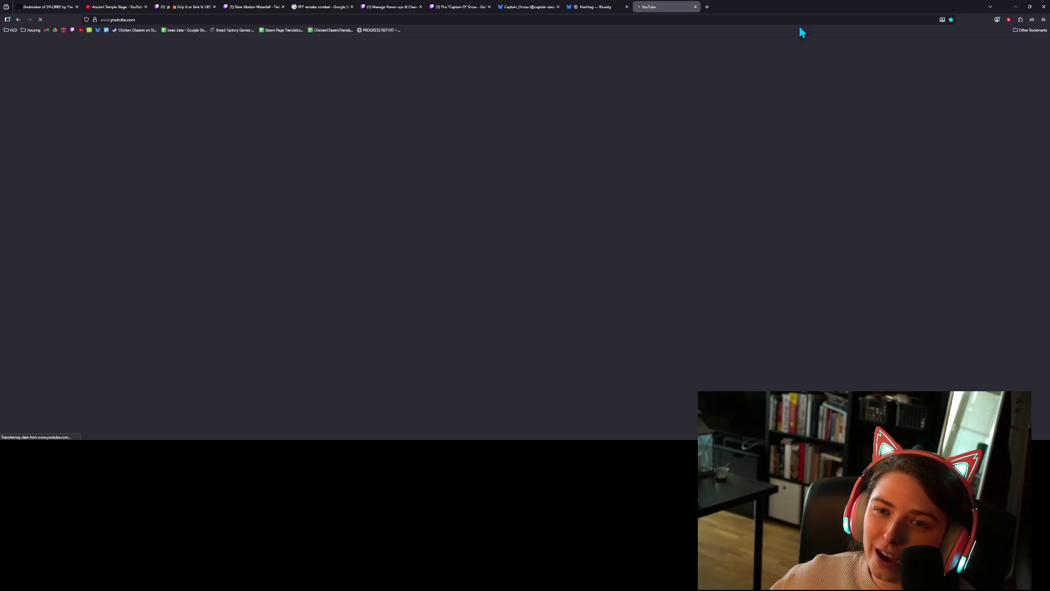
click(695, 7)
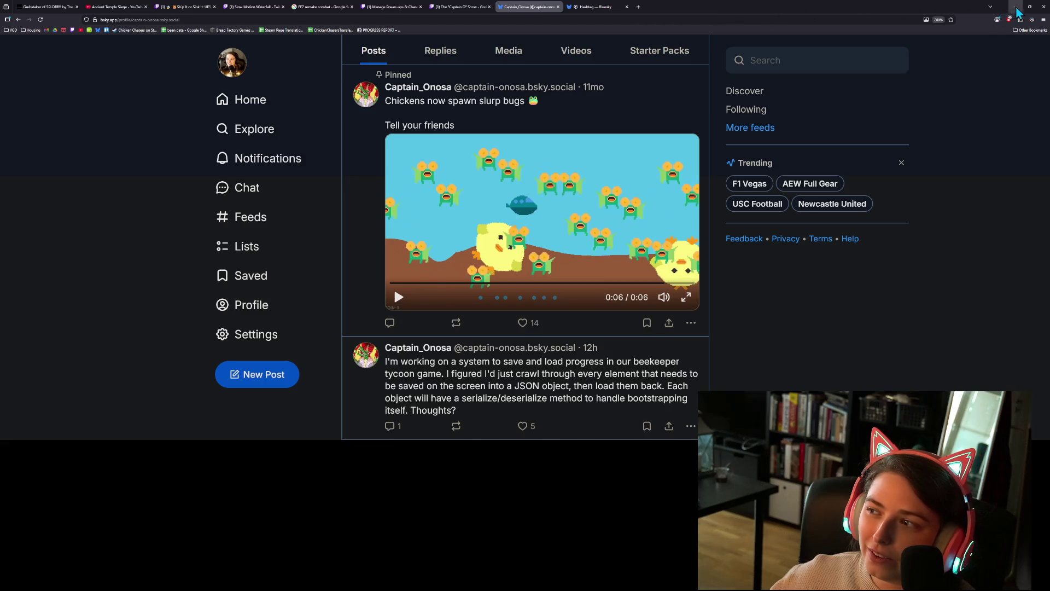
click(1015, 7)
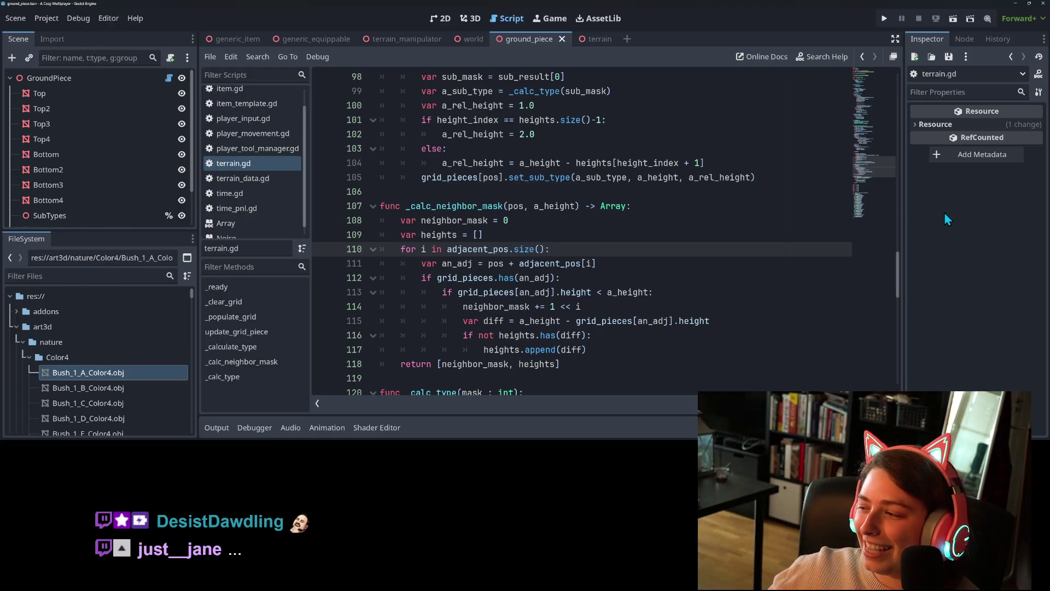
key(alt+Tab)
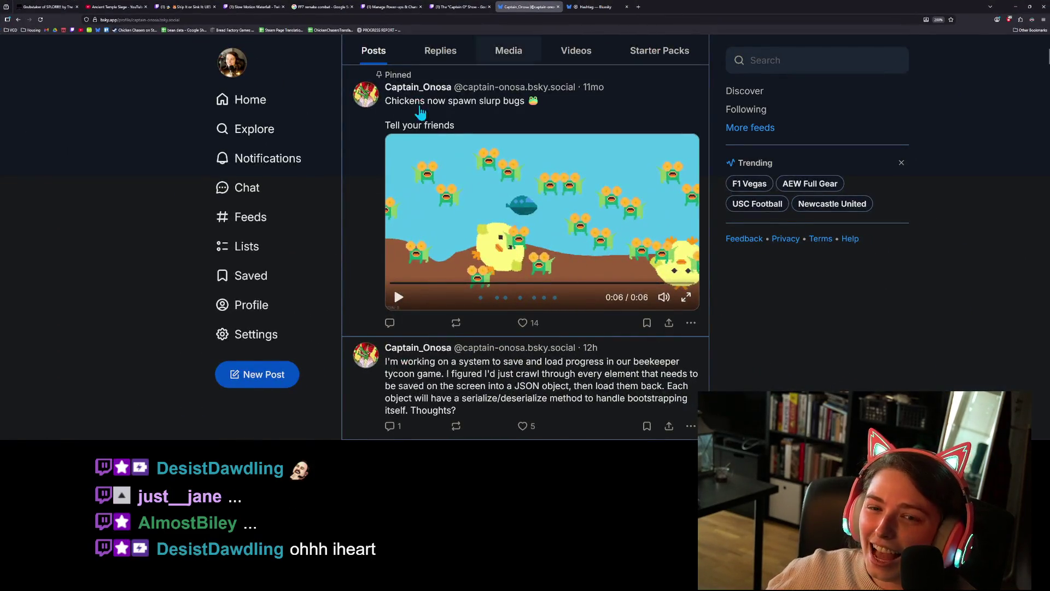
Open the streamer's Bluesky profile and scroll back to the six-month-old flower-field #chickenchasers devlog post
click(279, 309)
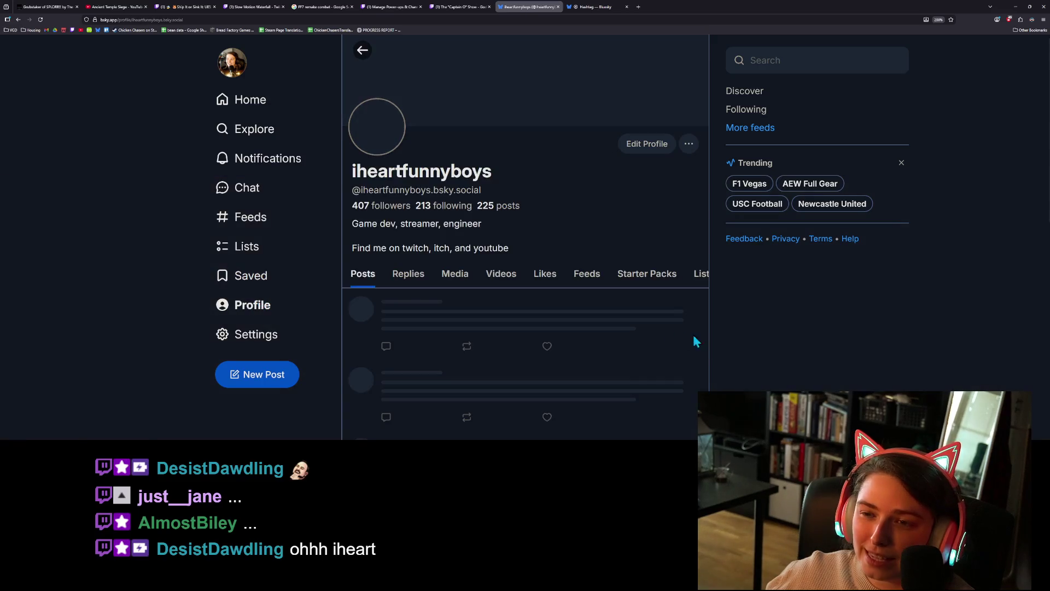
scroll(609, 361, down, 8)
scroll(611, 367, down, 10)
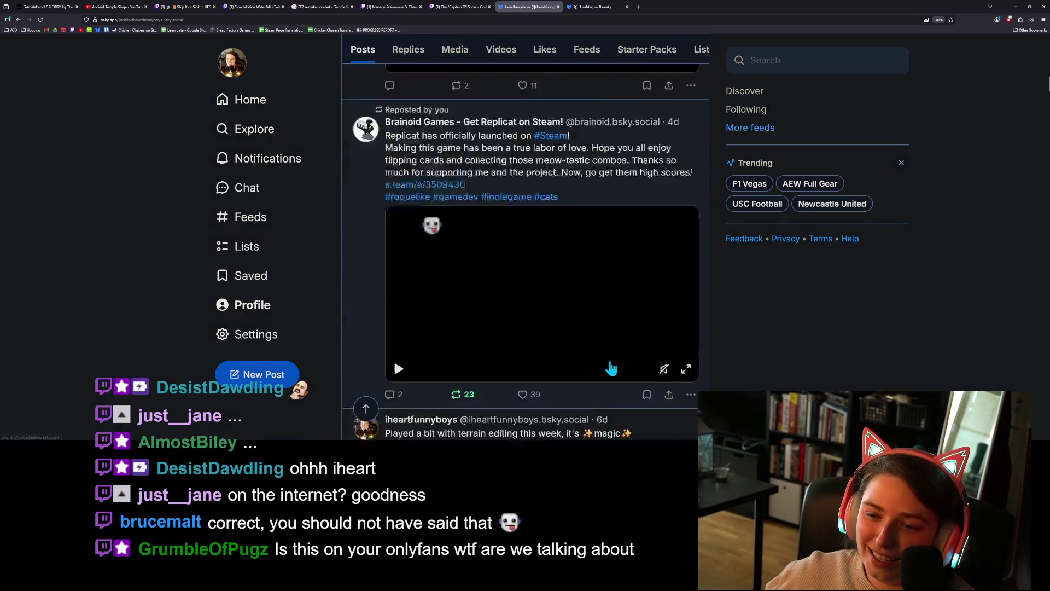
scroll(611, 368, up, 6)
scroll(610, 366, down, 10)
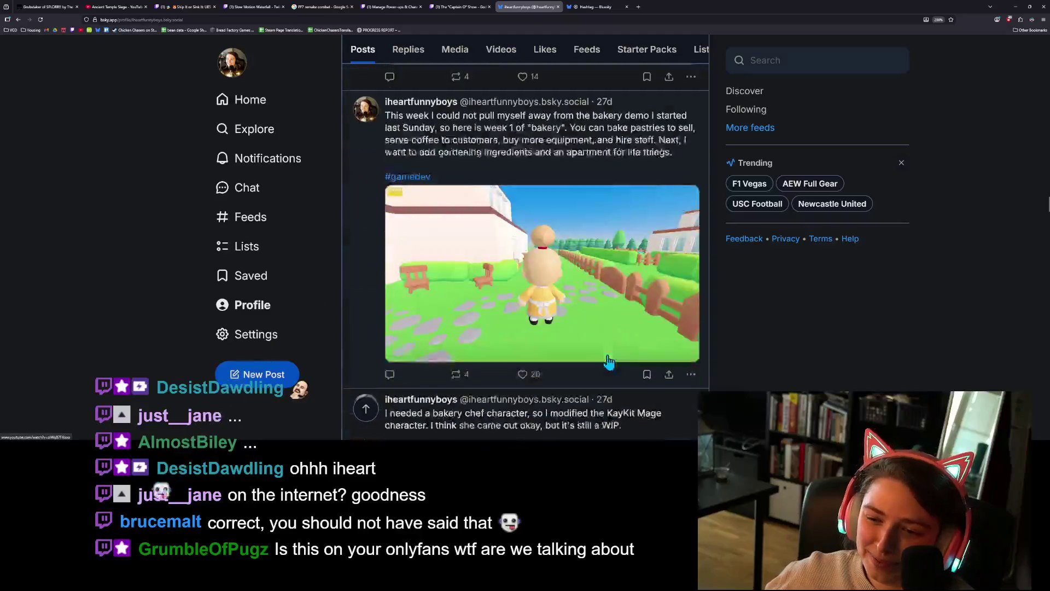
scroll(608, 361, down, 10)
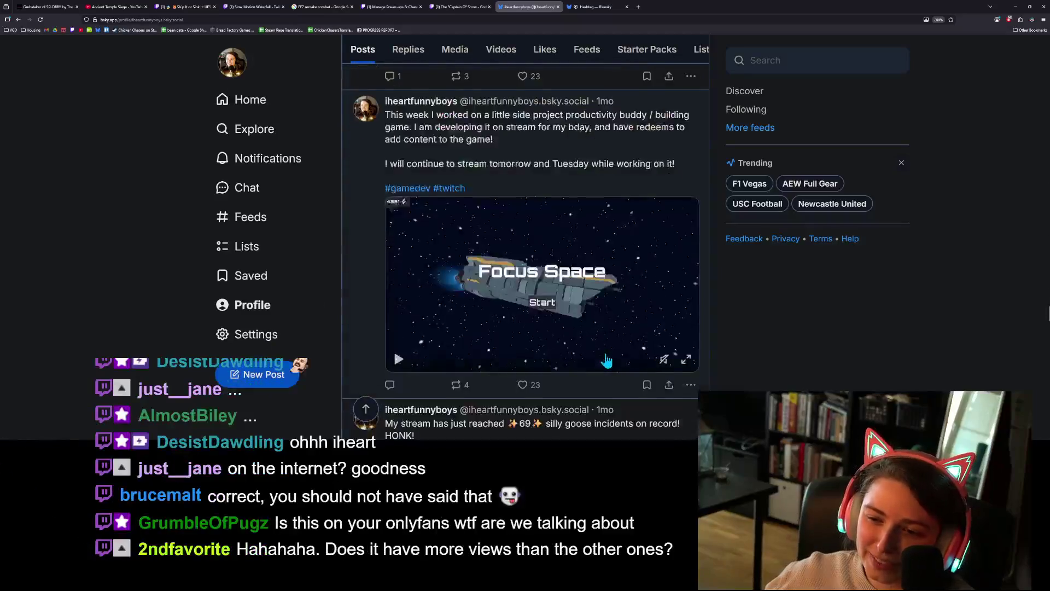
scroll(607, 359, down, 10)
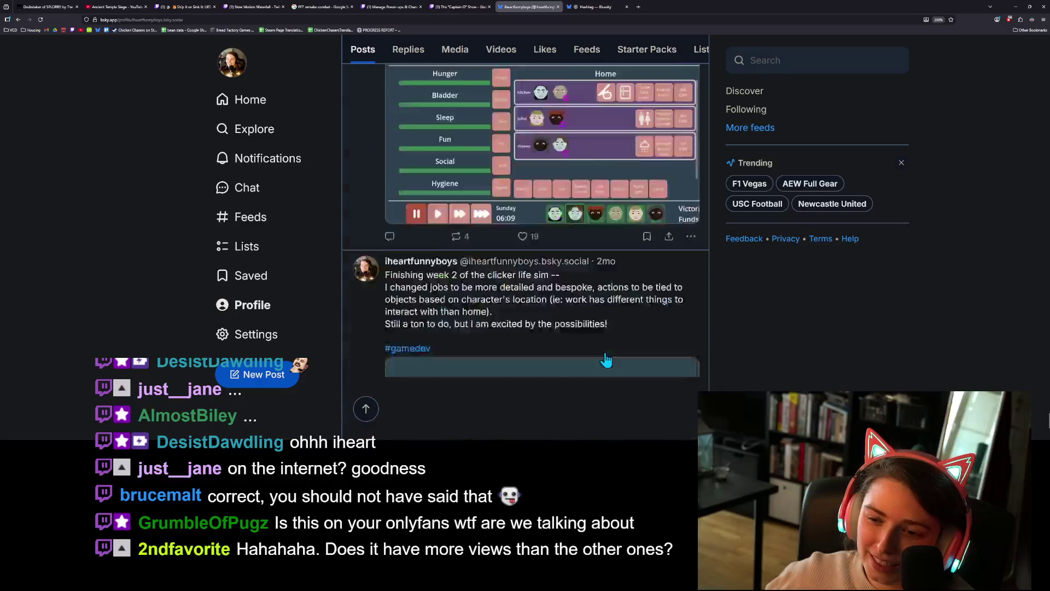
scroll(640, 364, down, 10)
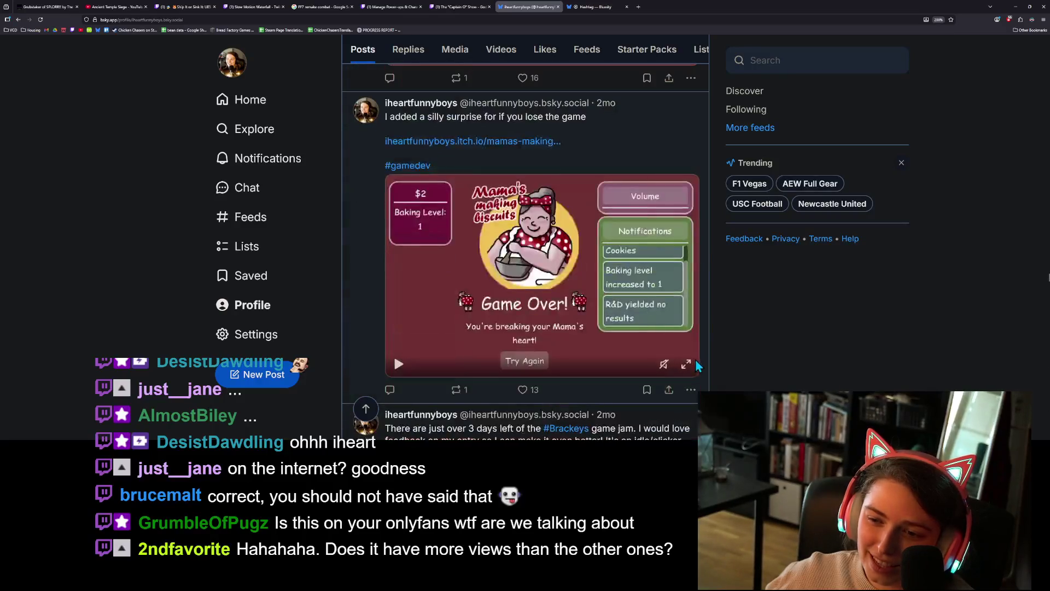
scroll(731, 359, down, 10)
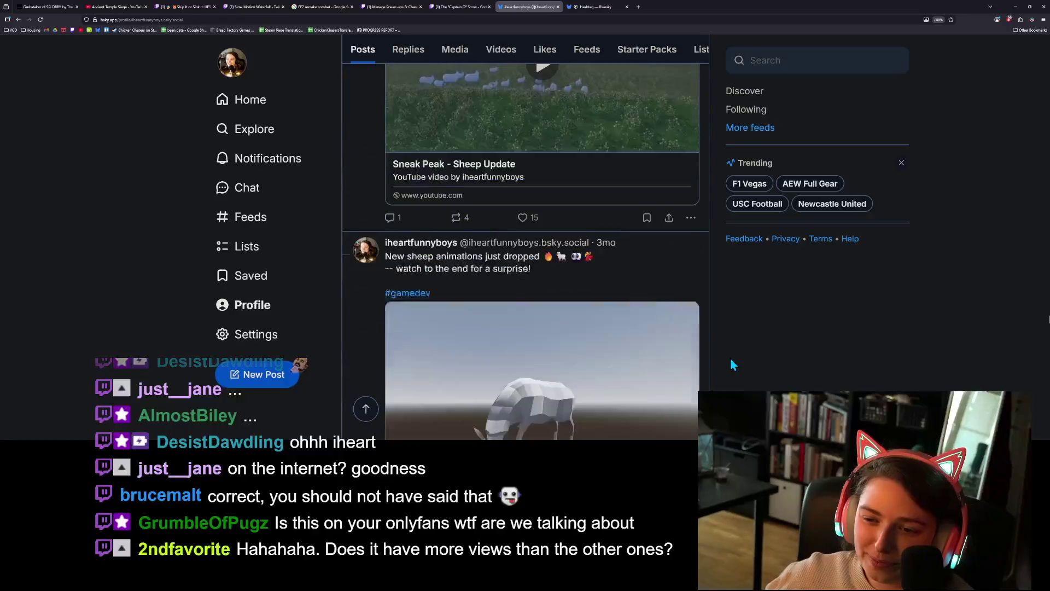
scroll(731, 359, down, 10)
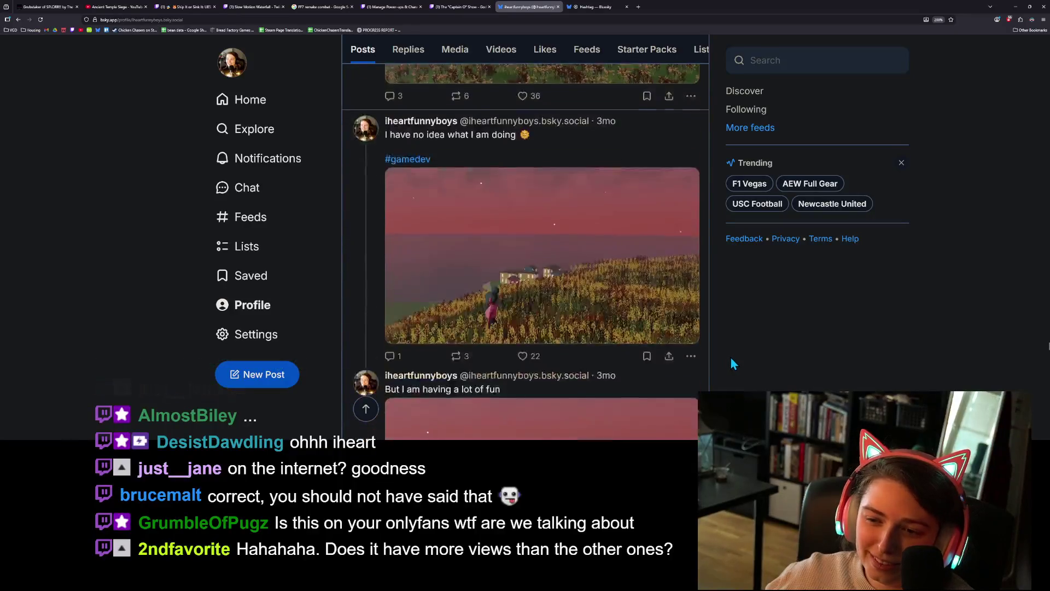
scroll(732, 360, down, 10)
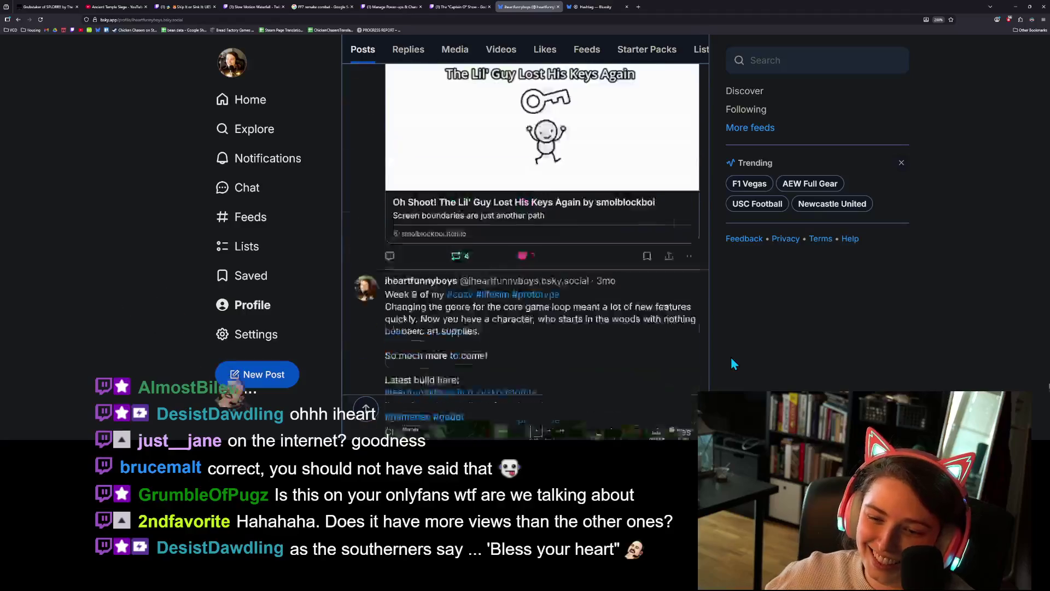
scroll(732, 359, down, 10)
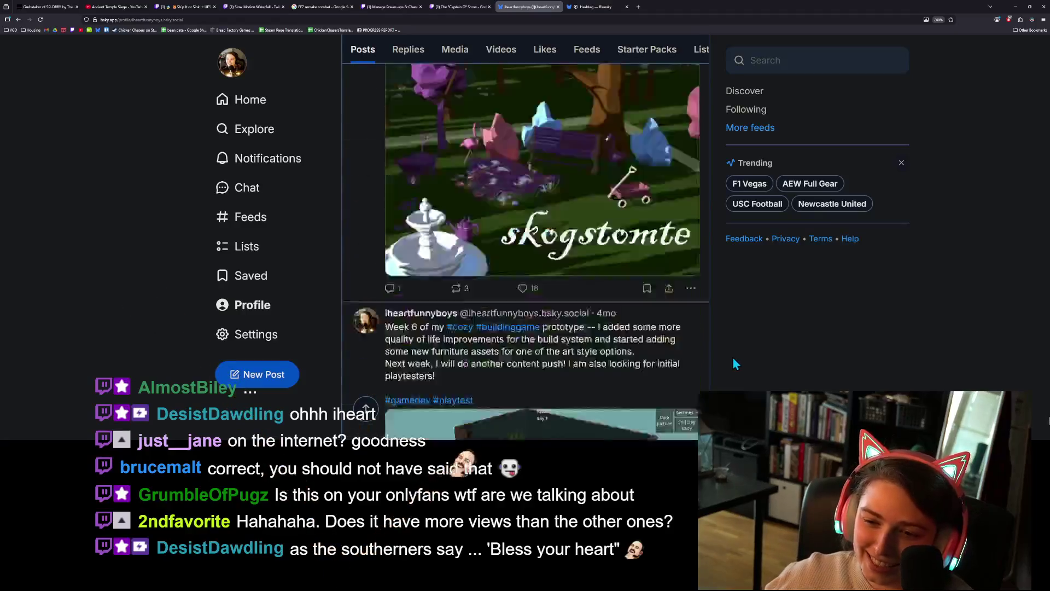
scroll(733, 360, down, 15)
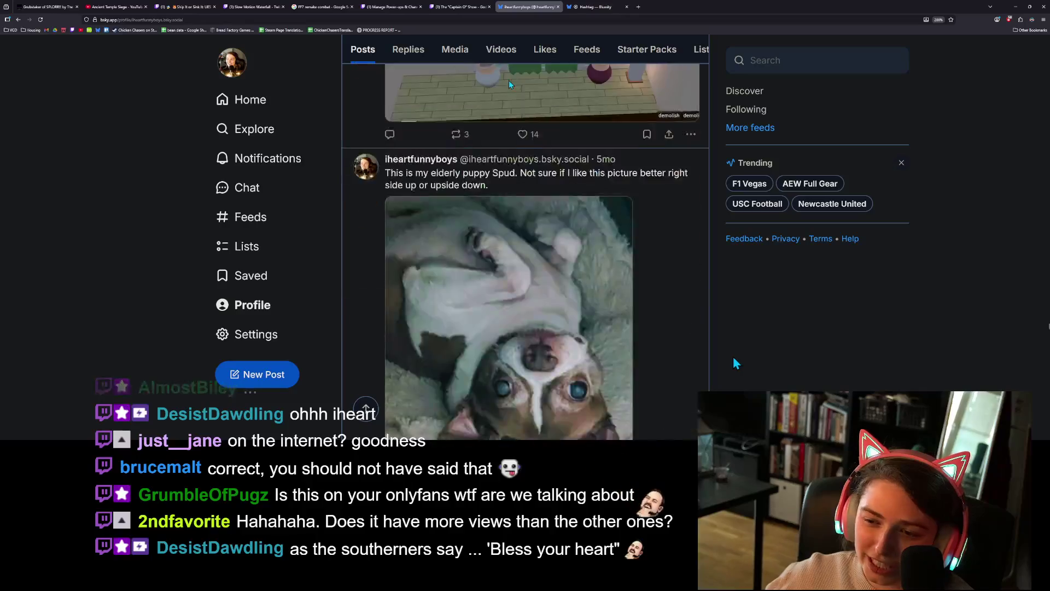
scroll(734, 359, up, 5)
scroll(734, 361, up, 4)
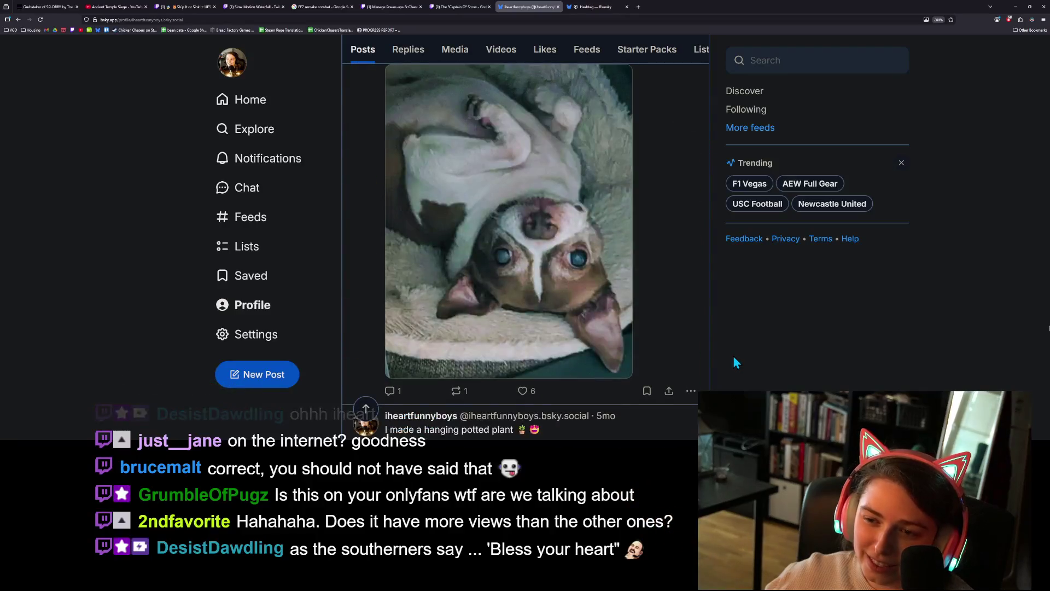
scroll(734, 361, down, 15)
scroll(734, 361, down, 15)
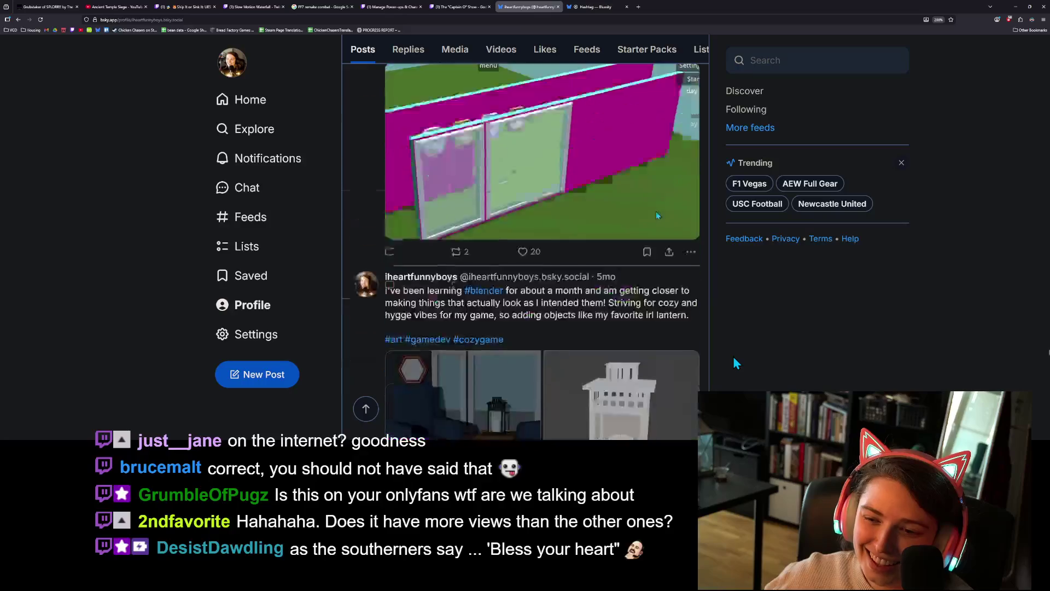
scroll(734, 360, down, 15)
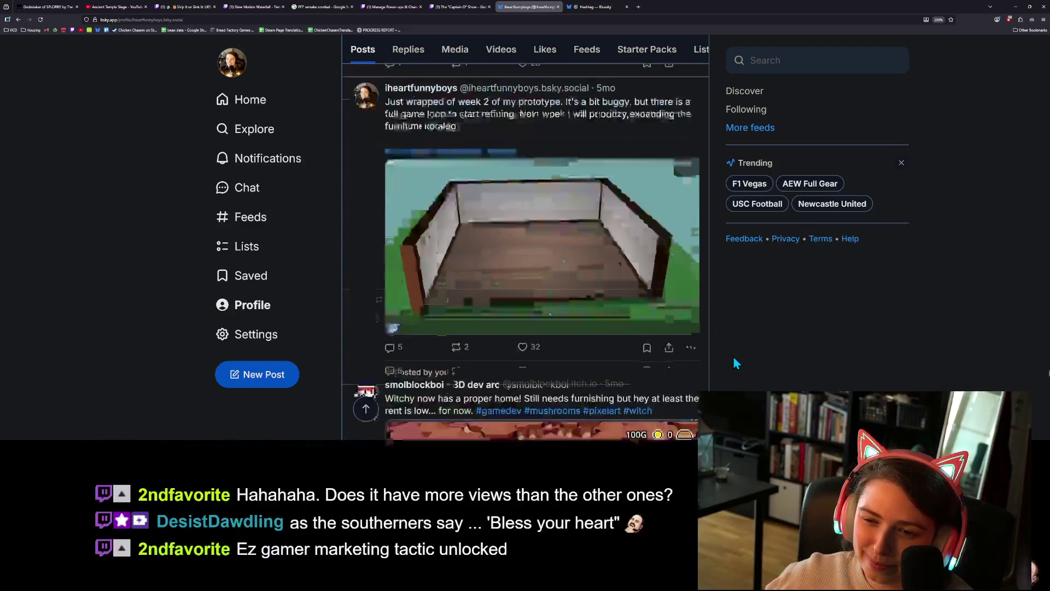
scroll(734, 360, down, 15)
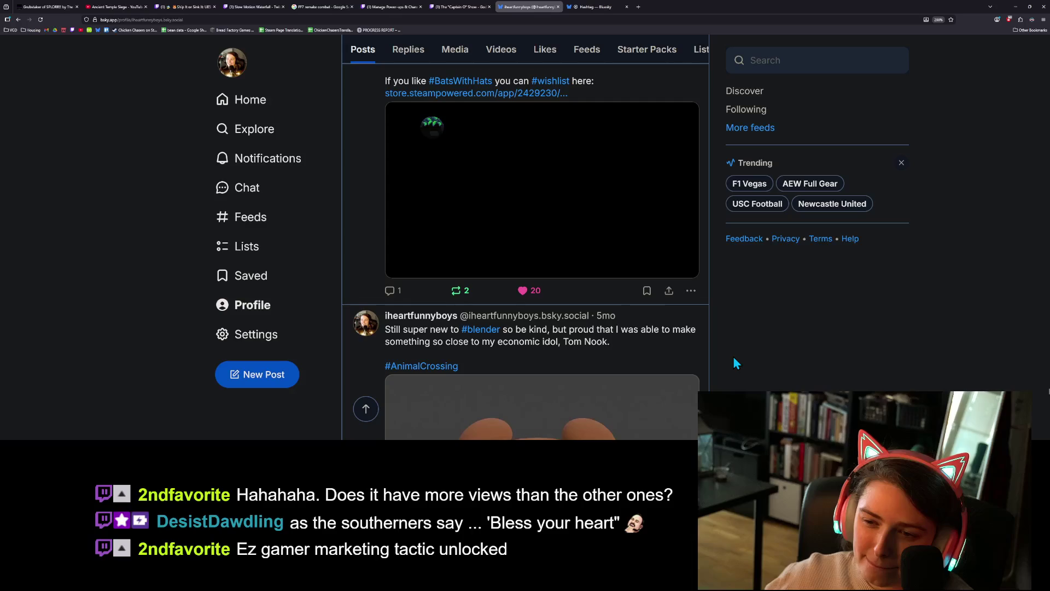
scroll(734, 361, down, 15)
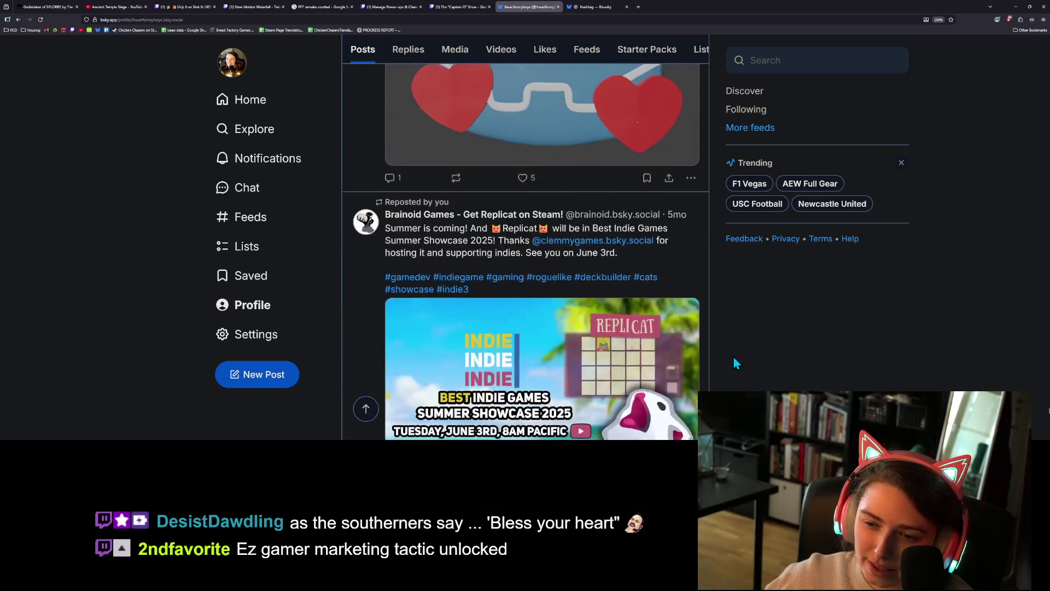
scroll(734, 360, down, 15)
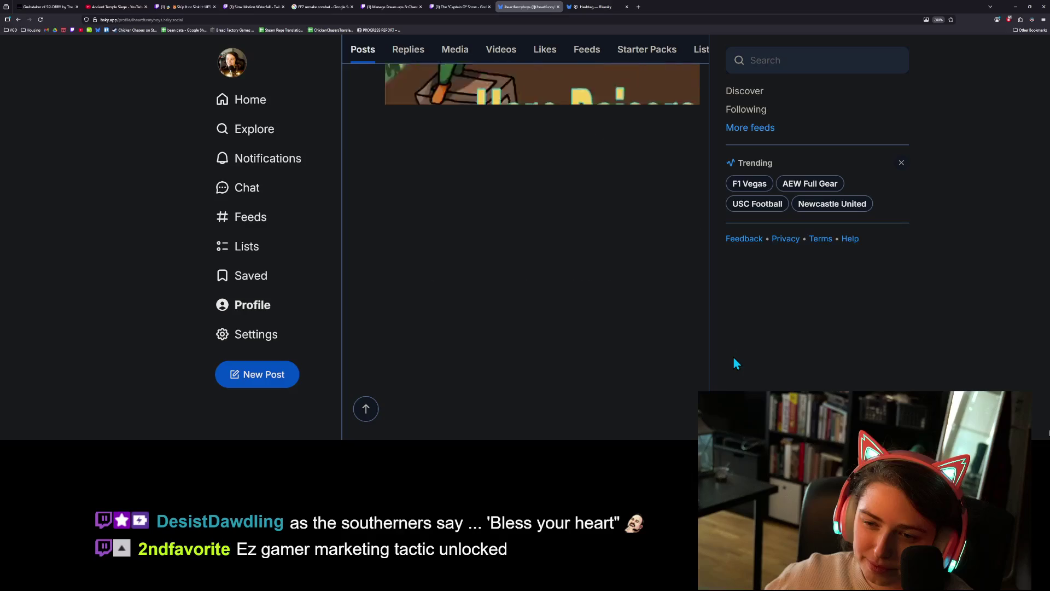
scroll(734, 360, down, 15)
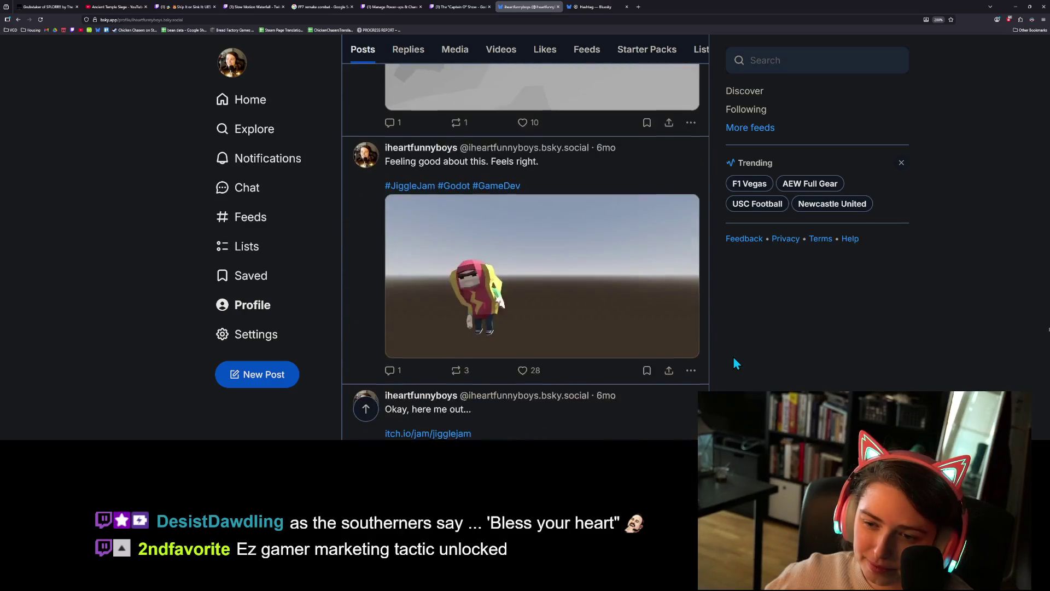
scroll(733, 360, down, 15)
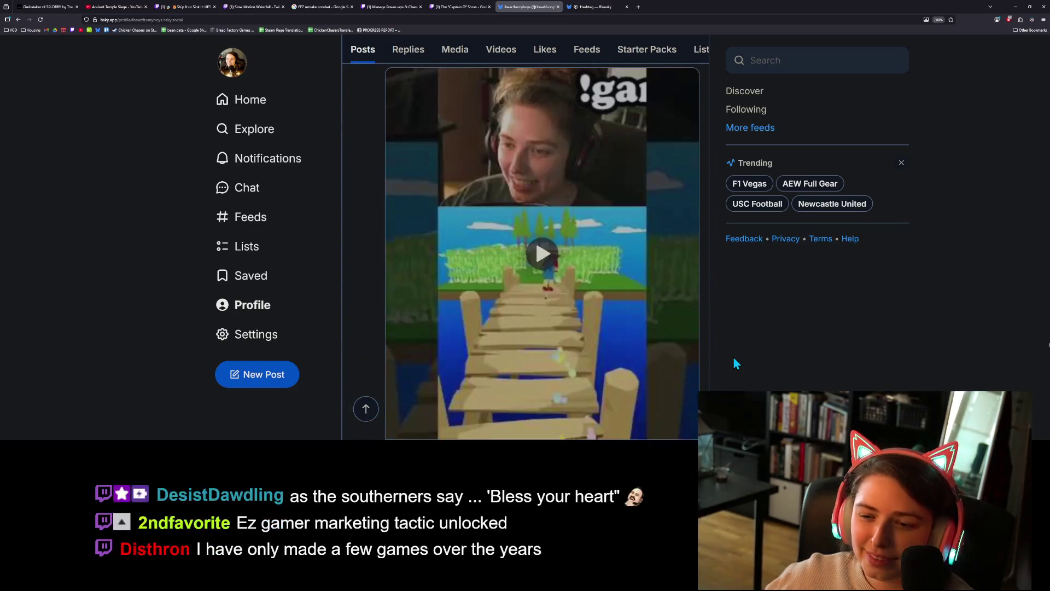
scroll(734, 363, down, 15)
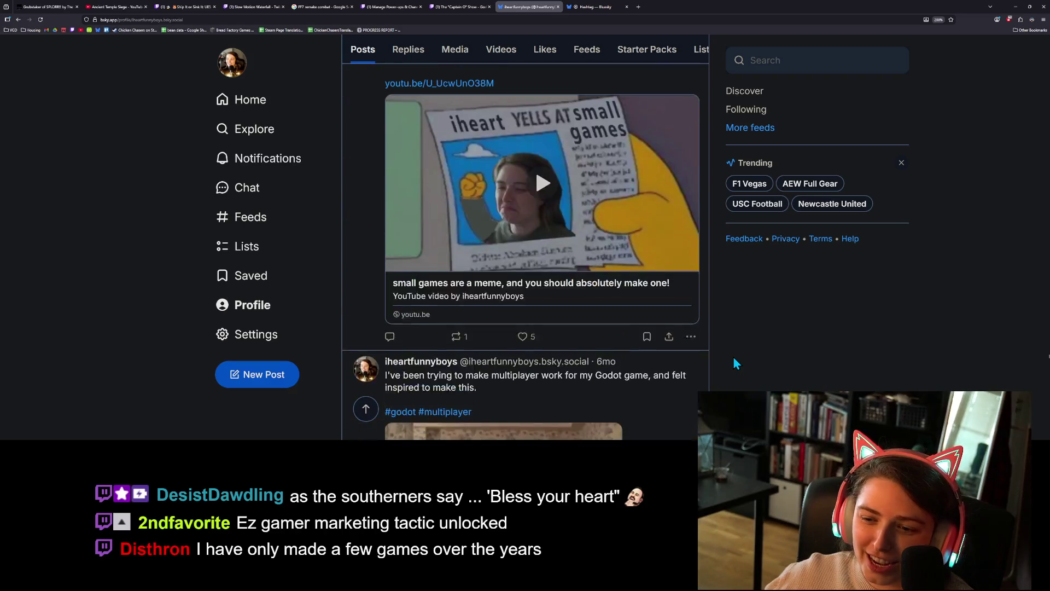
scroll(734, 363, down, 15)
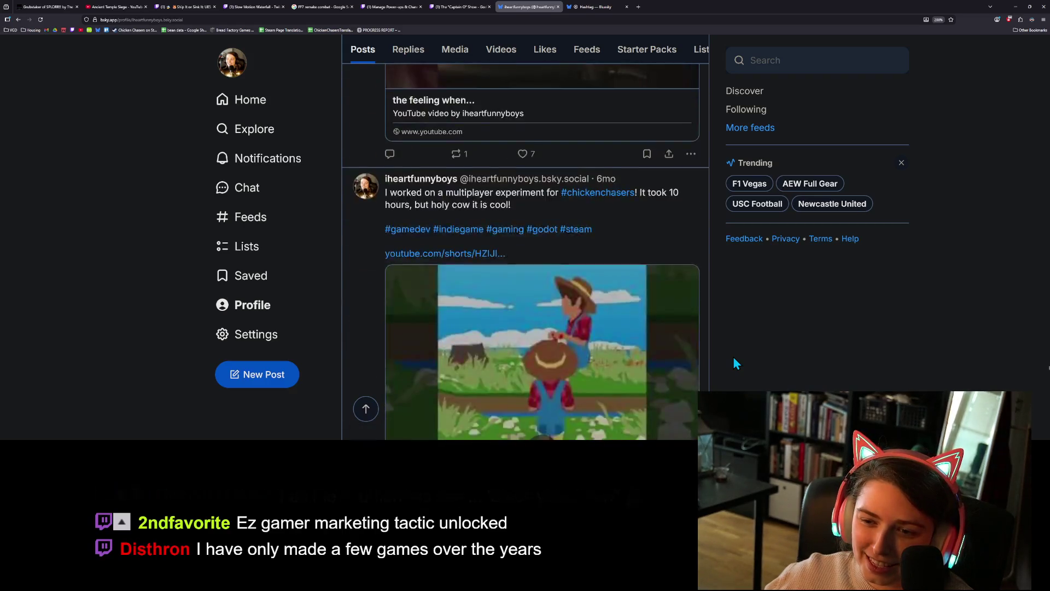
scroll(734, 362, down, 15)
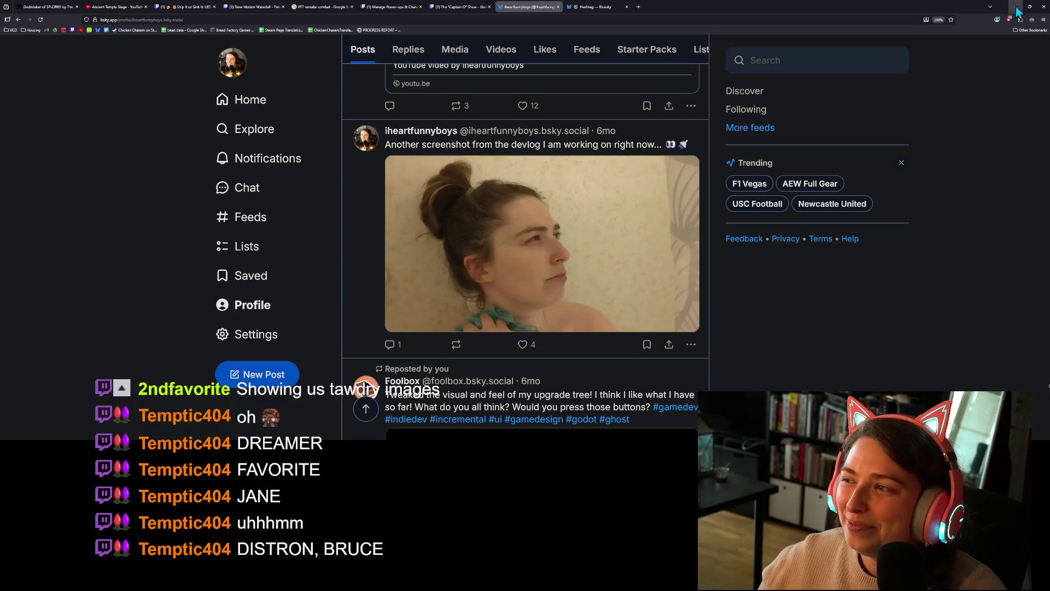
Return to the #pitchyagame feed, switch it to Latest posts, and scroll down through them
click(558, 7)
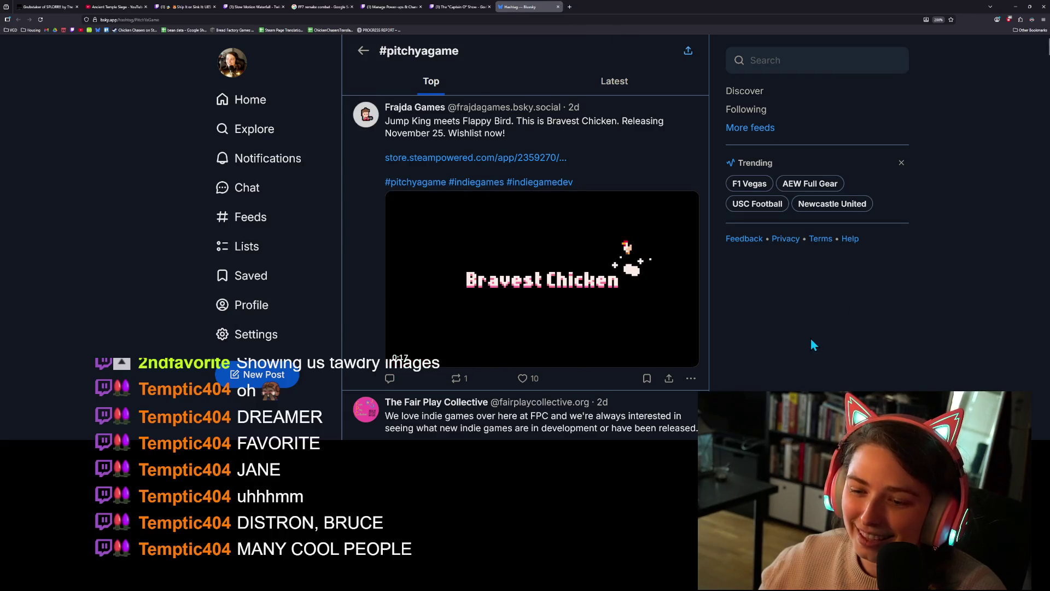
click(614, 81)
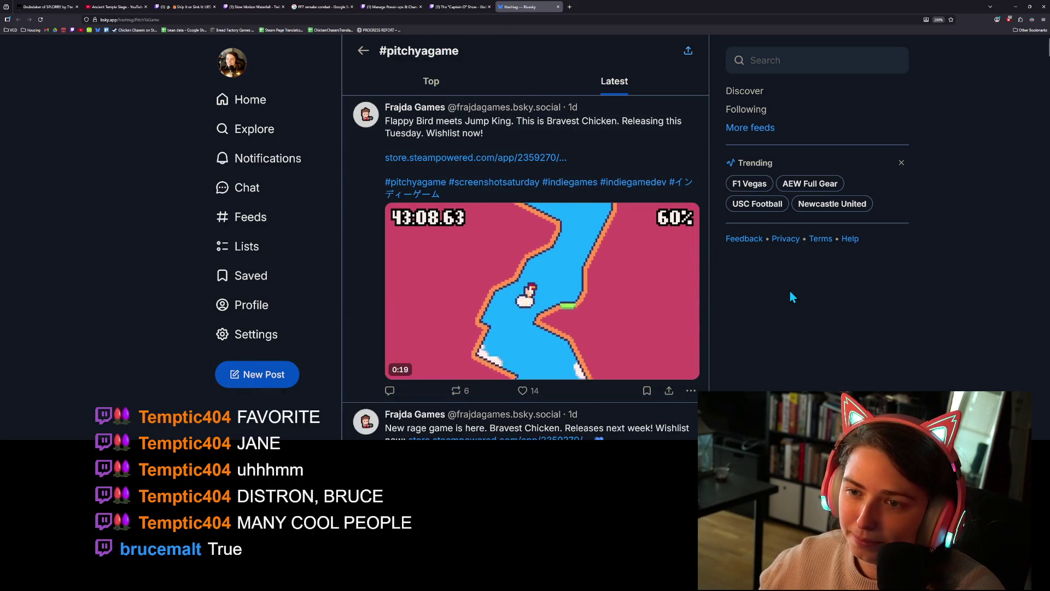
scroll(789, 295, down, 1)
scroll(790, 295, down, 7)
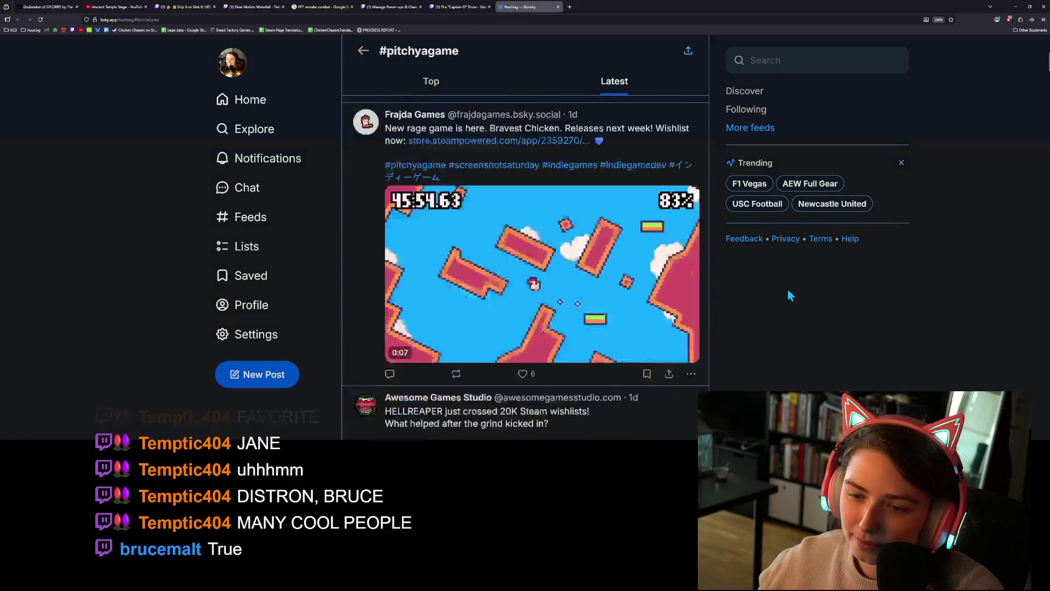
scroll(788, 296, down, 3)
scroll(788, 295, down, 4)
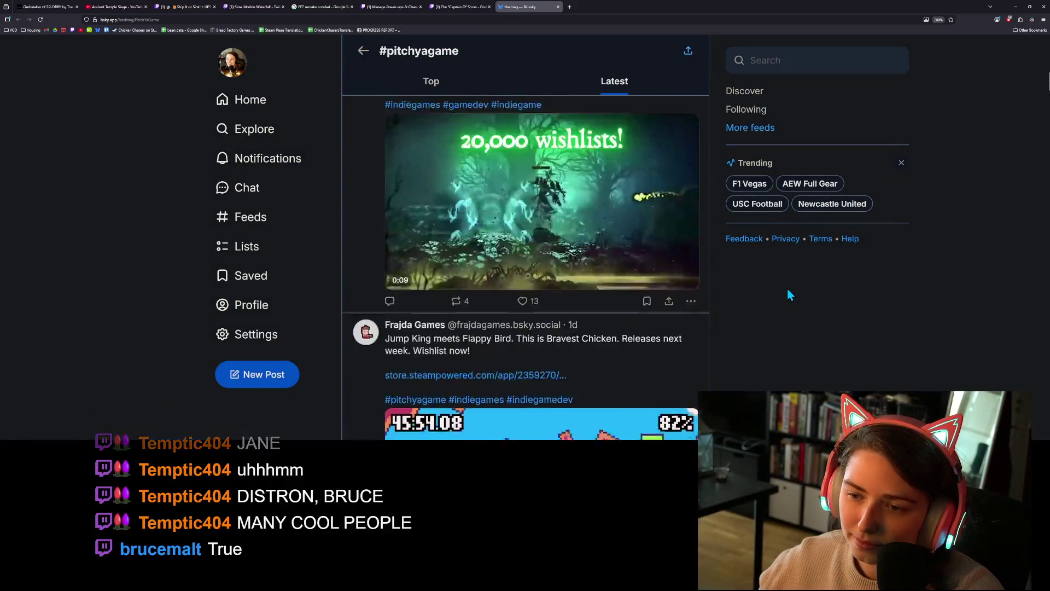
scroll(788, 289, down, 8)
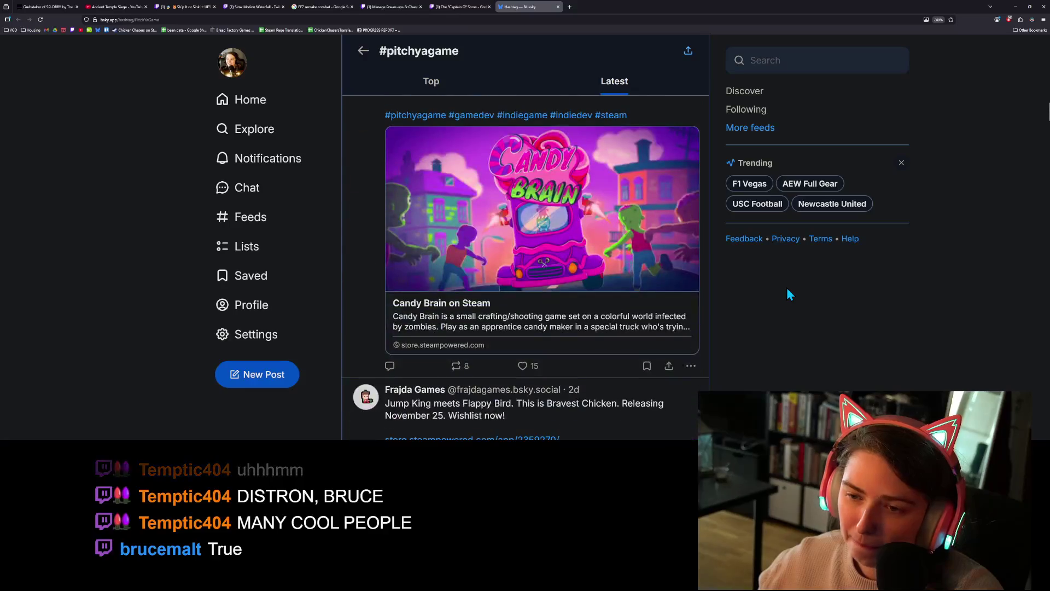
scroll(786, 294, down, 8)
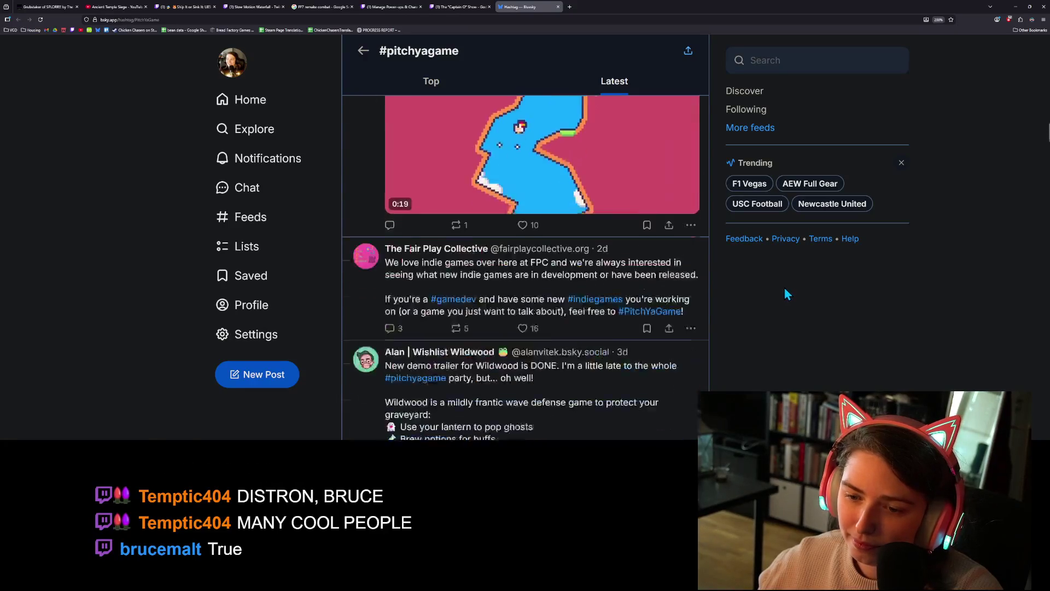
scroll(783, 288, down, 5)
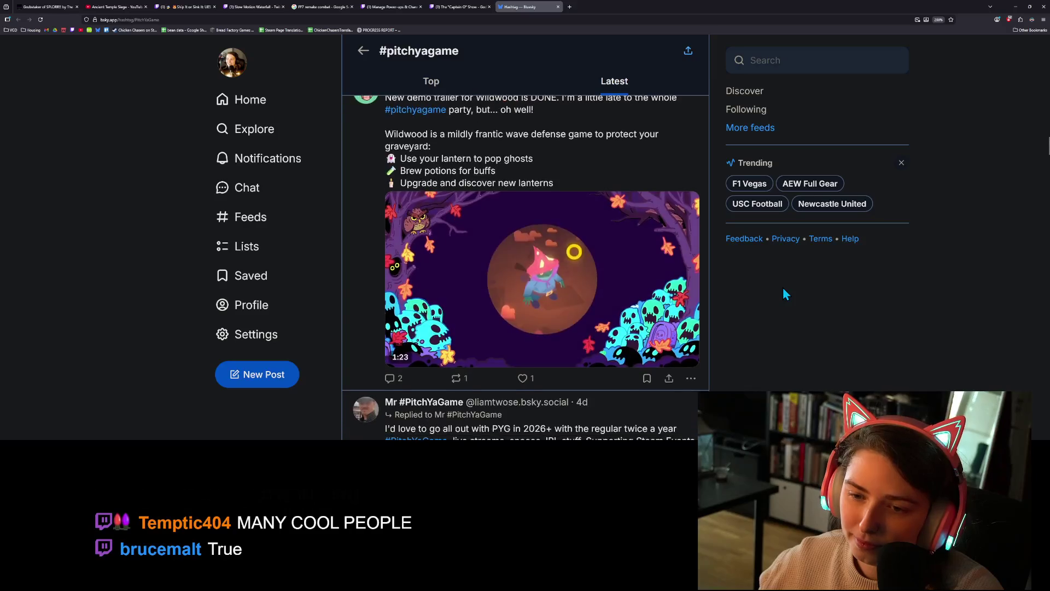
scroll(783, 293, down, 6)
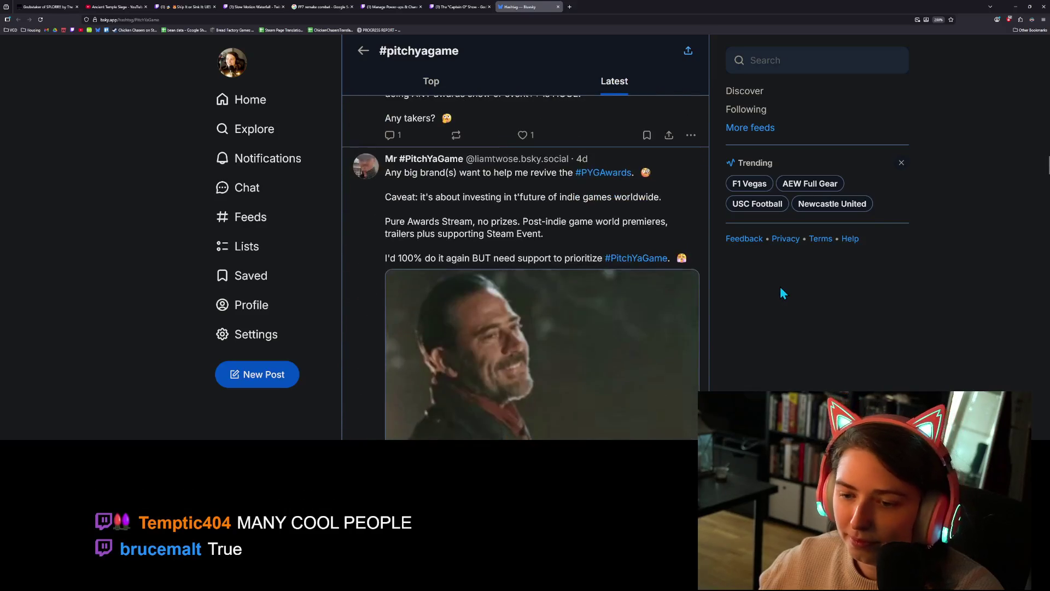
scroll(780, 288, down, 8)
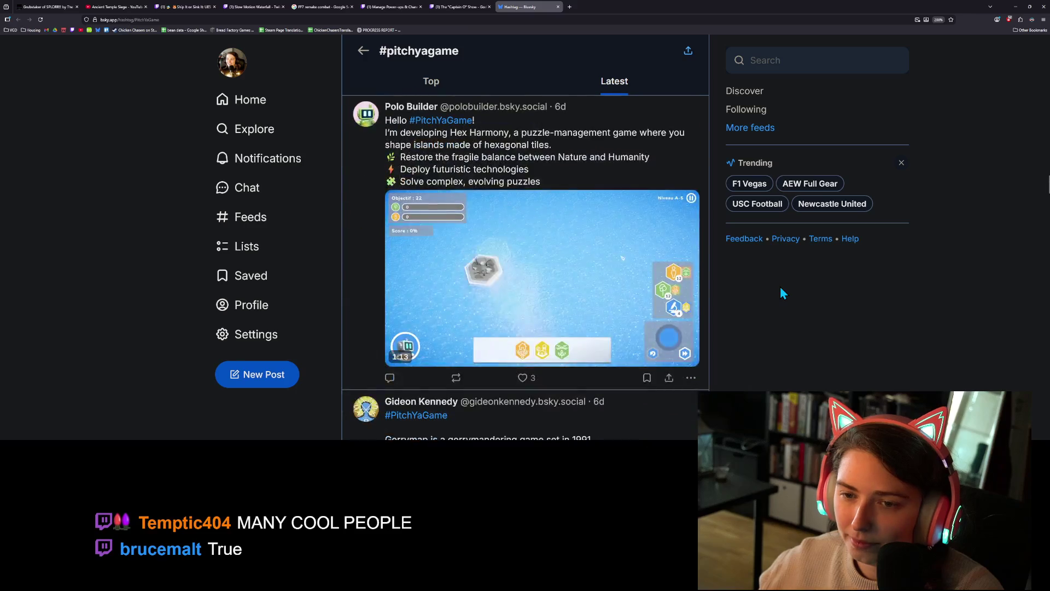
Keep scrolling the Latest feed until the IndieGameLover participants list card is in view
scroll(778, 284, up, 3)
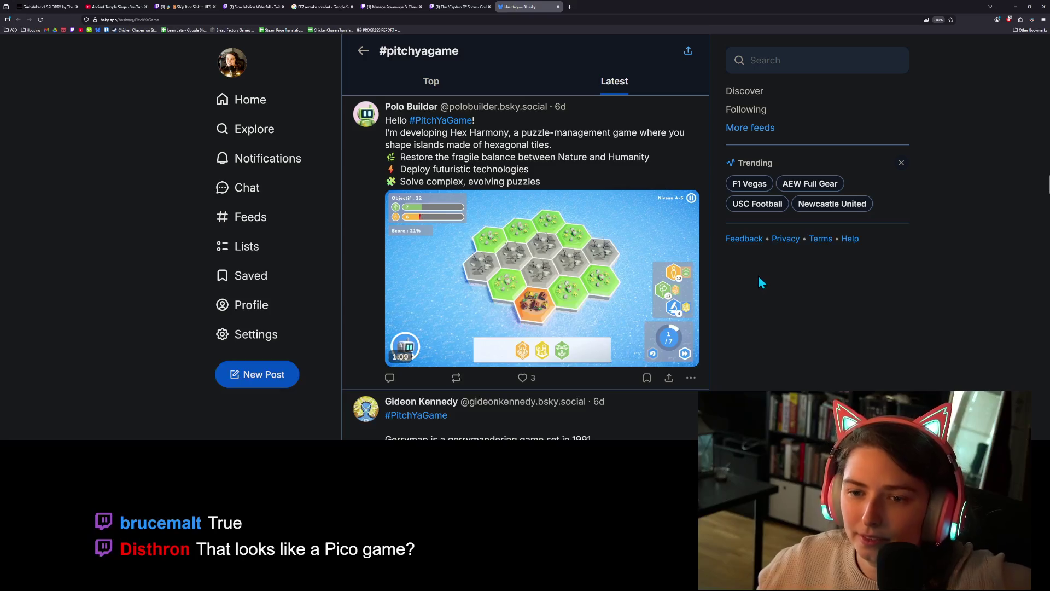
scroll(744, 244, down, 7)
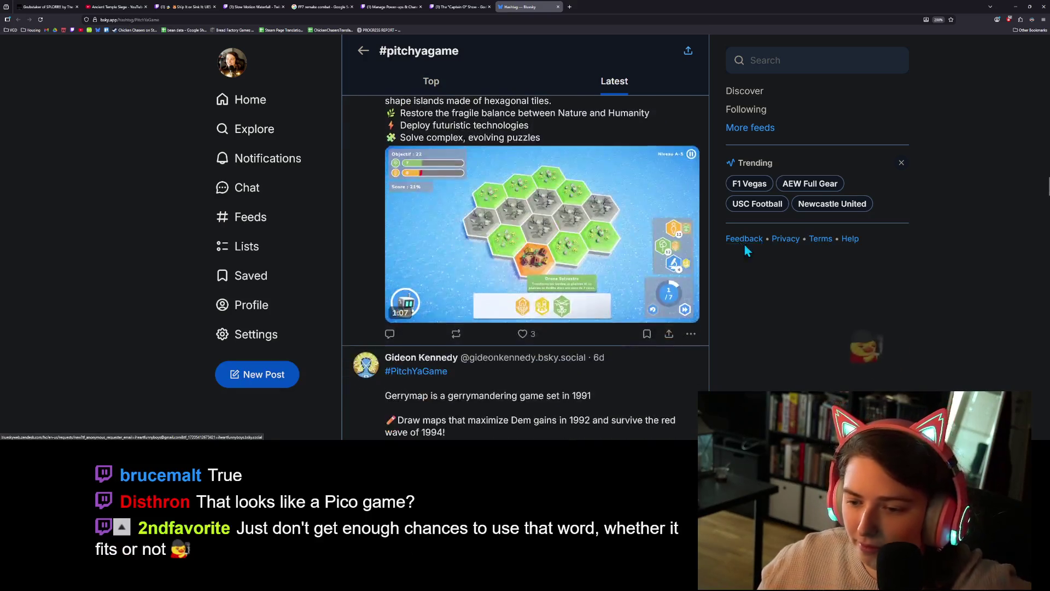
scroll(763, 257, down, 9)
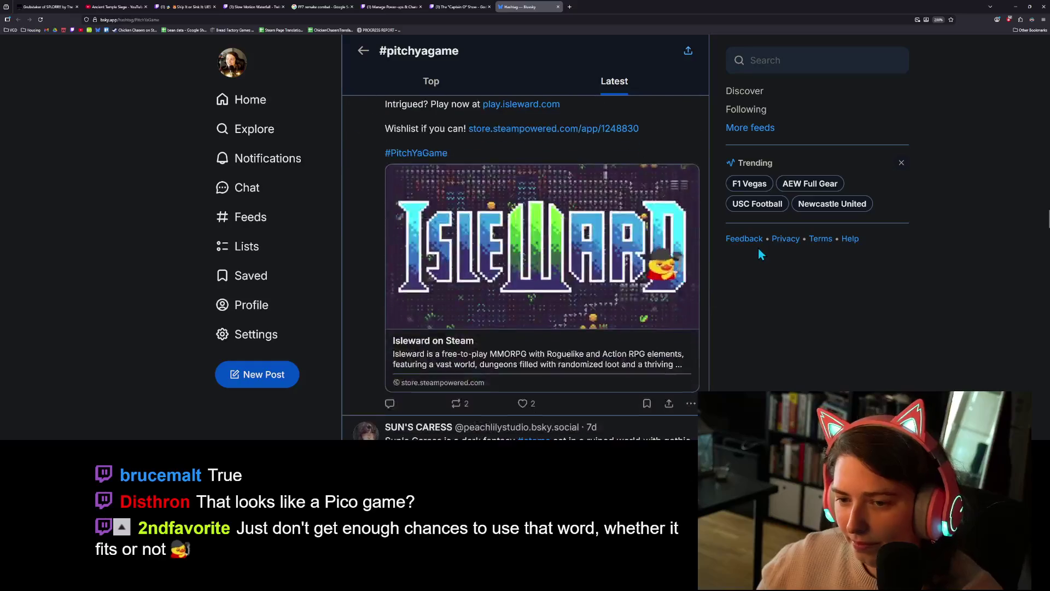
scroll(758, 250, down, 12)
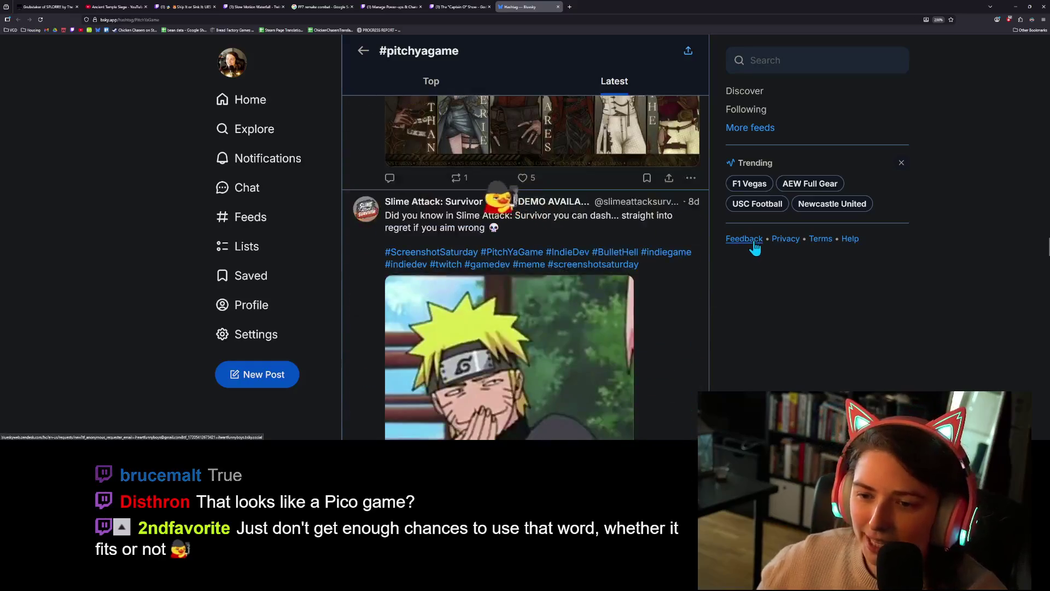
scroll(751, 243, down, 12)
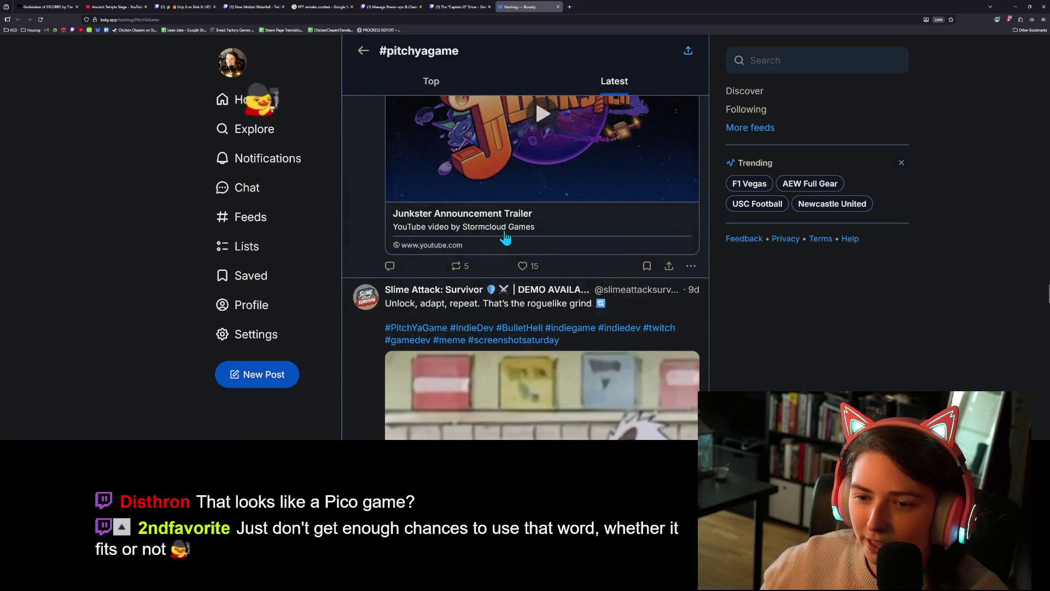
scroll(649, 290, up, 6)
scroll(719, 315, down, 5)
scroll(718, 302, down, 5)
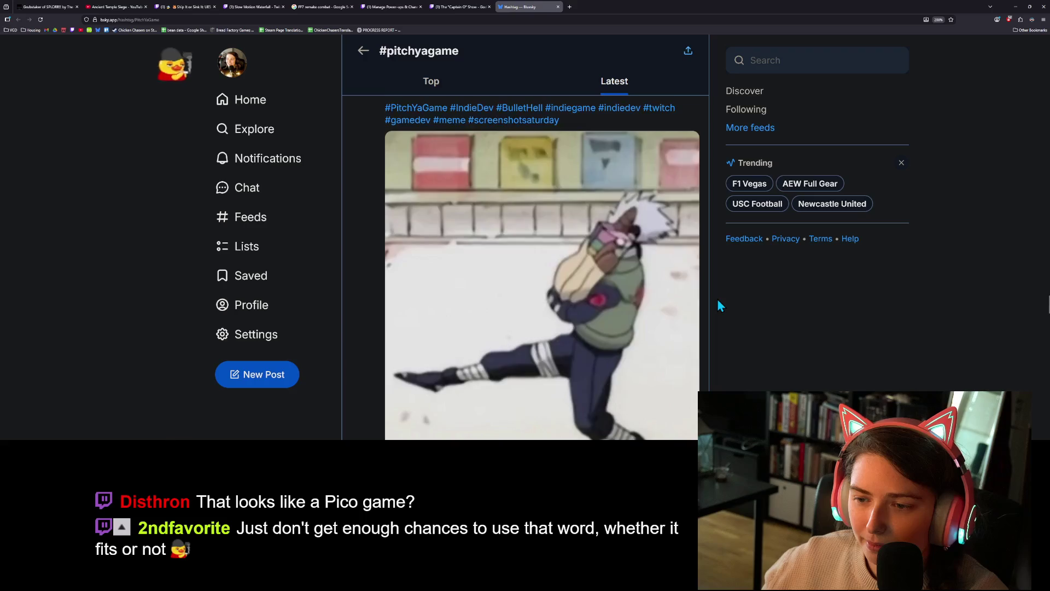
scroll(717, 299, down, 5)
scroll(717, 299, down, 10)
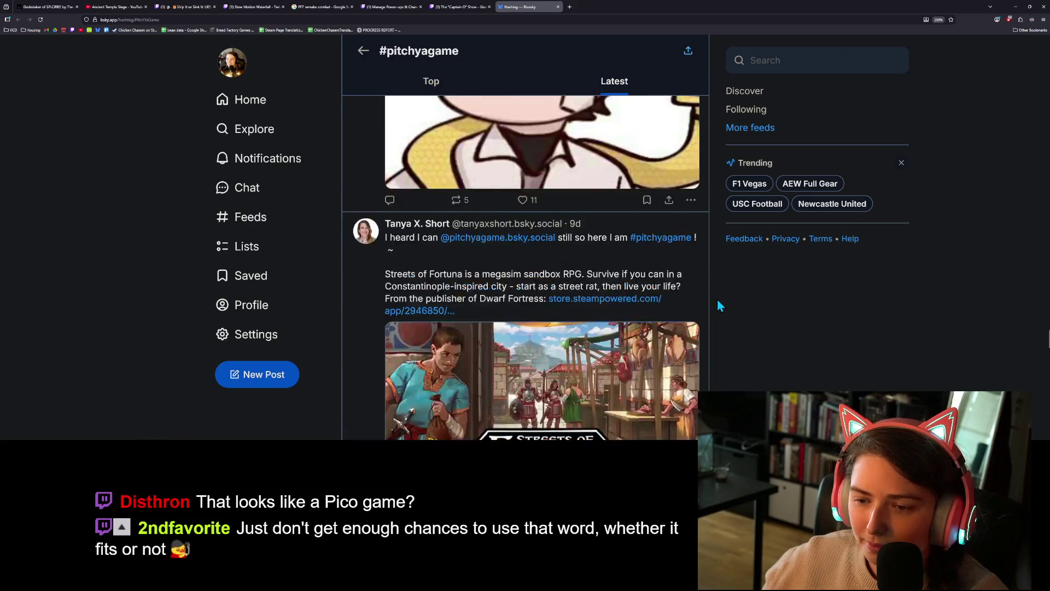
scroll(715, 296, down, 3)
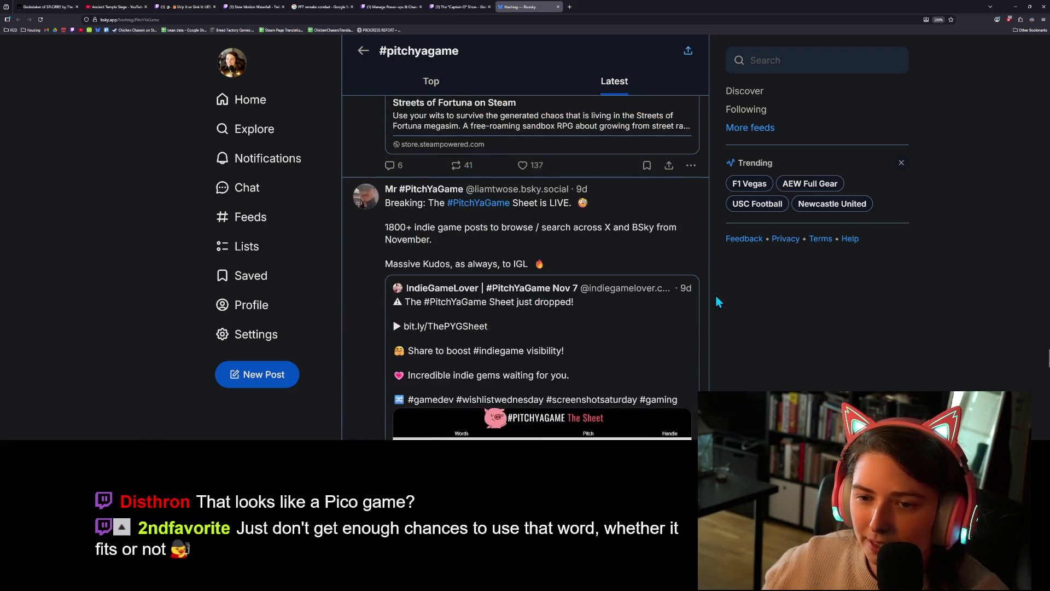
scroll(768, 289, down, 4)
scroll(764, 294, down, 5)
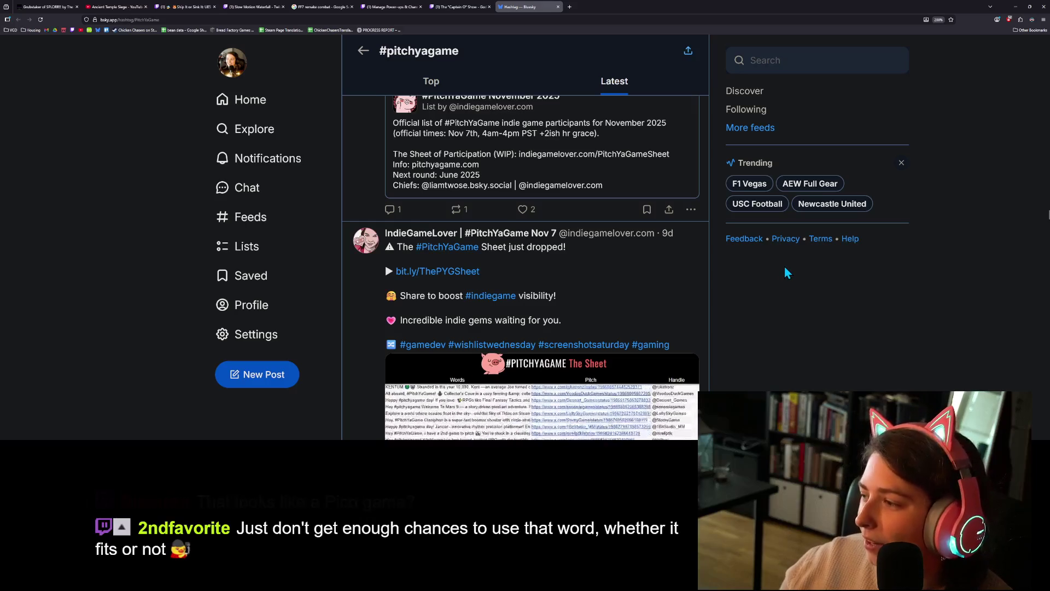
scroll(831, 335, up, 5)
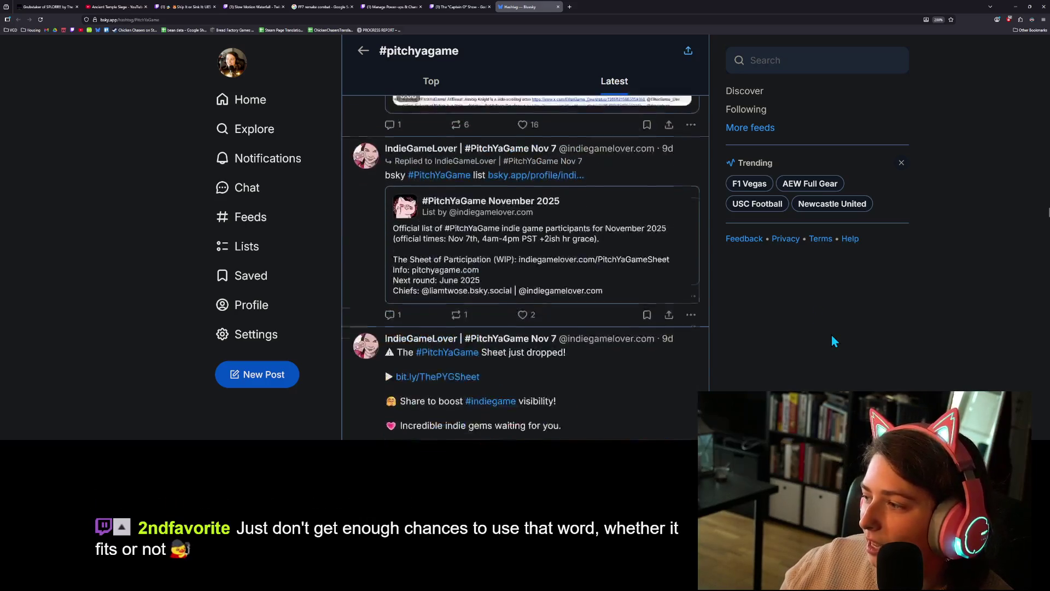
scroll(831, 334, up, 3)
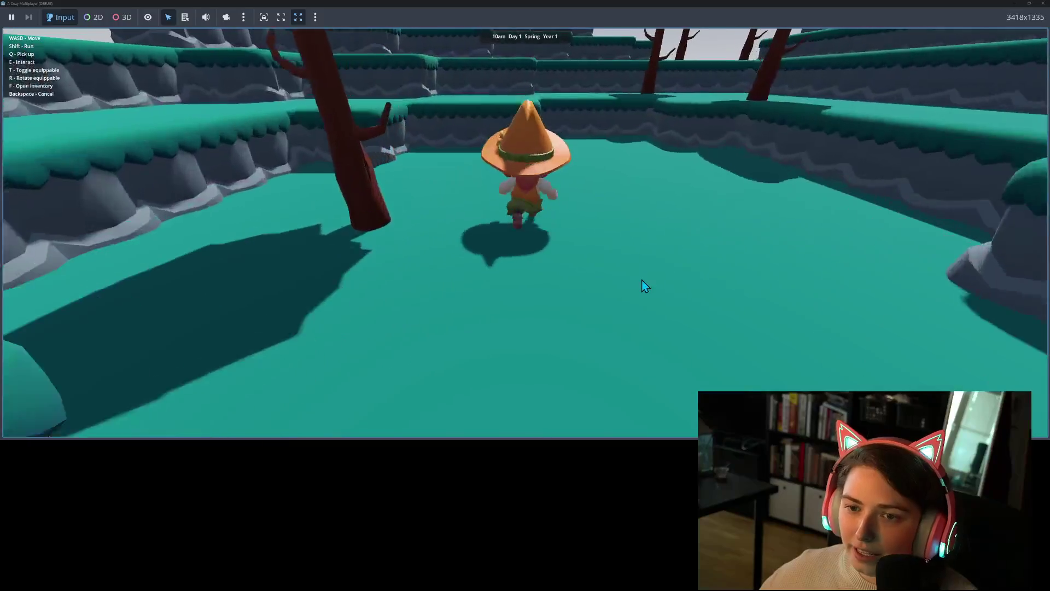
Run the witch up the terraces to the hanging broom and pick it up
key(w)
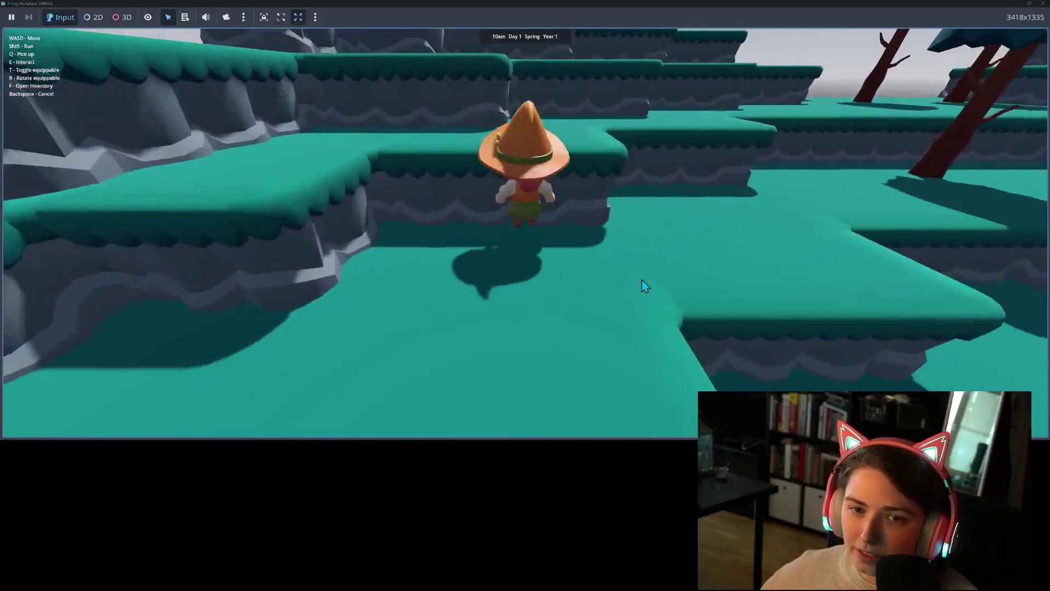
key(w)
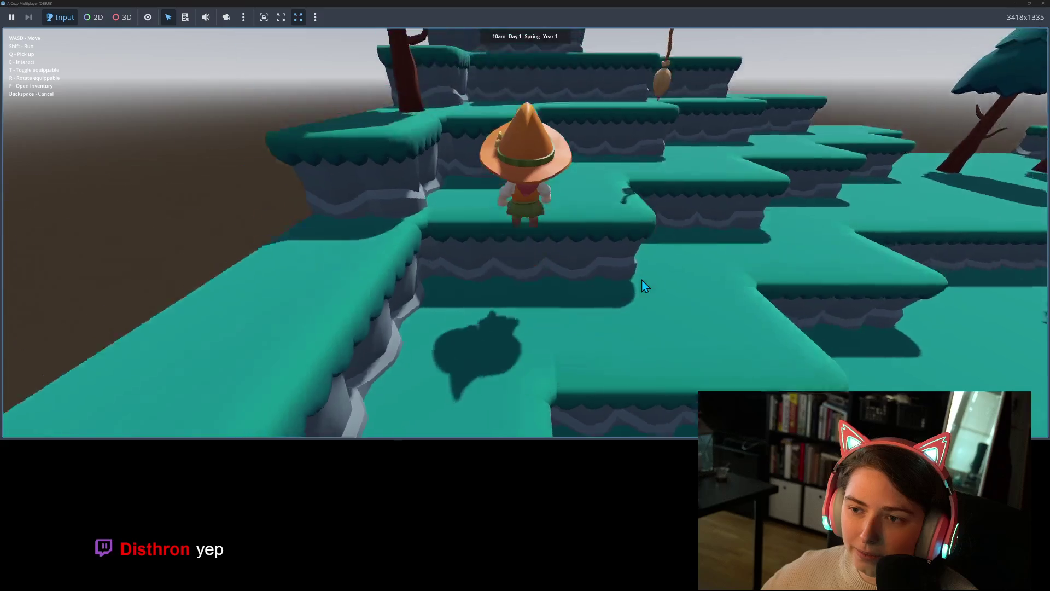
key(d)
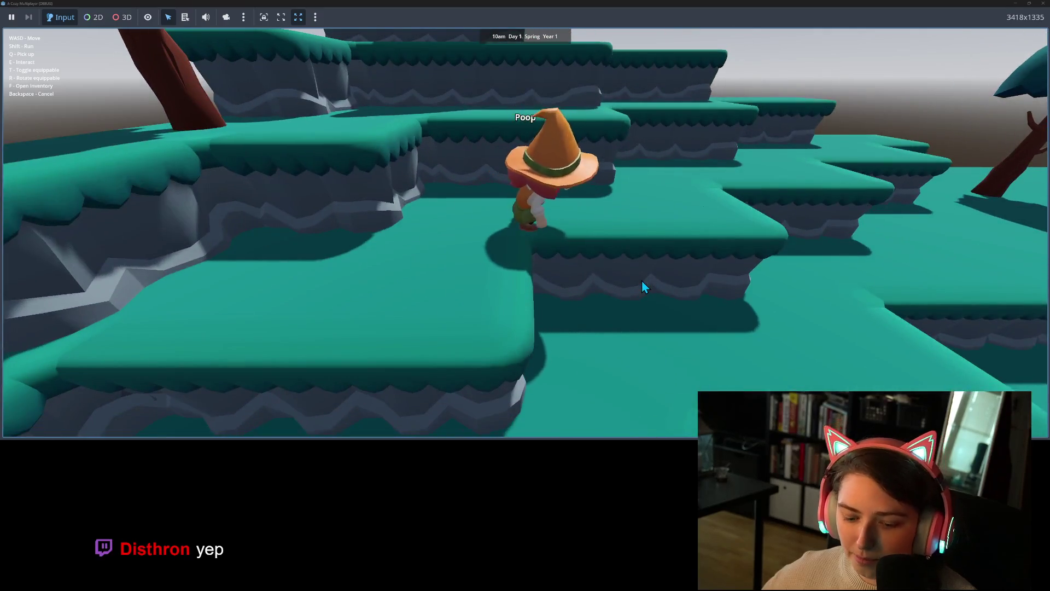
key(q)
Walk the witch around the raised block, climbing onto it and stepping back down
key(s)
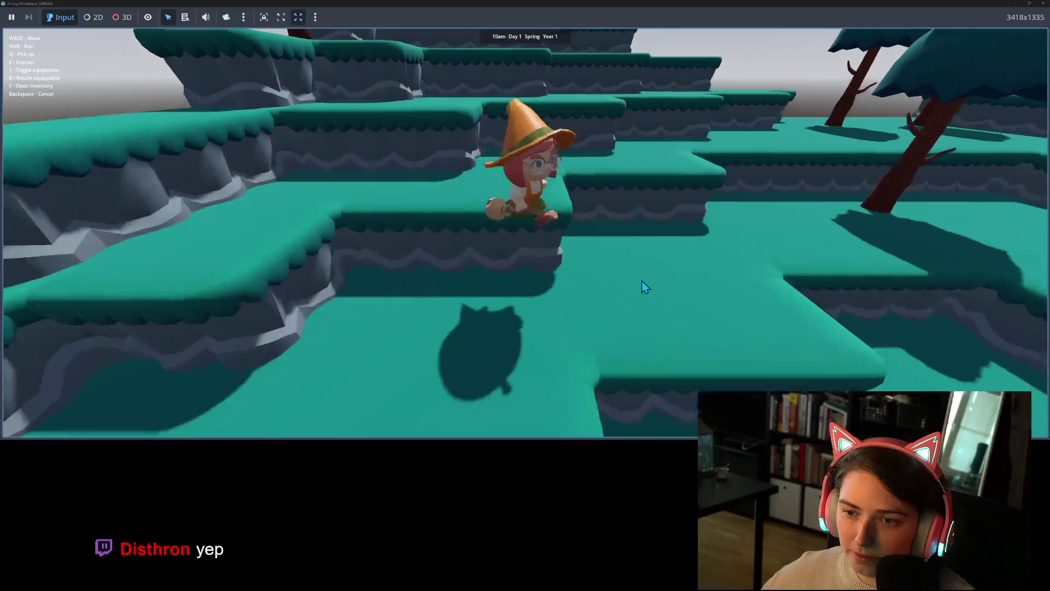
key(w)
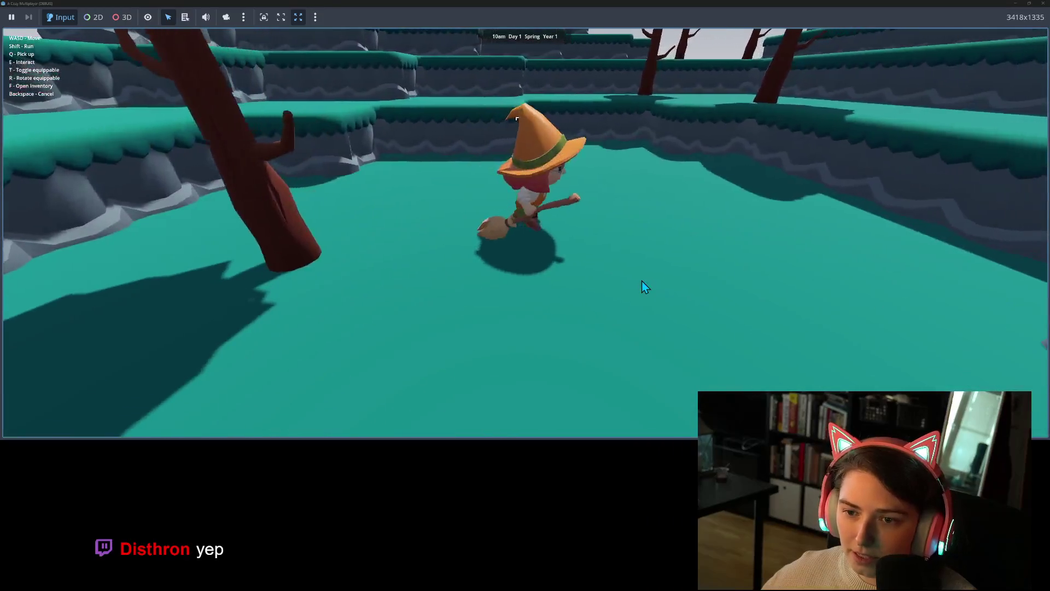
key(a)
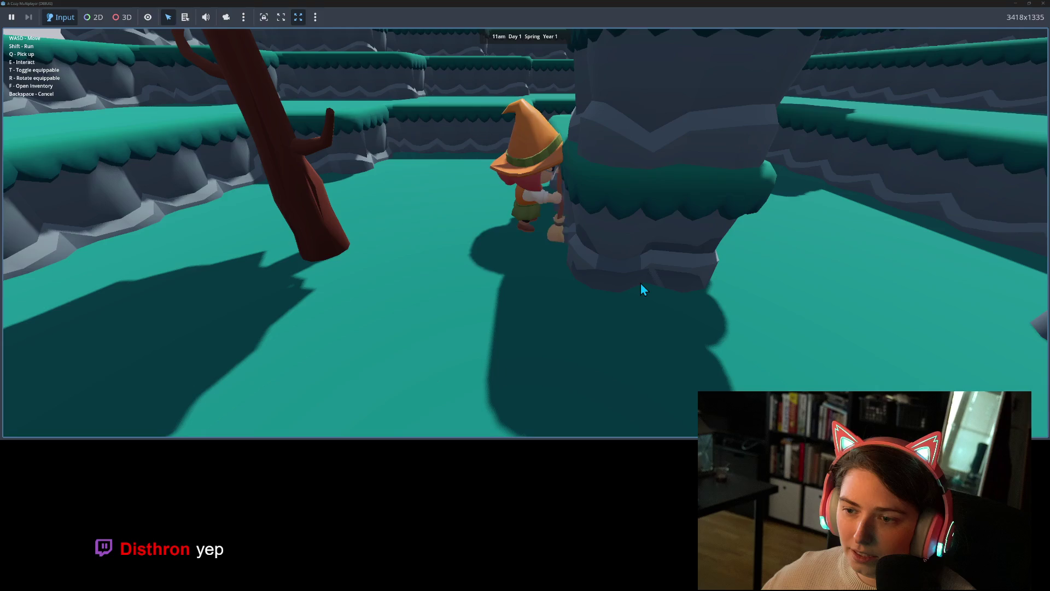
key(s)
key(w)
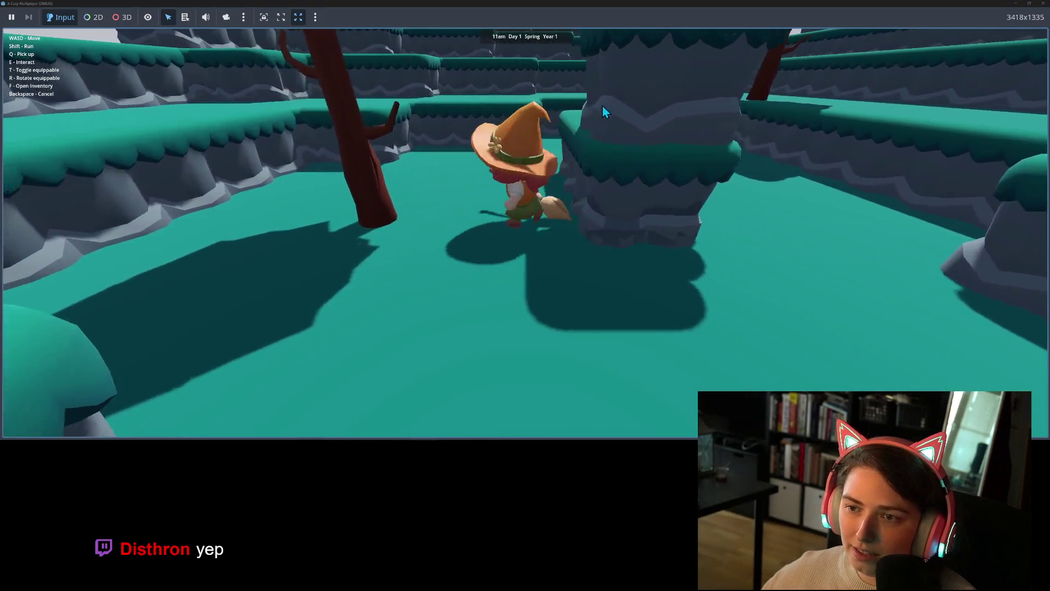
key(d)
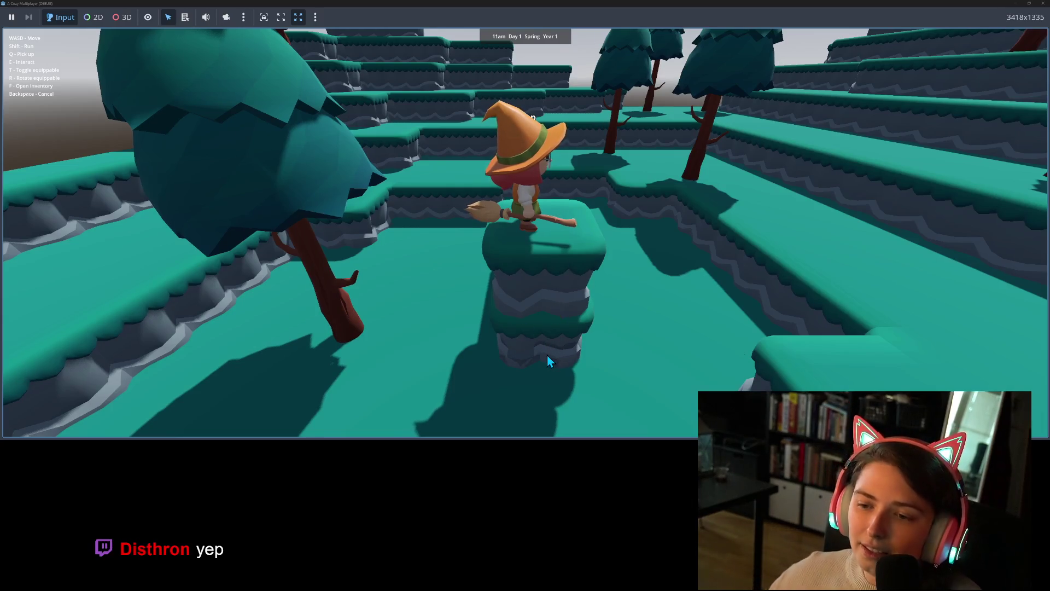
key(a)
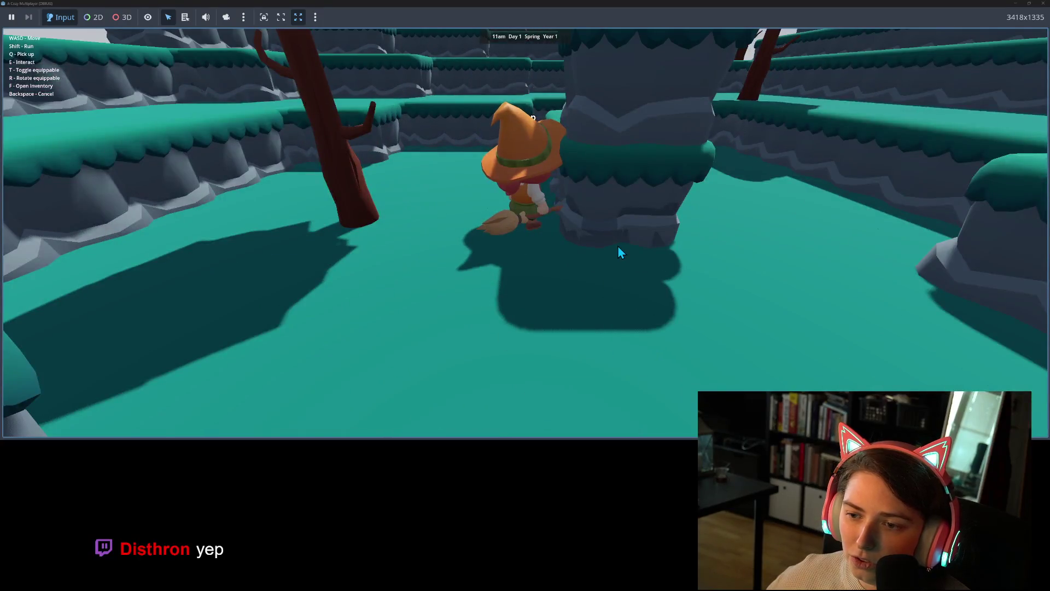
Circle the grassy rock pillar, ride the broom deeper into the scene, then close the game
key(w)
key(w)
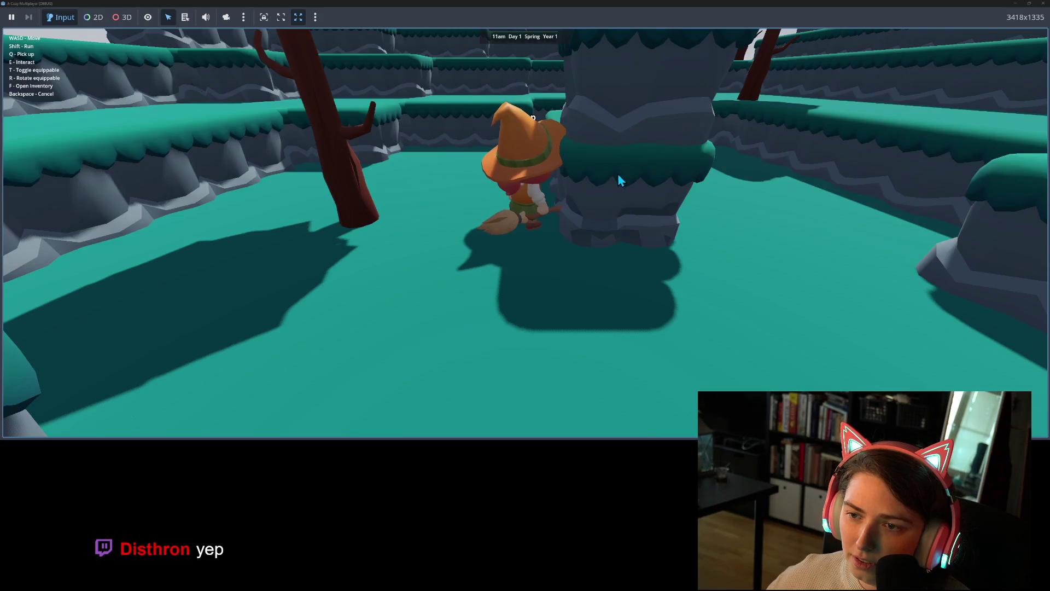
key(s)
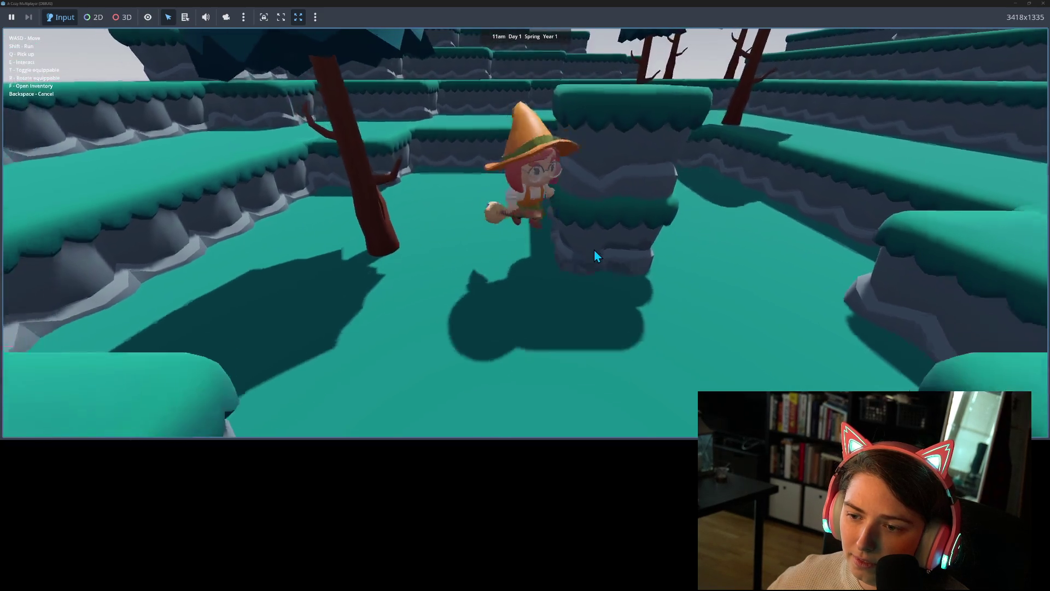
key(a)
key(w)
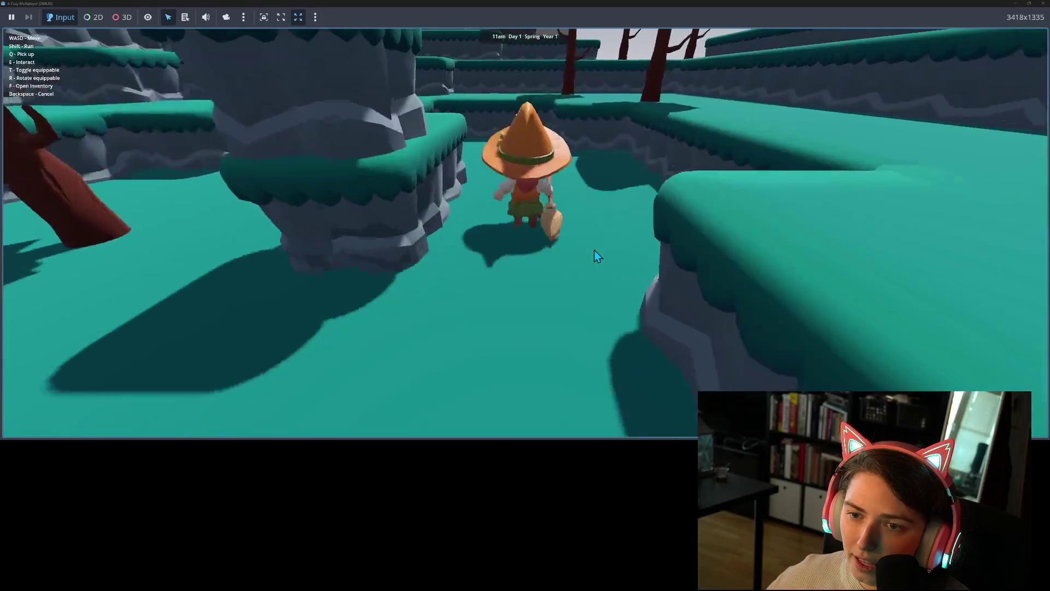
key(a)
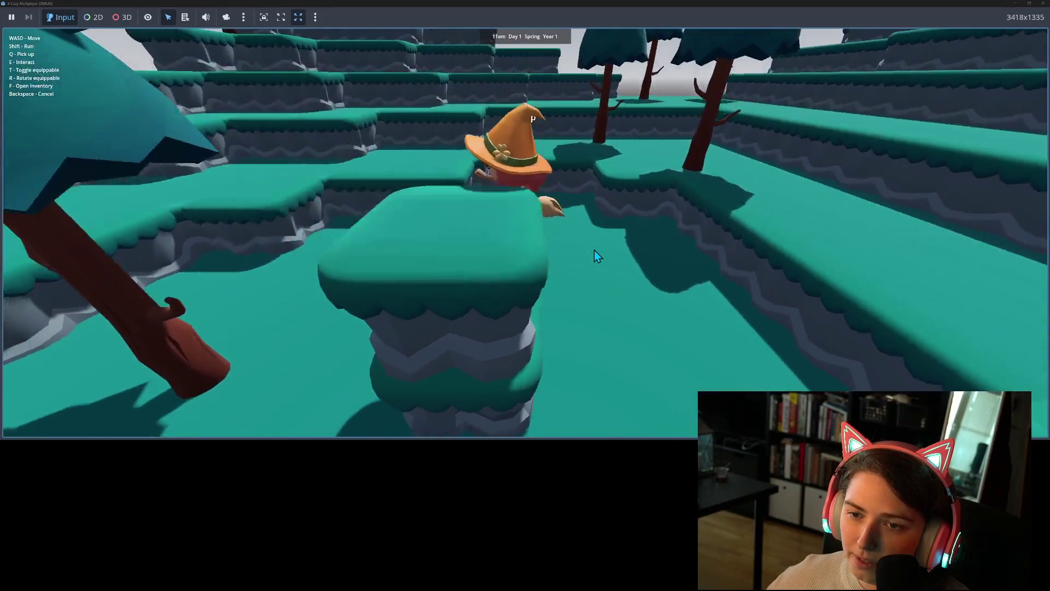
key(s)
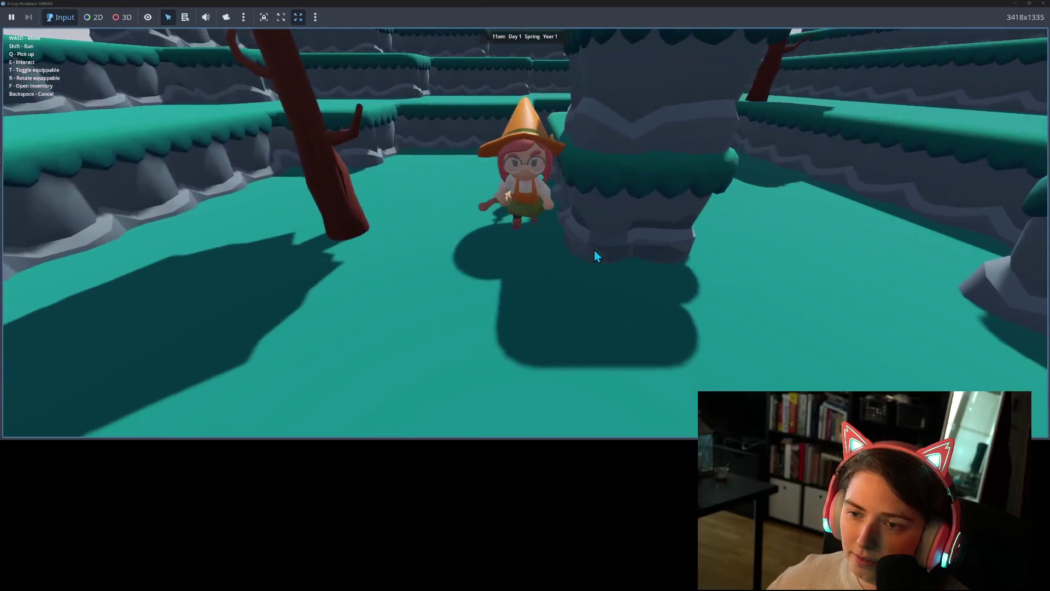
key(w)
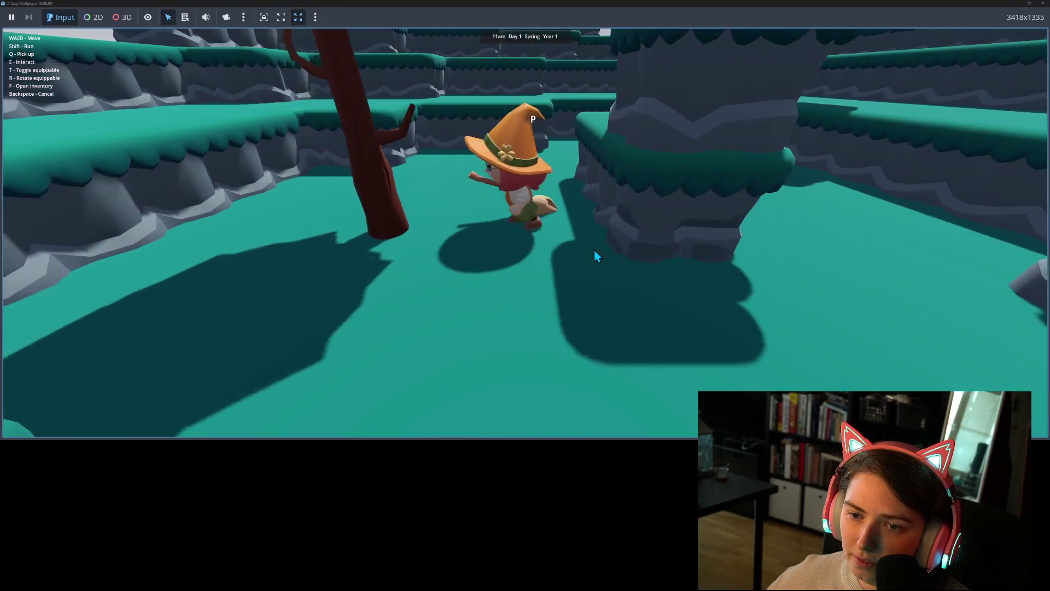
key(s)
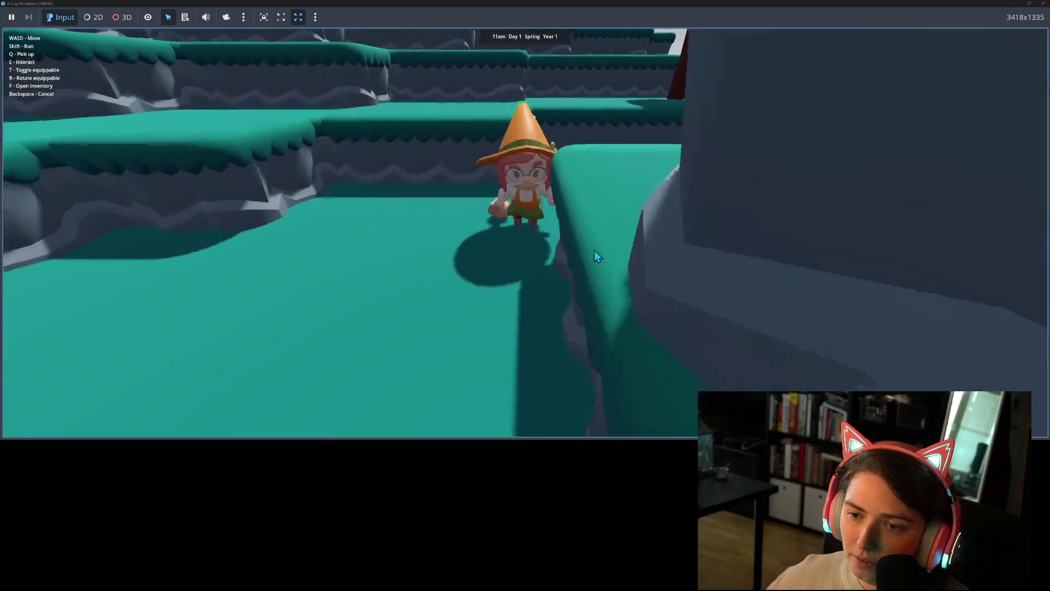
key(w)
key(w)
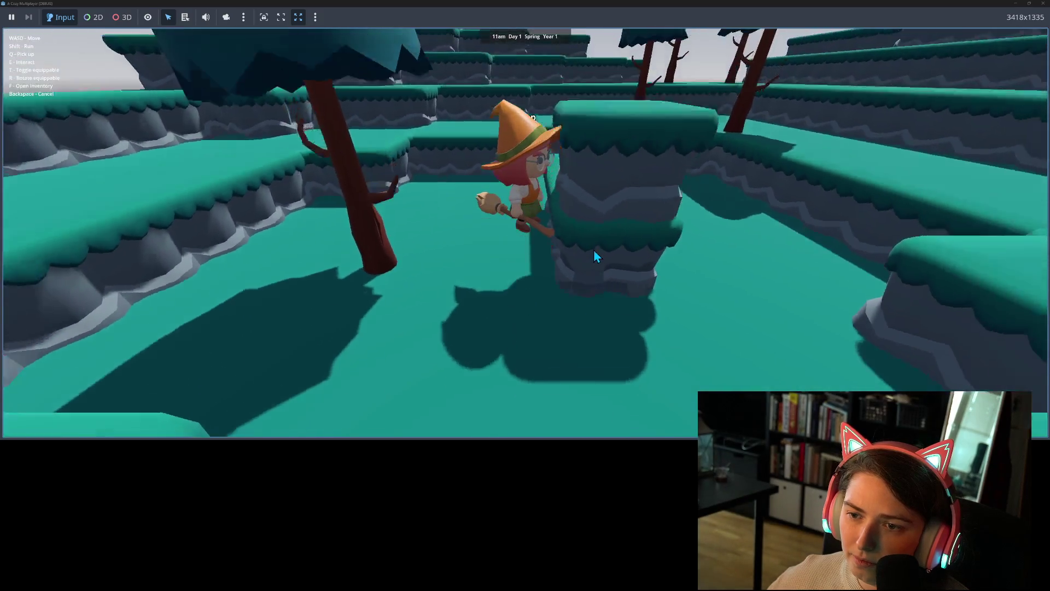
key(w)
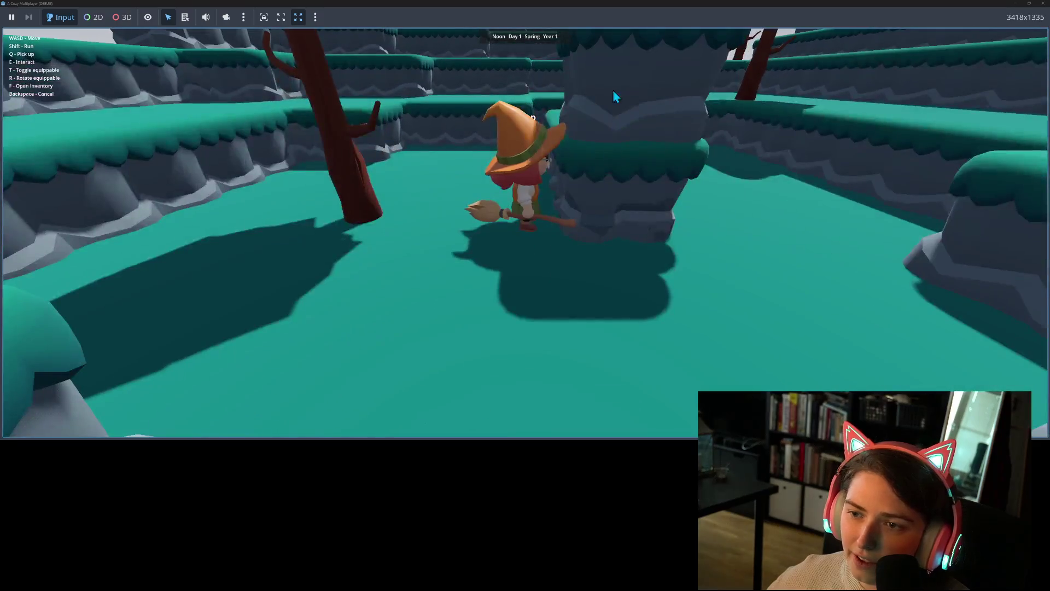
click(1044, 4)
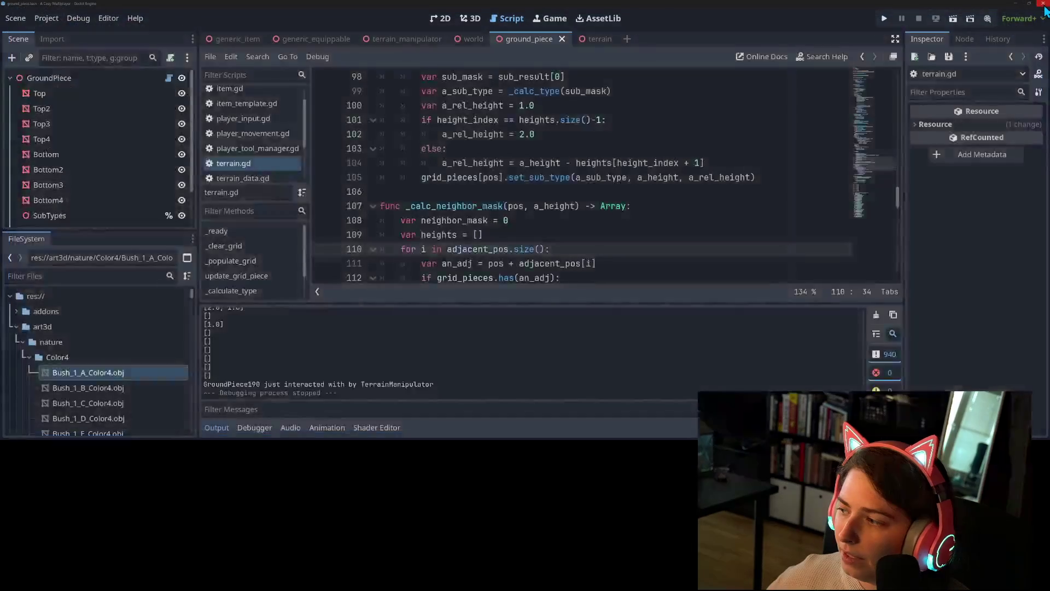
click(521, 232)
key(ctrl+j)
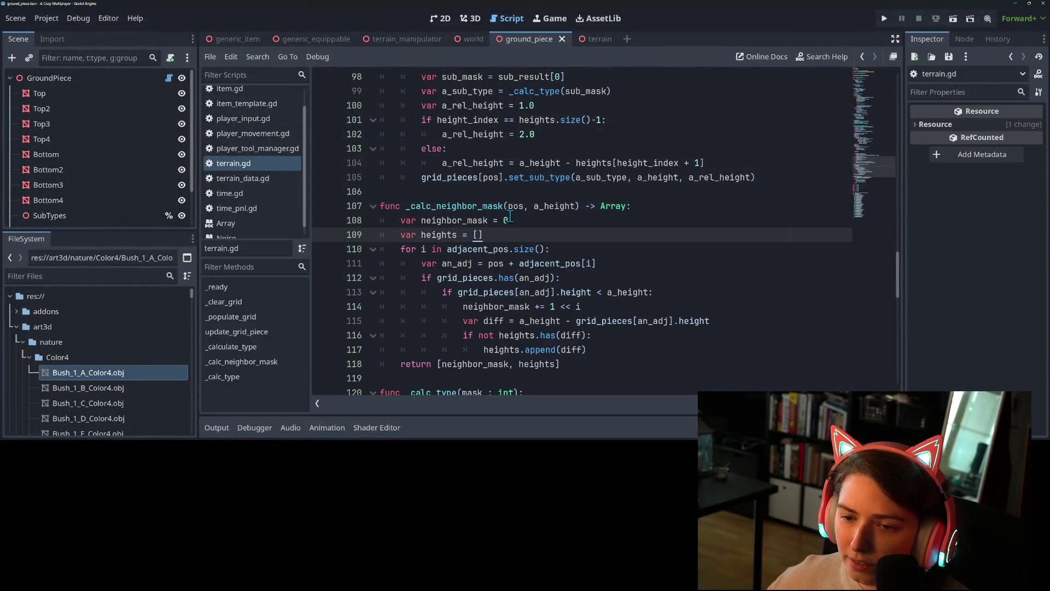
scroll(482, 251, up, 6)
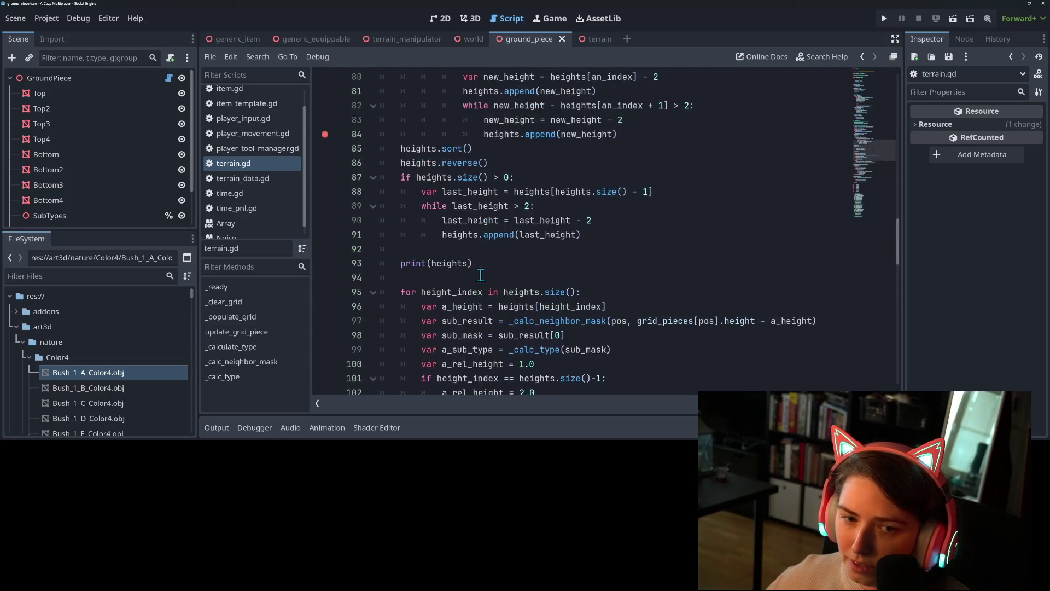
scroll(452, 263, up, 5)
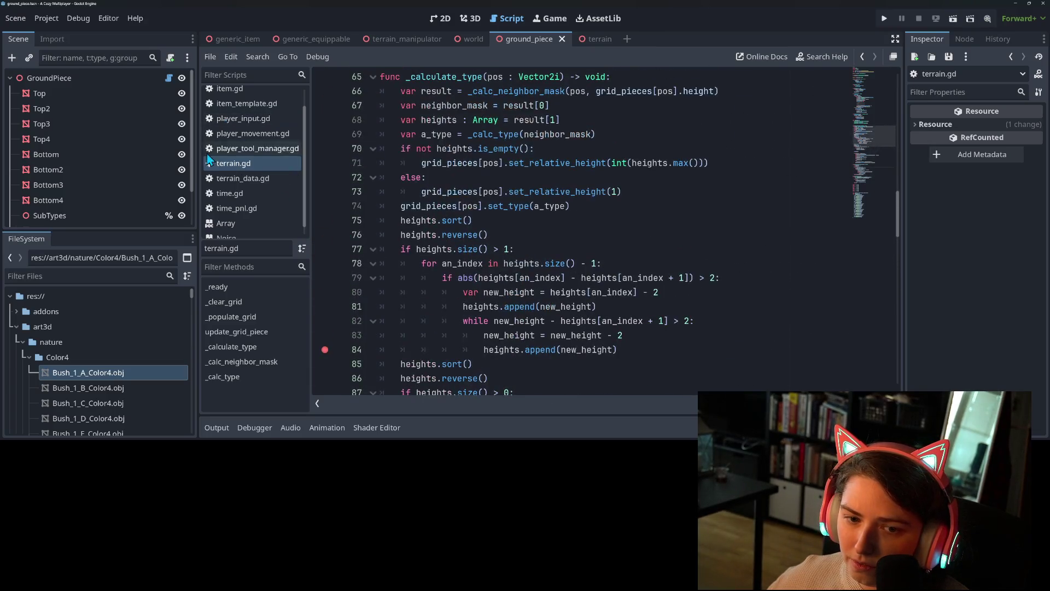
scroll(260, 129, up, 1)
click(252, 96)
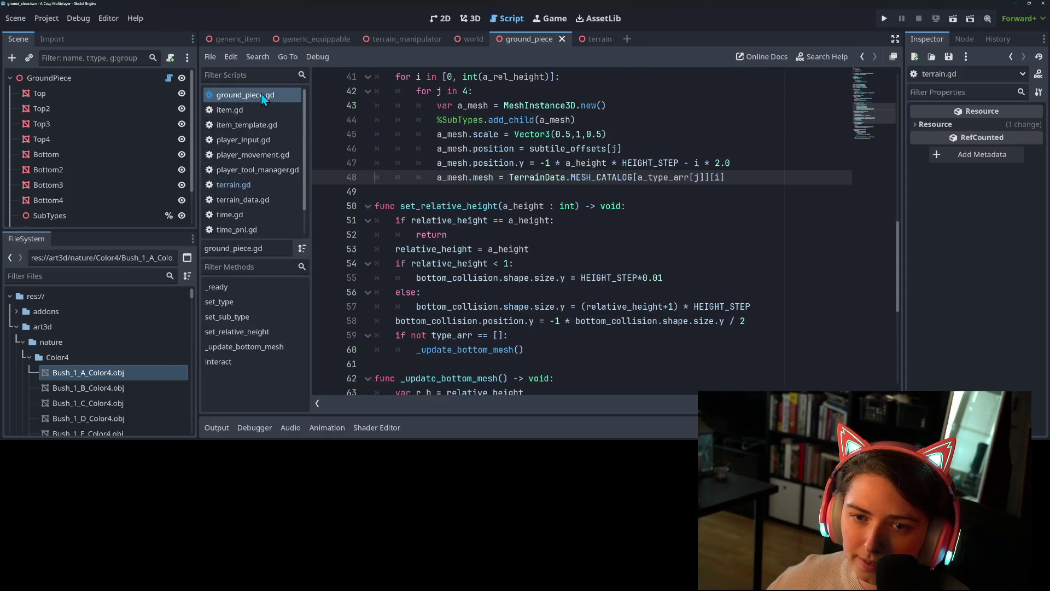
scroll(563, 292, up, 2)
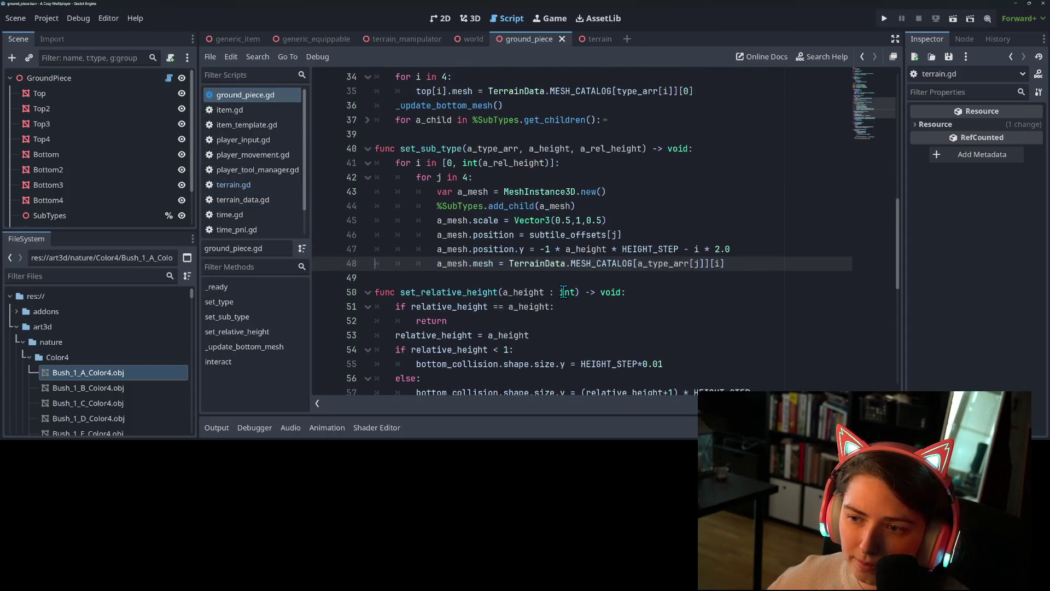
double_click(430, 148)
scroll(550, 300, up, 3)
click(437, 177)
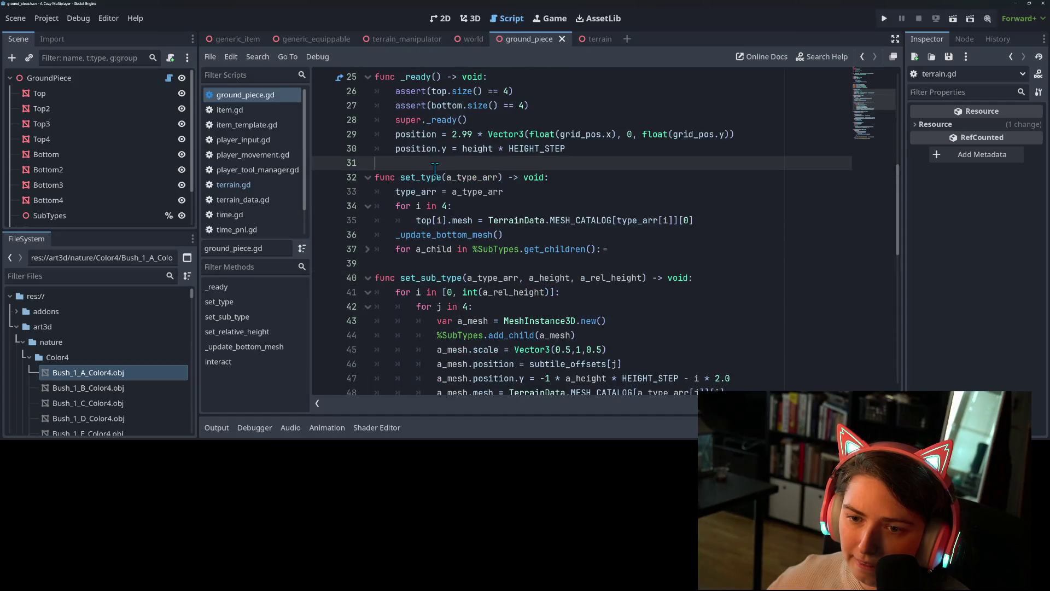
double_click(424, 177)
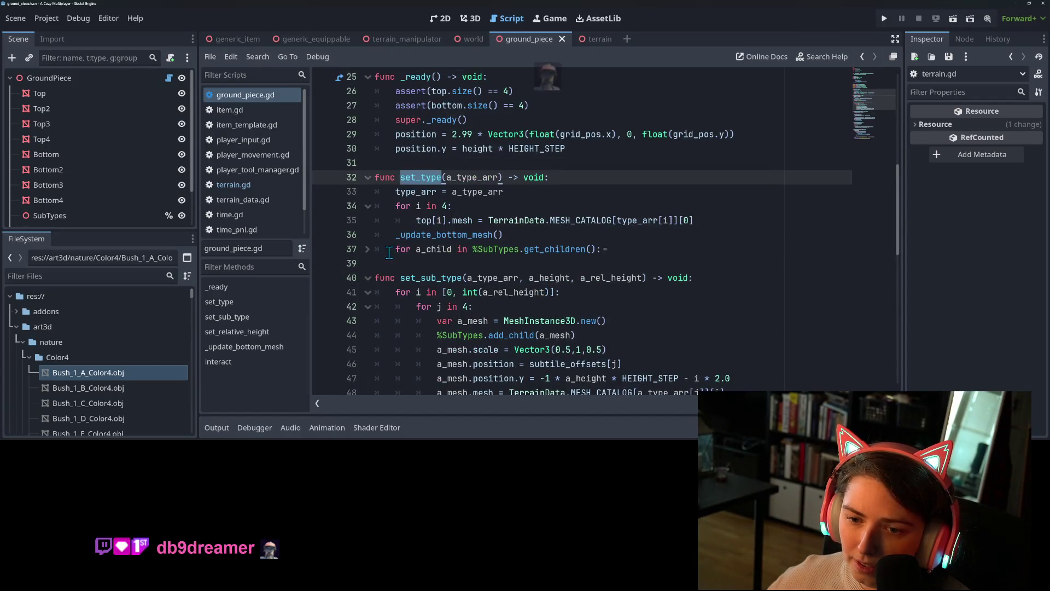
double_click(461, 234)
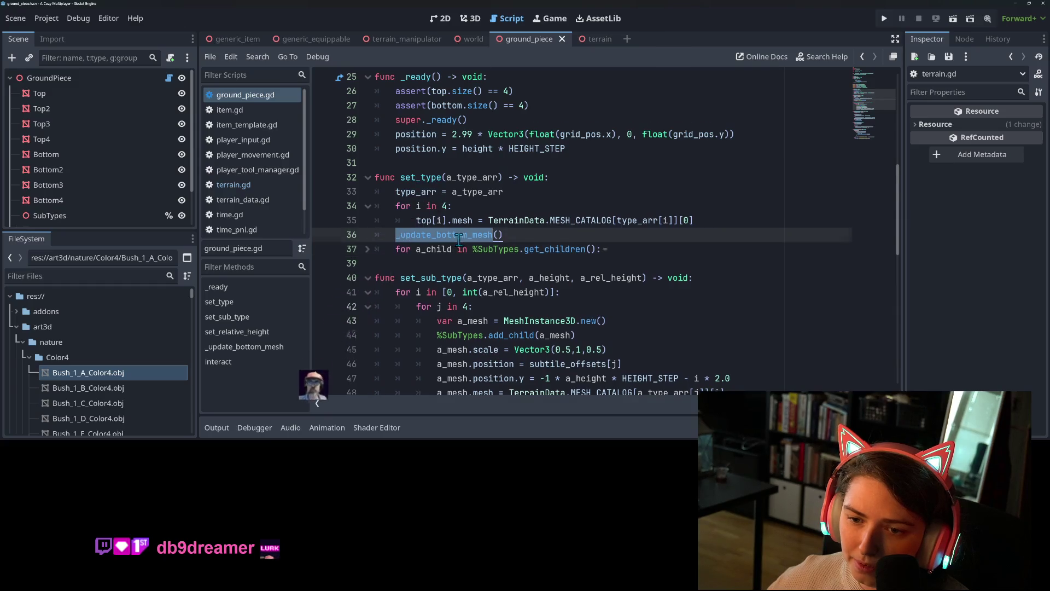
scroll(459, 239, down, 7)
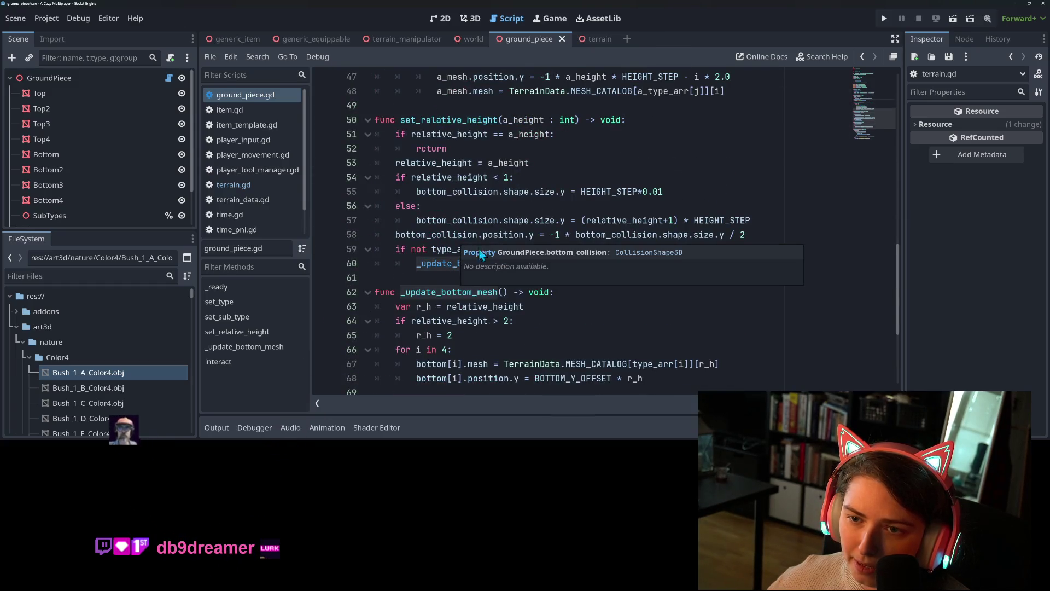
scroll(591, 312, down, 2)
scroll(573, 300, up, 1)
mouse_move(573, 300)
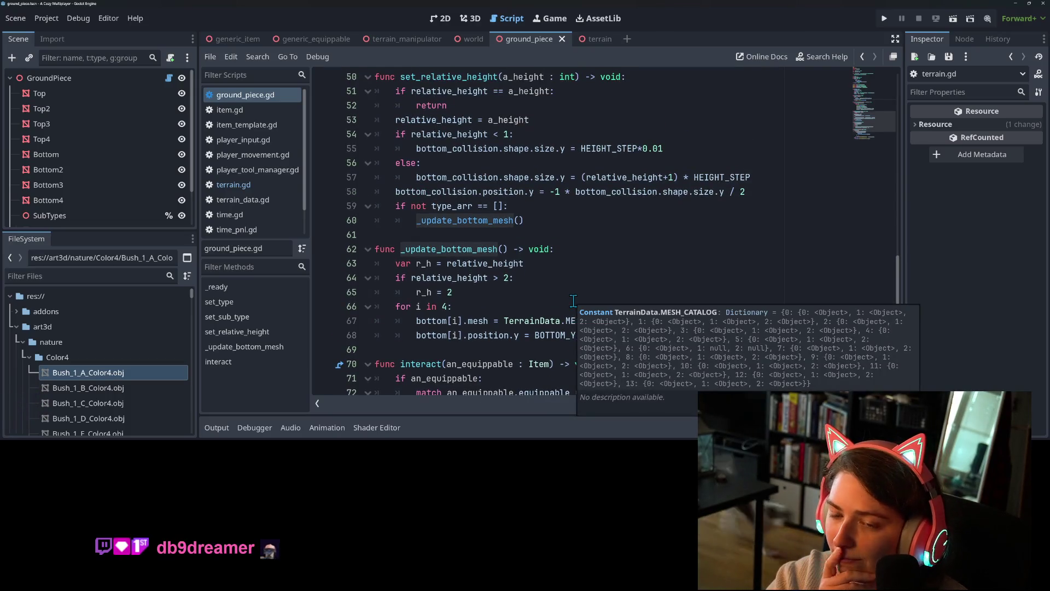
scroll(573, 300, up, 3)
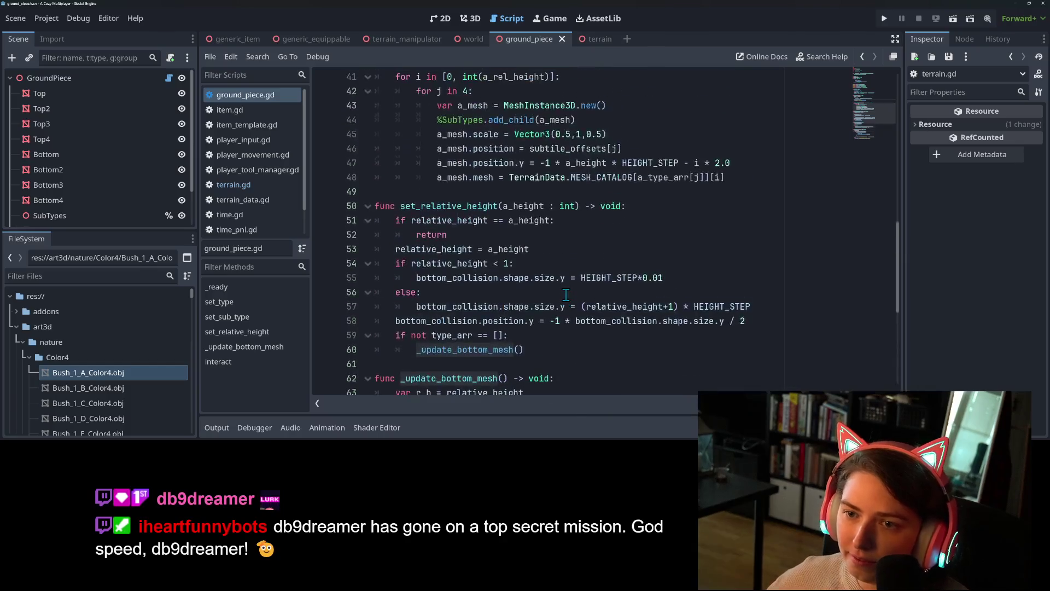
double_click(454, 206)
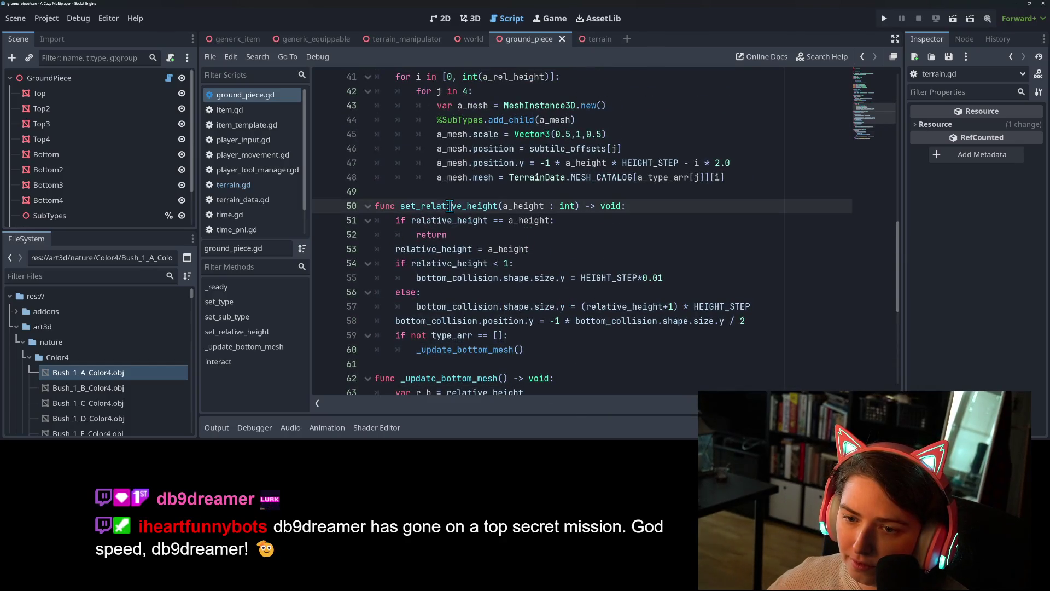
scroll(465, 208, up, 2)
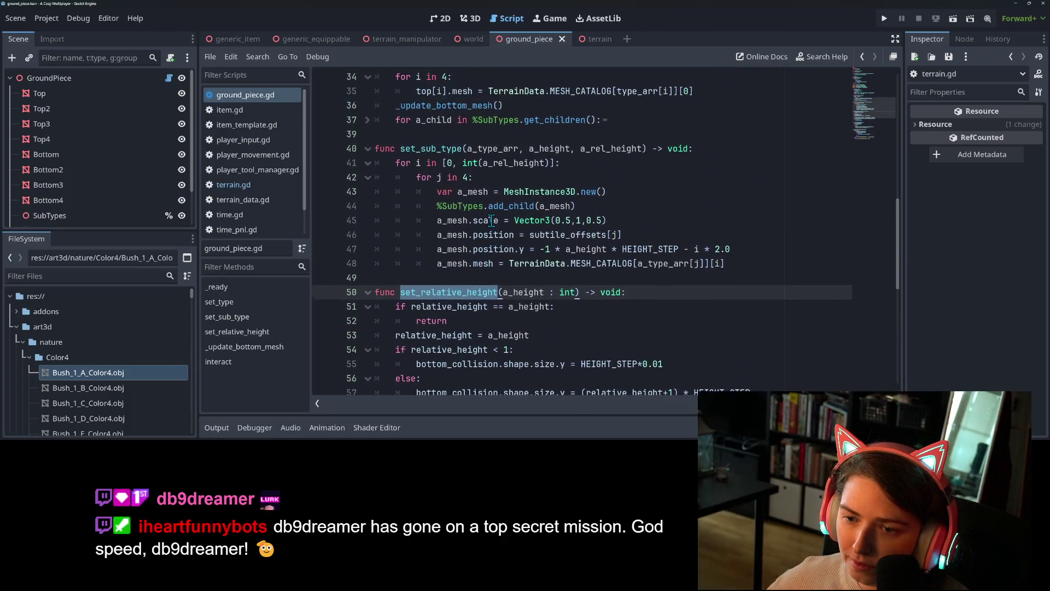
double_click(437, 148)
scroll(476, 263, down, 2)
scroll(476, 263, down, 2)
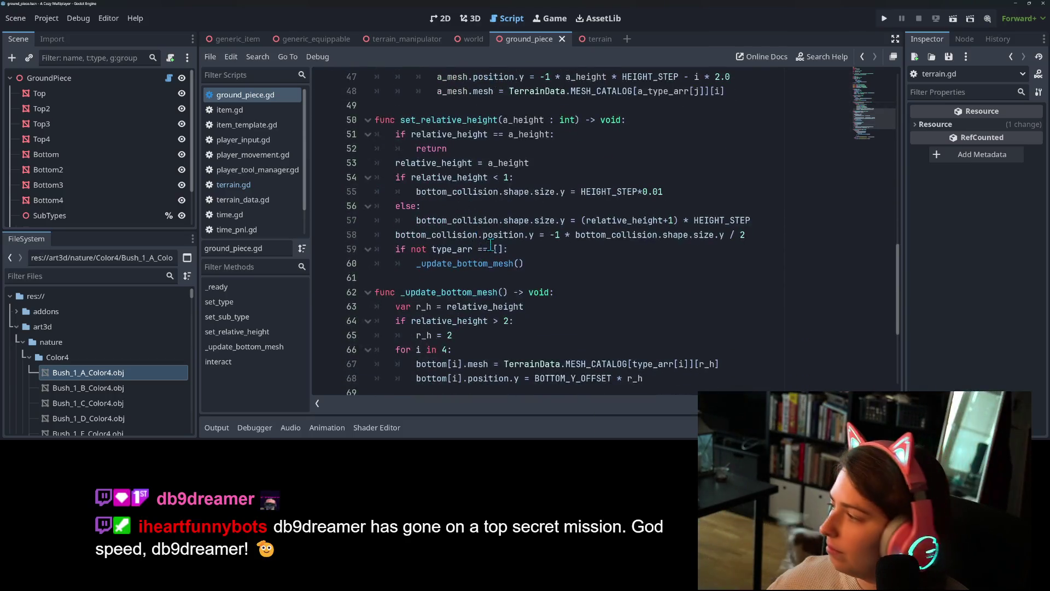
mouse_move(491, 244)
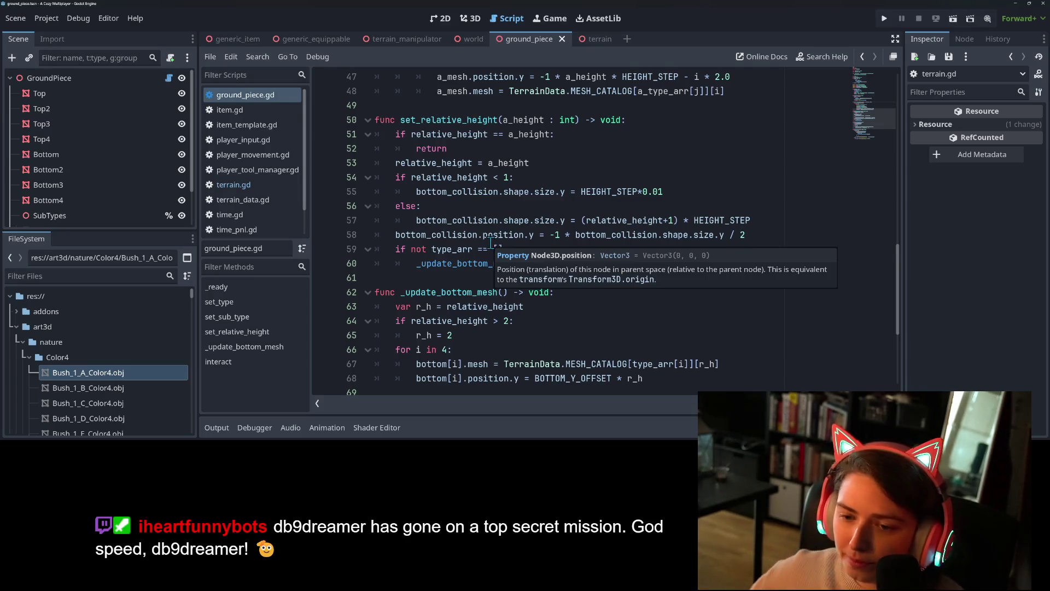
scroll(490, 229, down, 4)
Replace relative_height with 1 in the r_h initialisation of _update_bottom_mesh
click(472, 163)
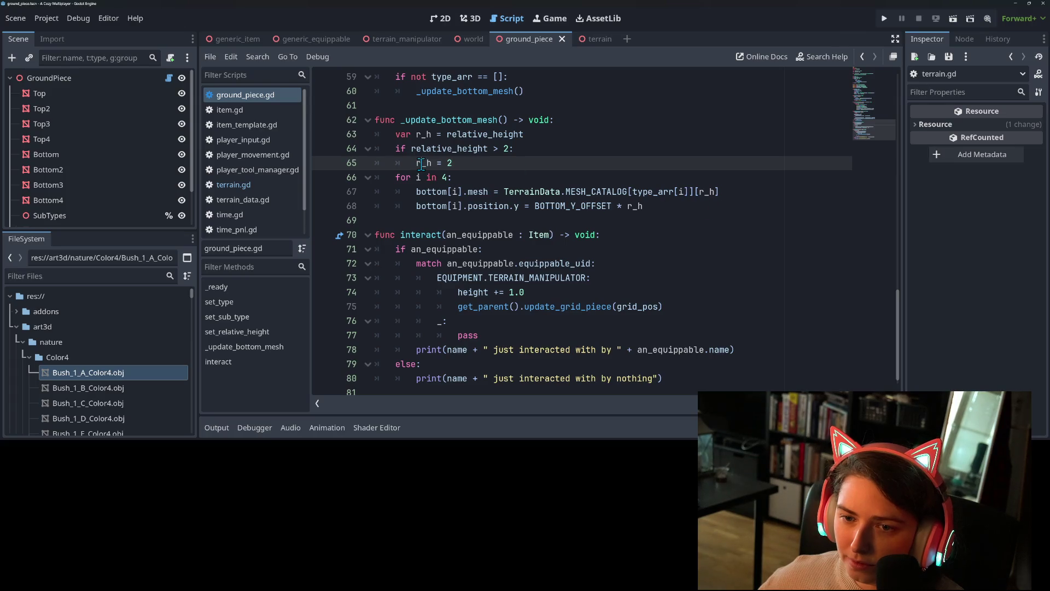
scroll(421, 163, up, 1)
click(498, 192)
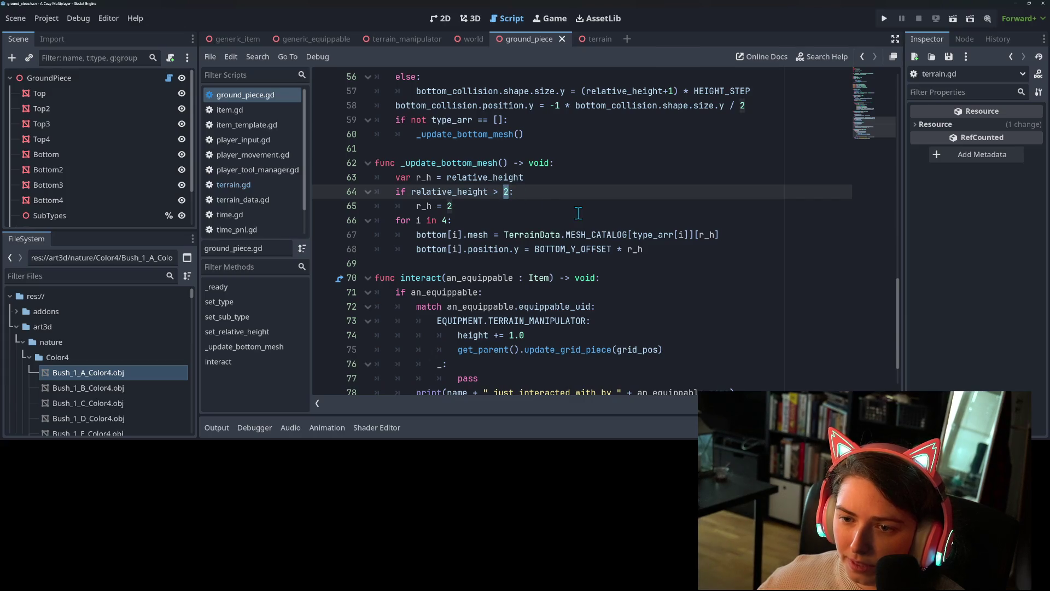
text(1)
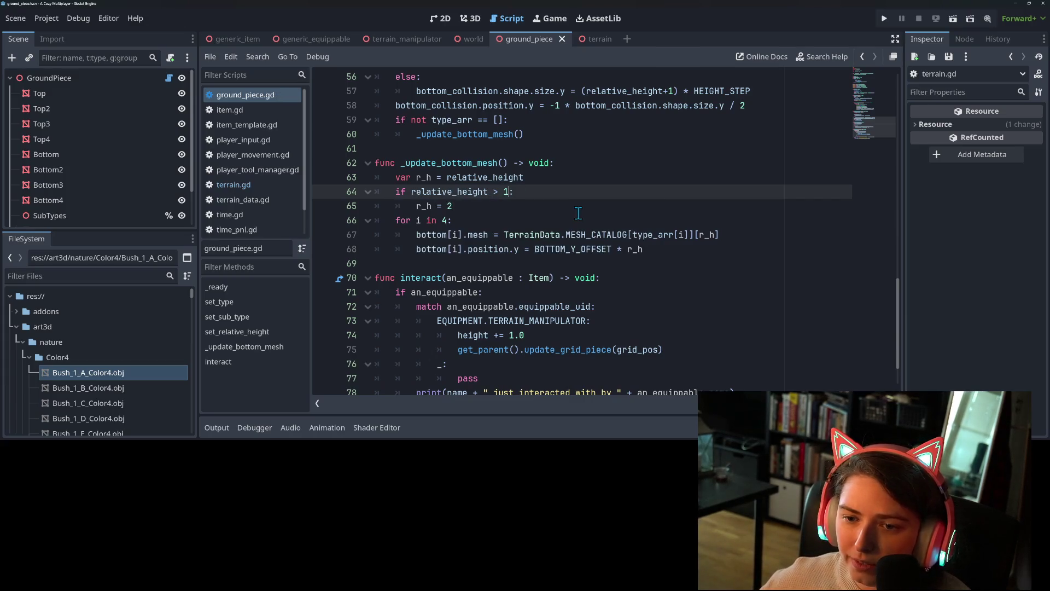
click(461, 205)
key(Home)
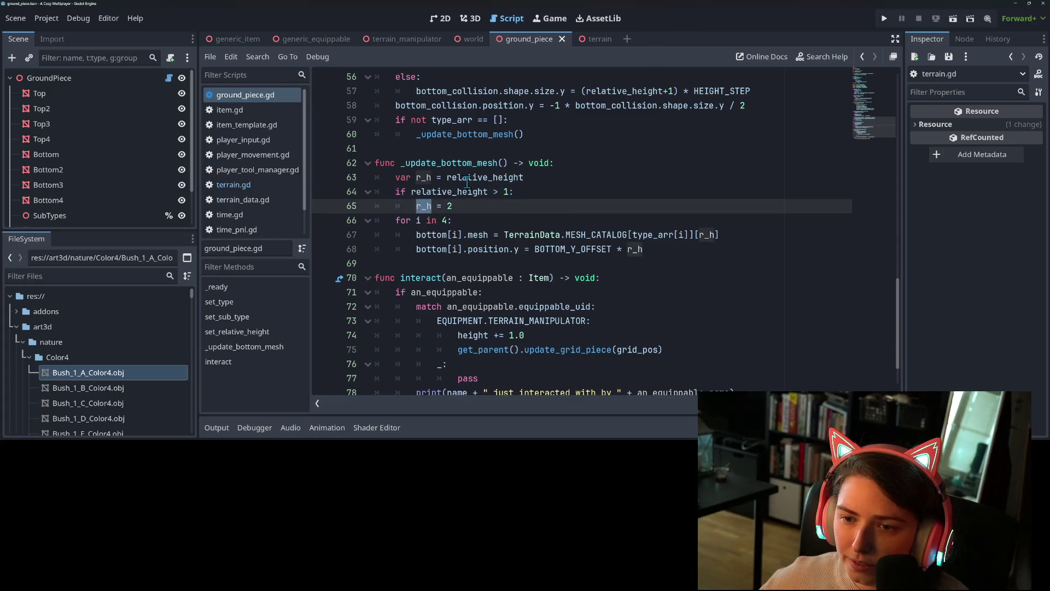
double_click(523, 178)
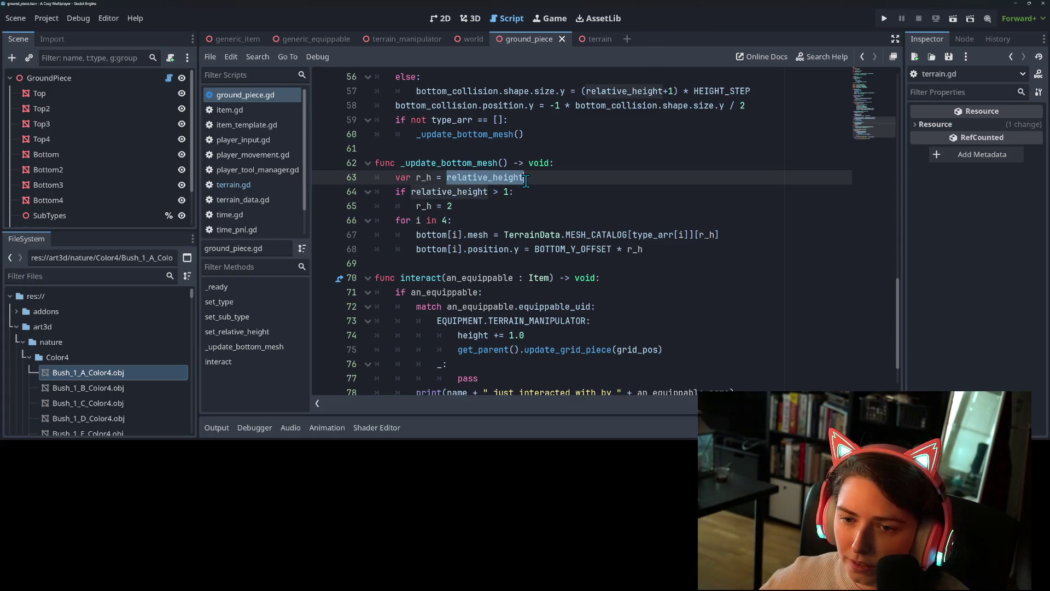
text(1)
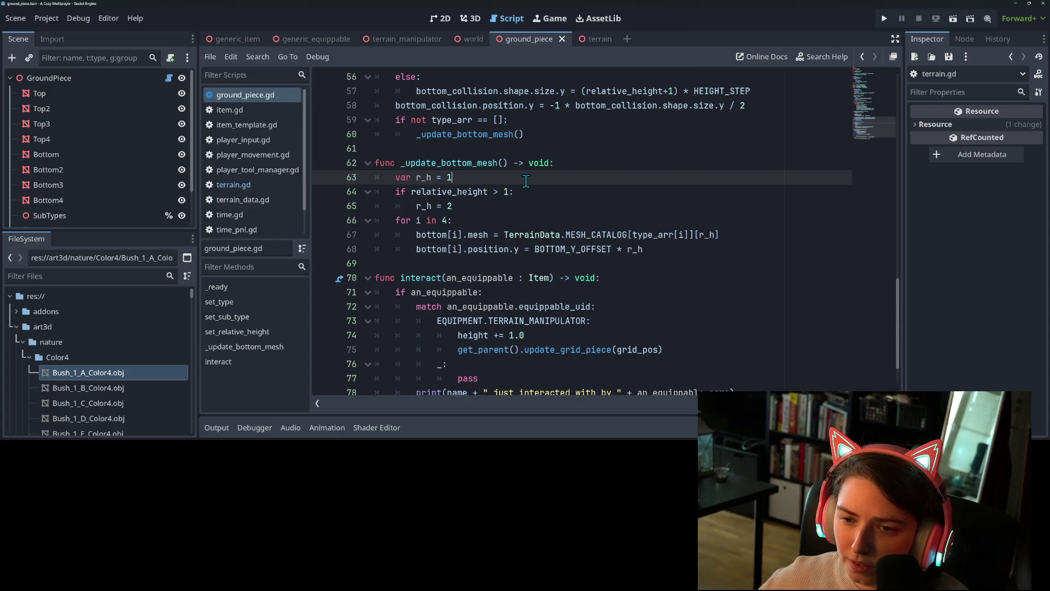
Make the threshold condition relative_height > 1.0 and save ground_piece.gd
key(Down)
double_click(469, 193)
click(467, 177)
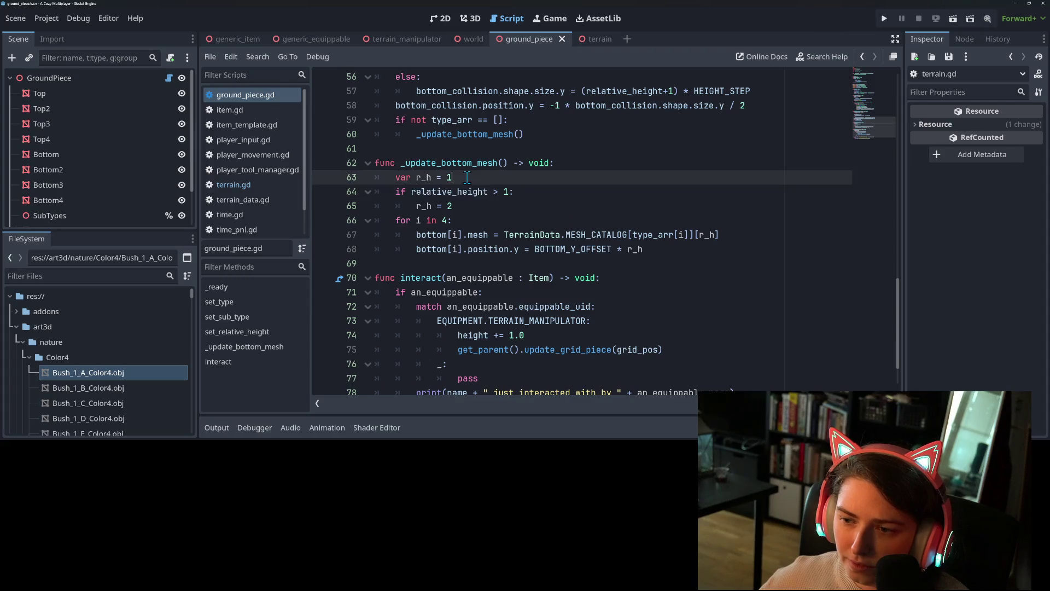
double_click(450, 192)
click(450, 191)
click(449, 206)
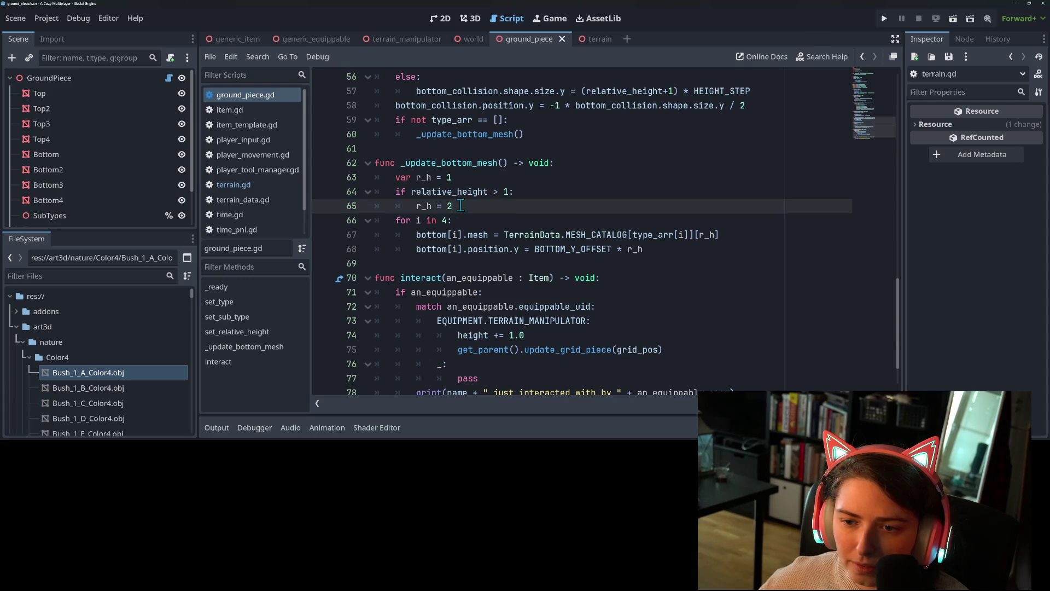
double_click(477, 191)
click(516, 193)
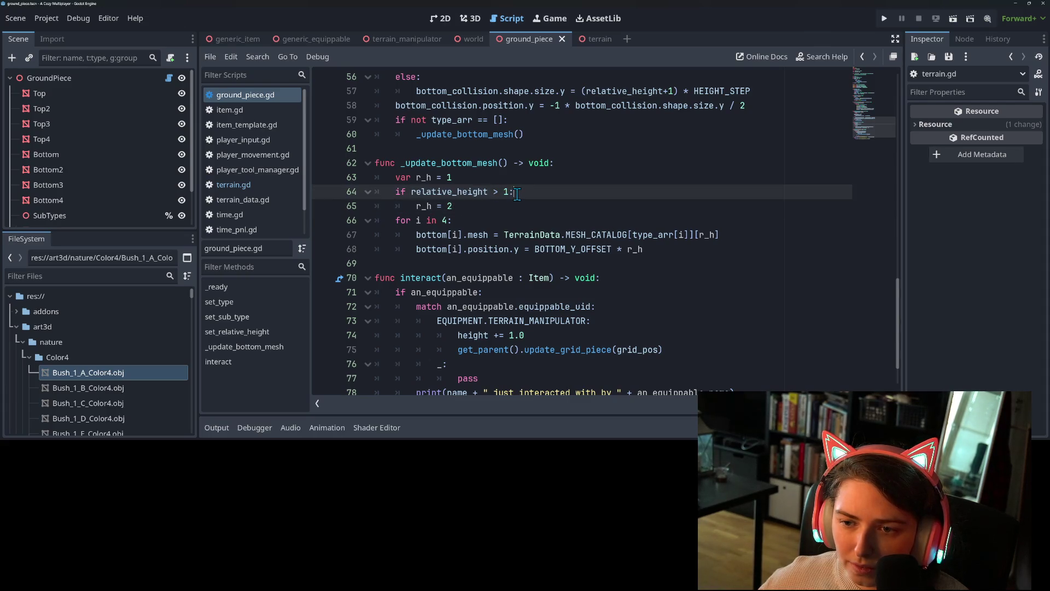
key(ctrl+s)
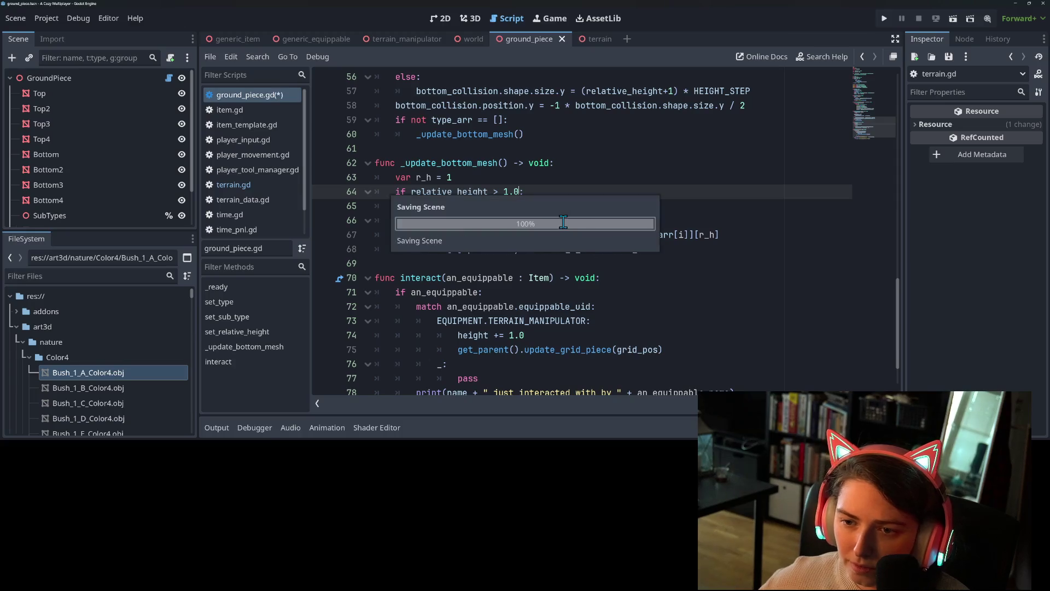
double_click(464, 192)
scroll(526, 242, up, 3)
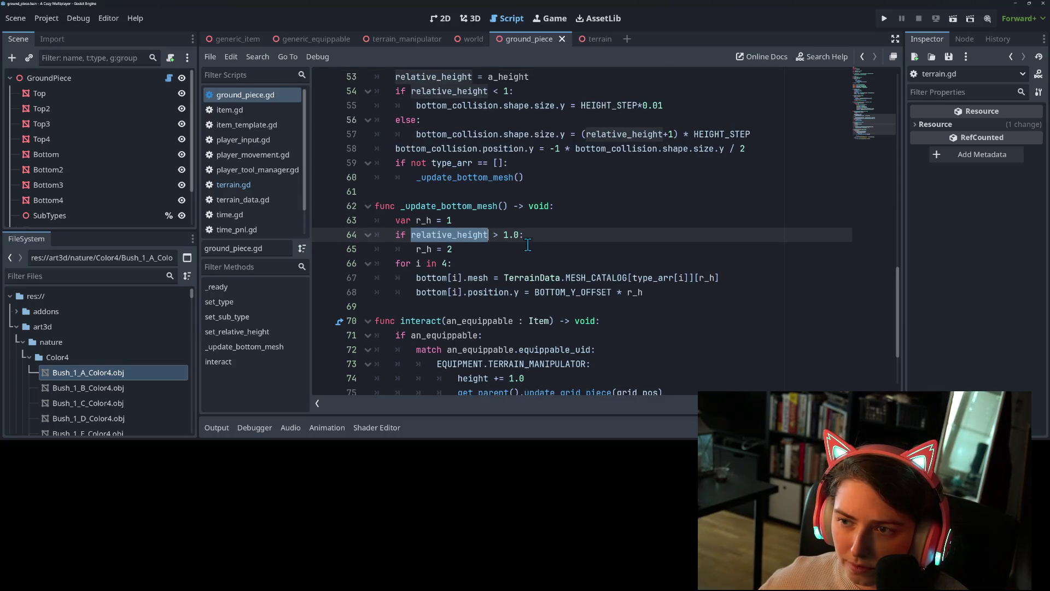
scroll(550, 275, up, 5)
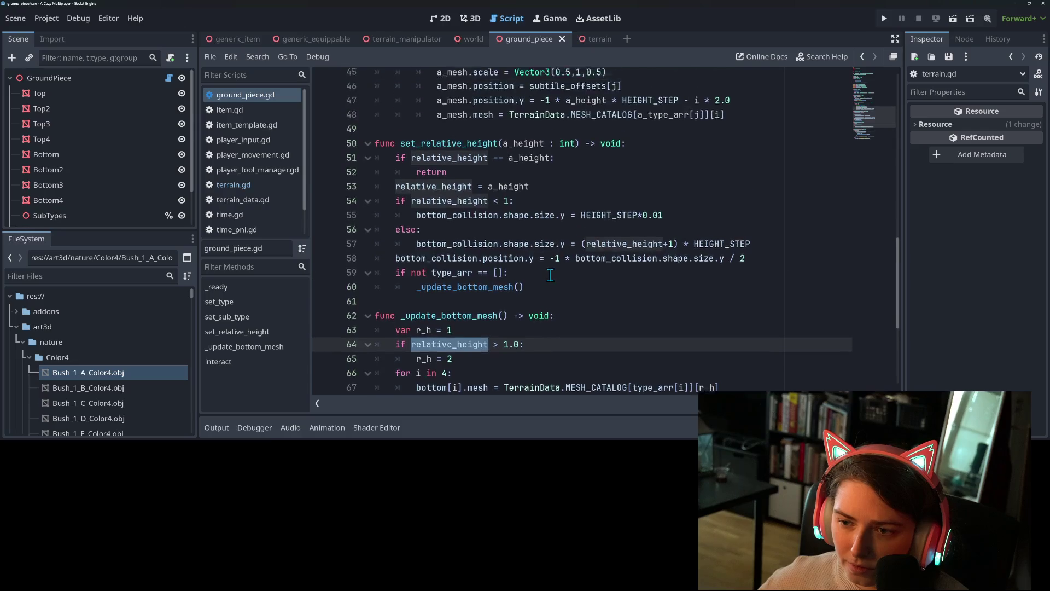
scroll(609, 308, up, 4)
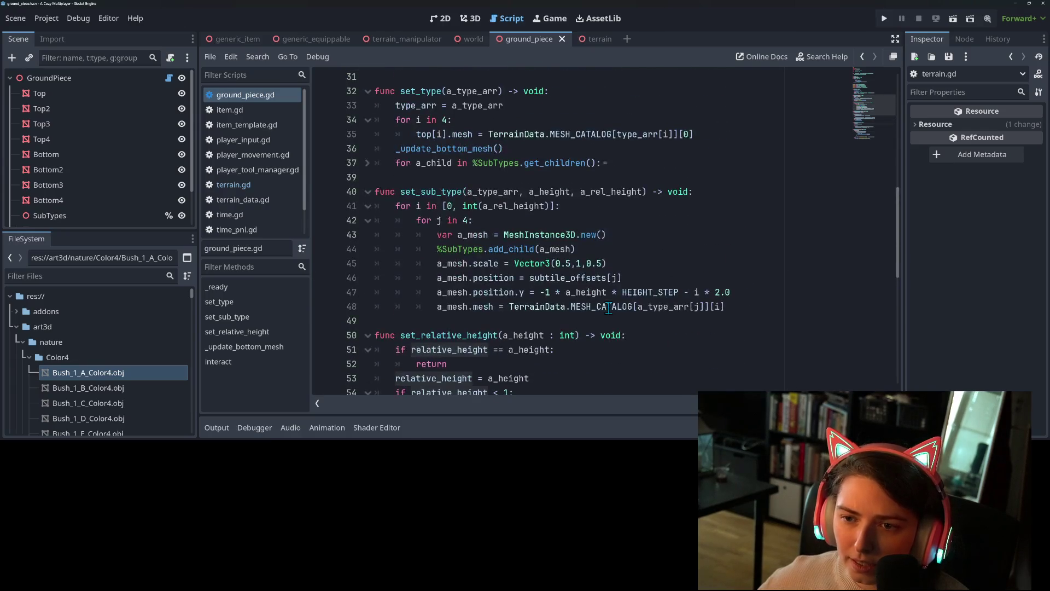
scroll(608, 308, up, 7)
scroll(609, 308, down, 14)
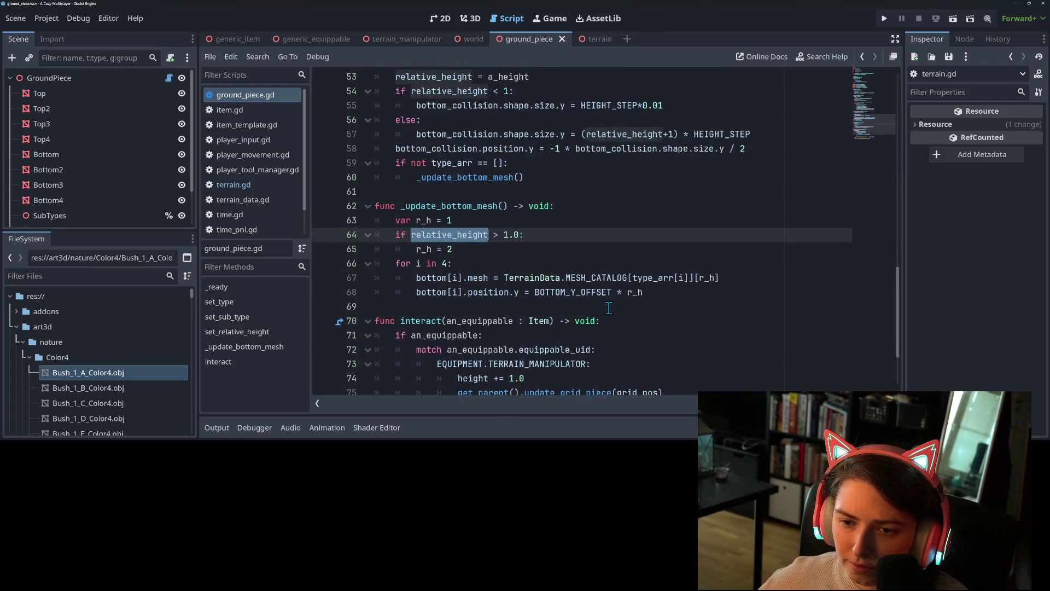
scroll(608, 308, down, 2)
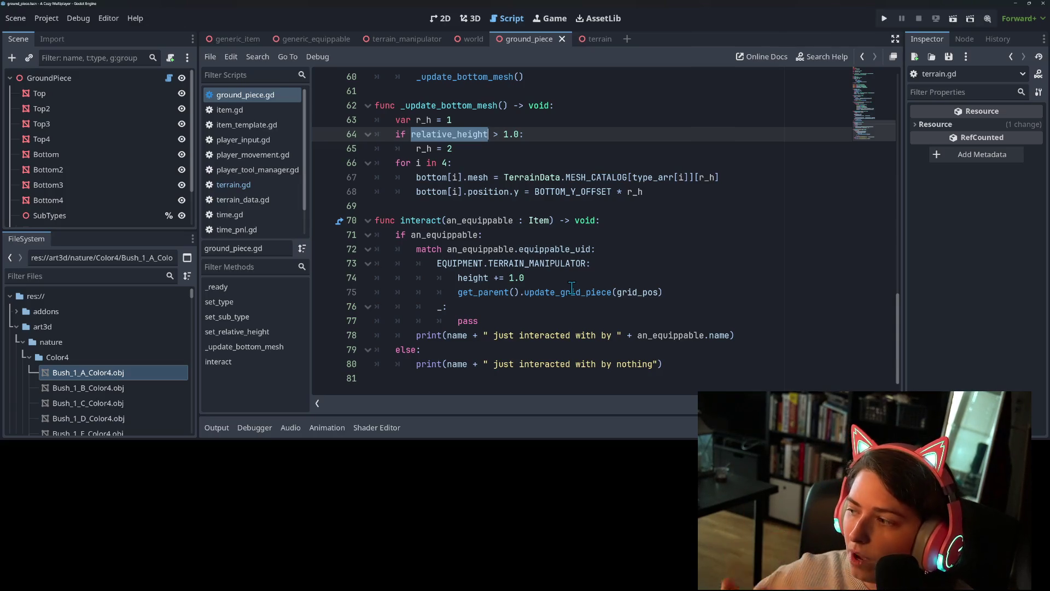
click(464, 190)
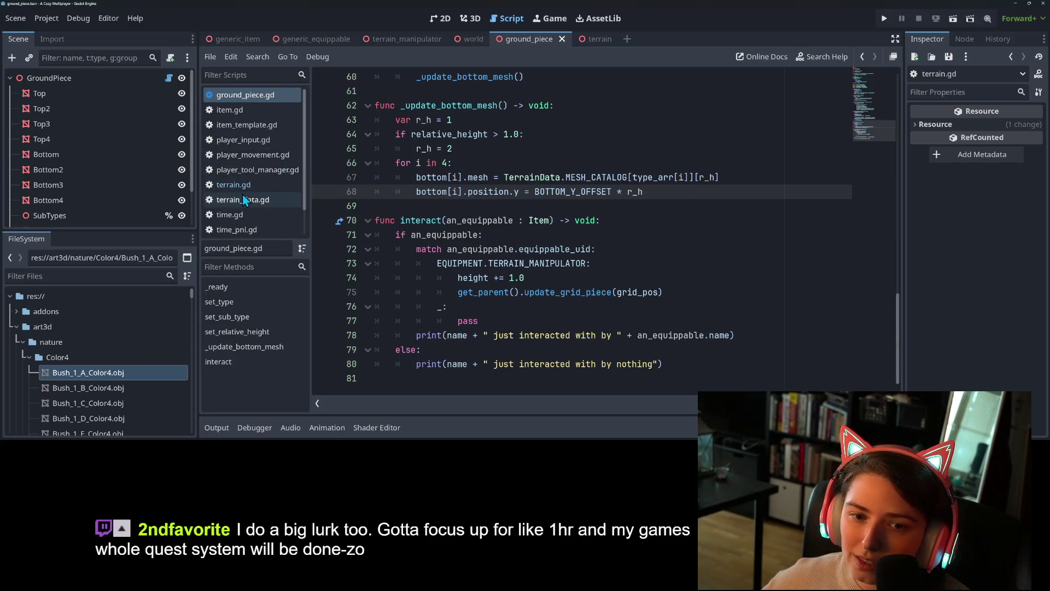
click(262, 192)
click(589, 337)
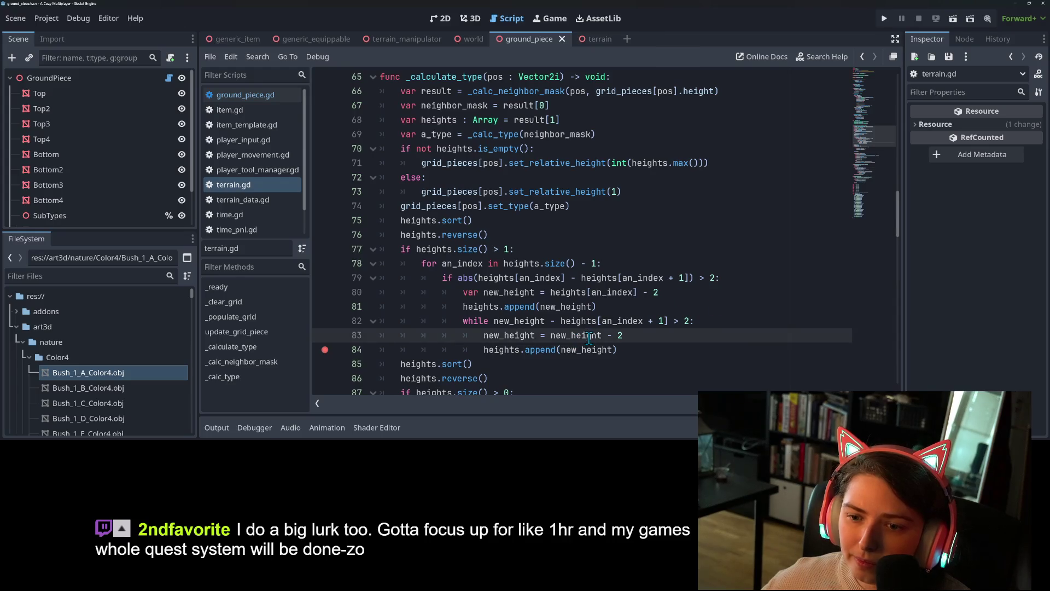
scroll(589, 337, up, 2)
click(473, 221)
scroll(454, 240, up, 2)
double_click(443, 251)
scroll(465, 263, up, 3)
scroll(497, 273, down, 4)
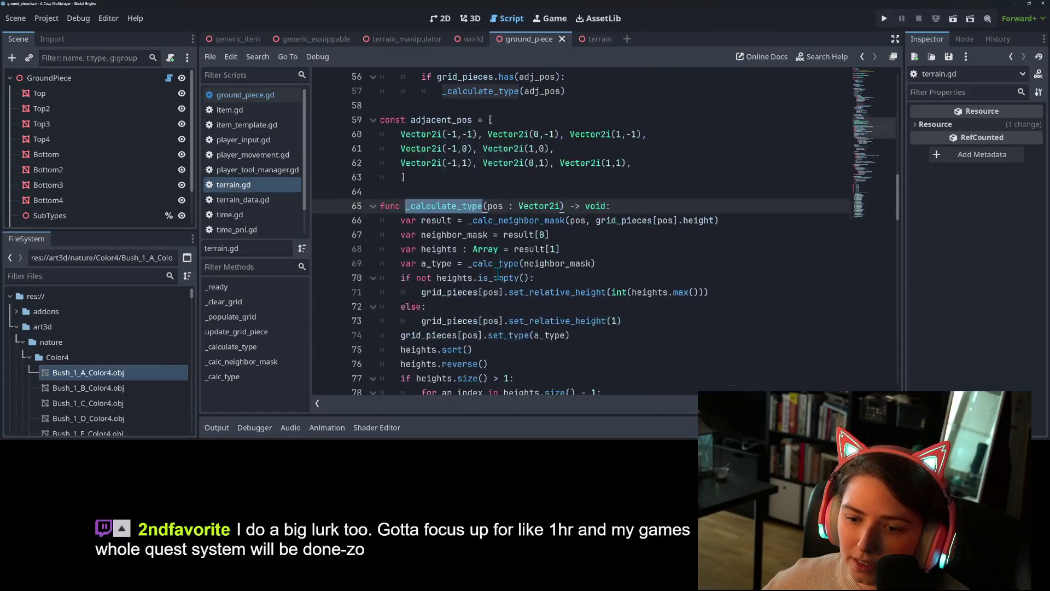
double_click(436, 220)
click(444, 250)
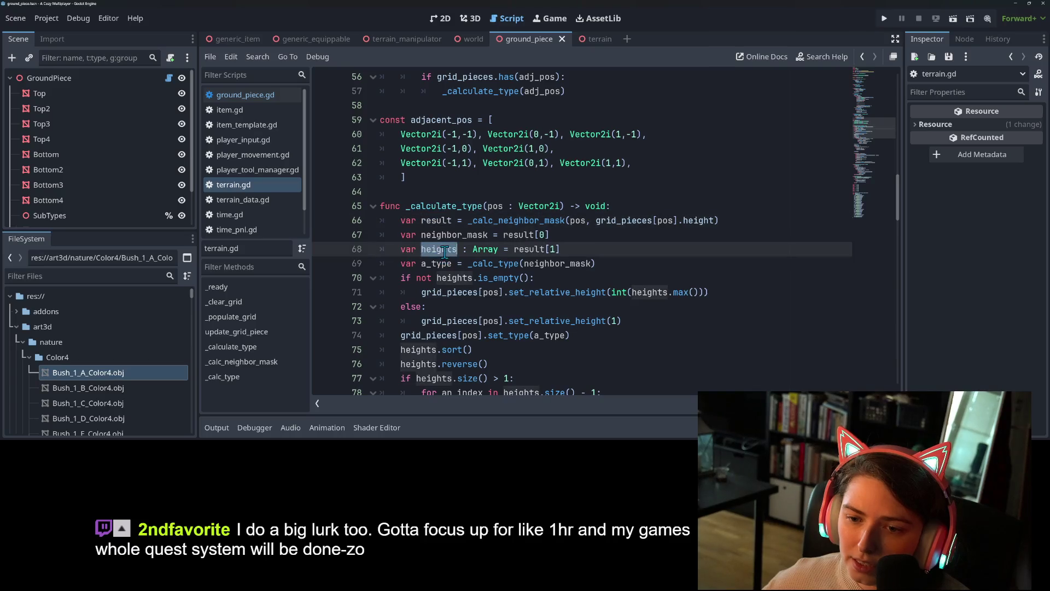
scroll(446, 251, down, 6)
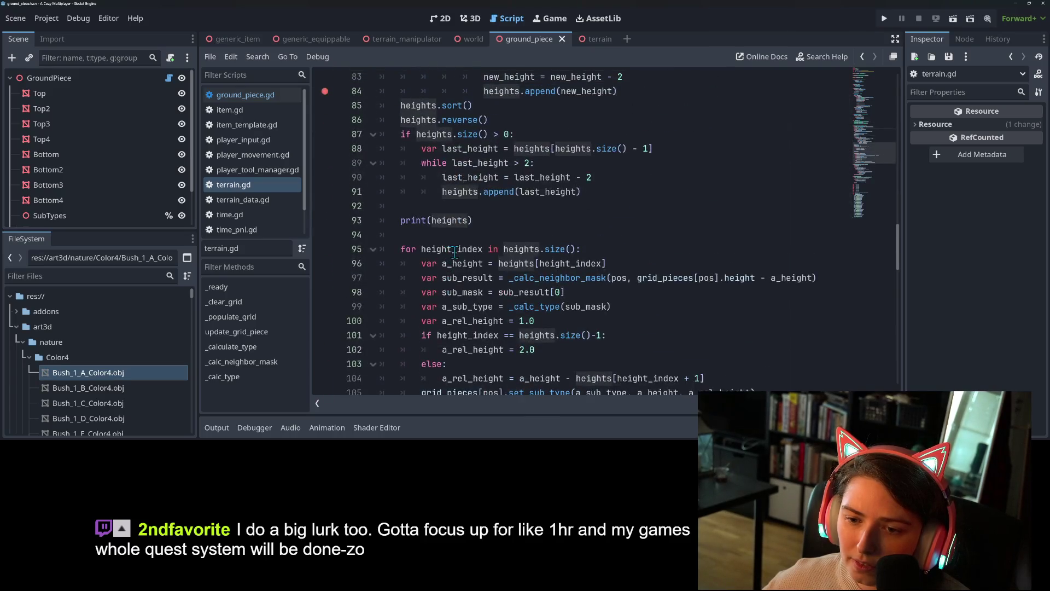
scroll(459, 254, down, 3)
click(523, 221)
double_click(538, 221)
scroll(578, 295, up, 2)
scroll(578, 295, up, 6)
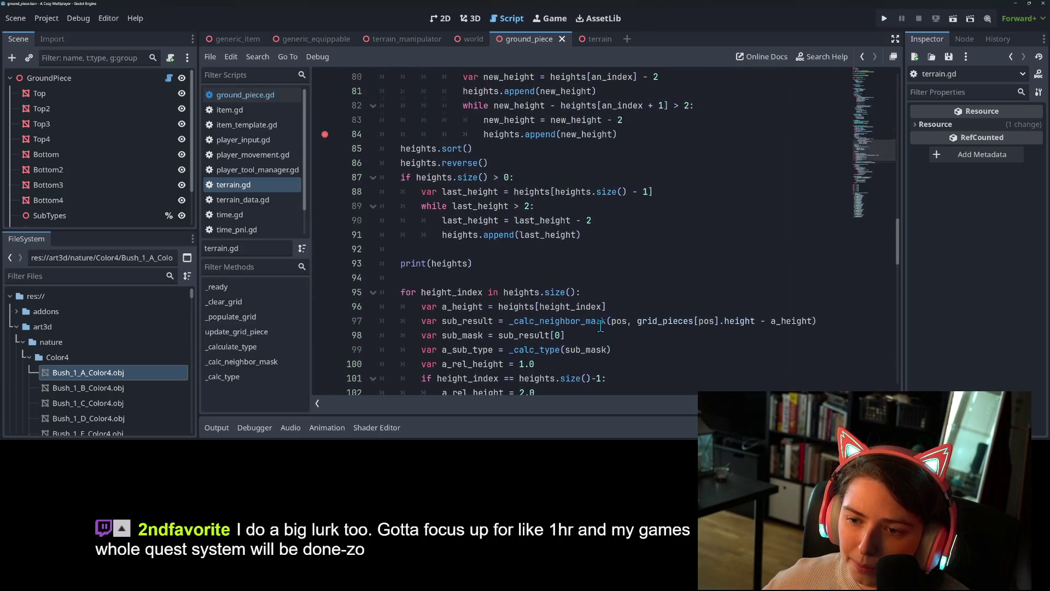
scroll(600, 325, up, 1)
double_click(569, 278)
click(627, 278)
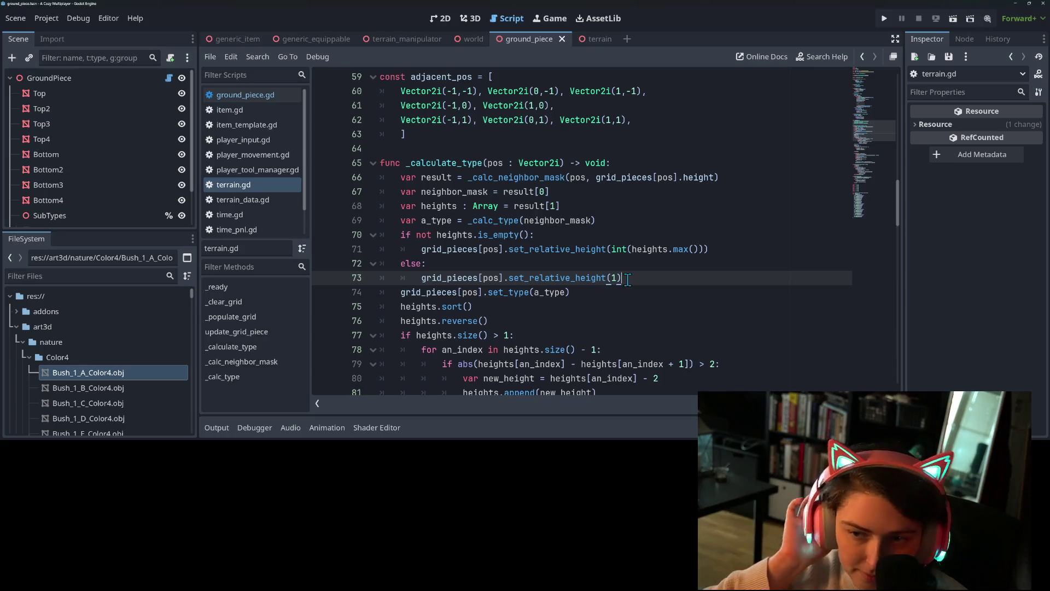
Cut the set_relative_height if/else block and paste it on a new line after print(heights)
mouse_move(400, 235)
mouse_down()
mouse_move(521, 266)
mouse_move(671, 288)
mouse_move(677, 280)
mouse_up()
key(ctrl+c)
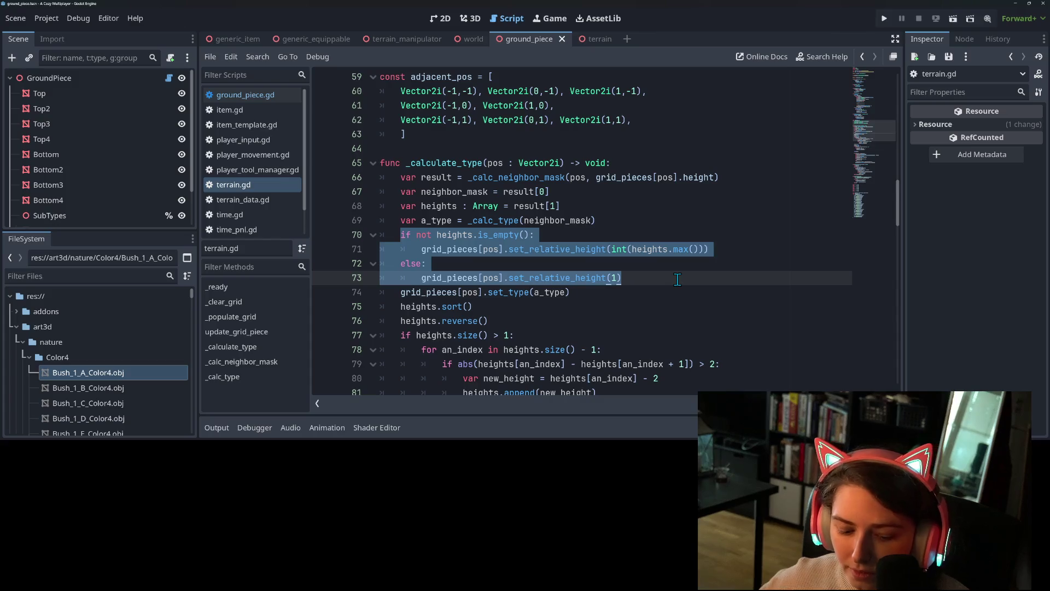
key(BackSpace)
key(BackSpace)
key(BackSpace)
key(Down)
key(Down)
key(Down)
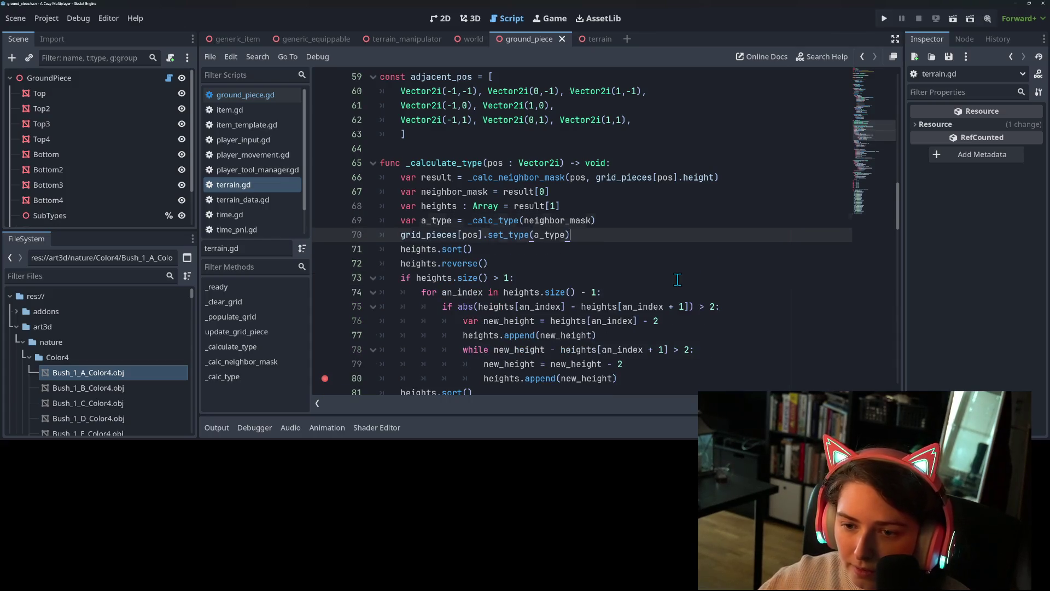
key(Down)
key(Down)
key(Down)
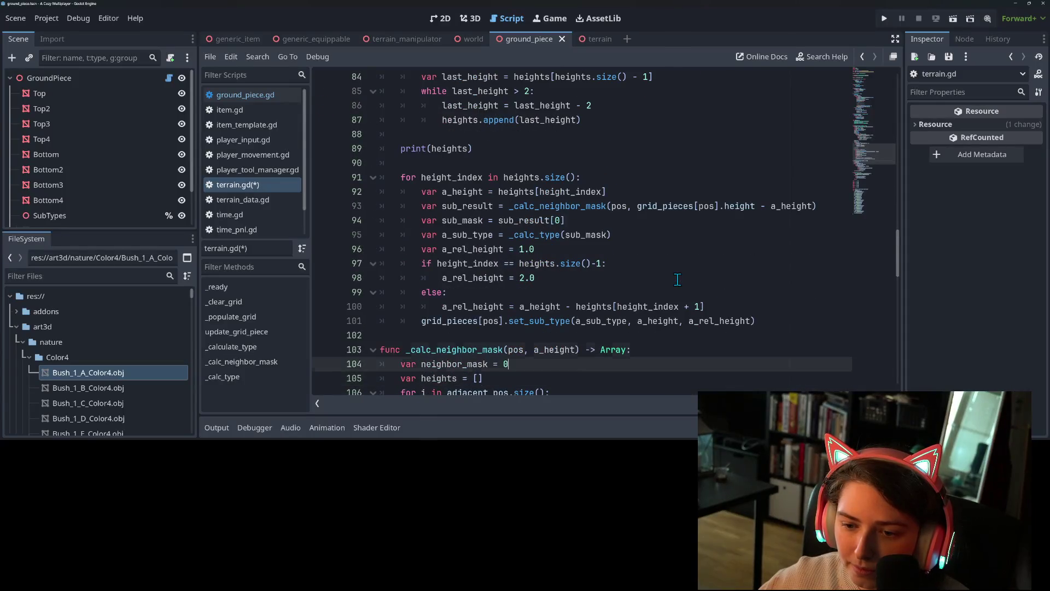
key(Up)
key(Up)
key(Up)
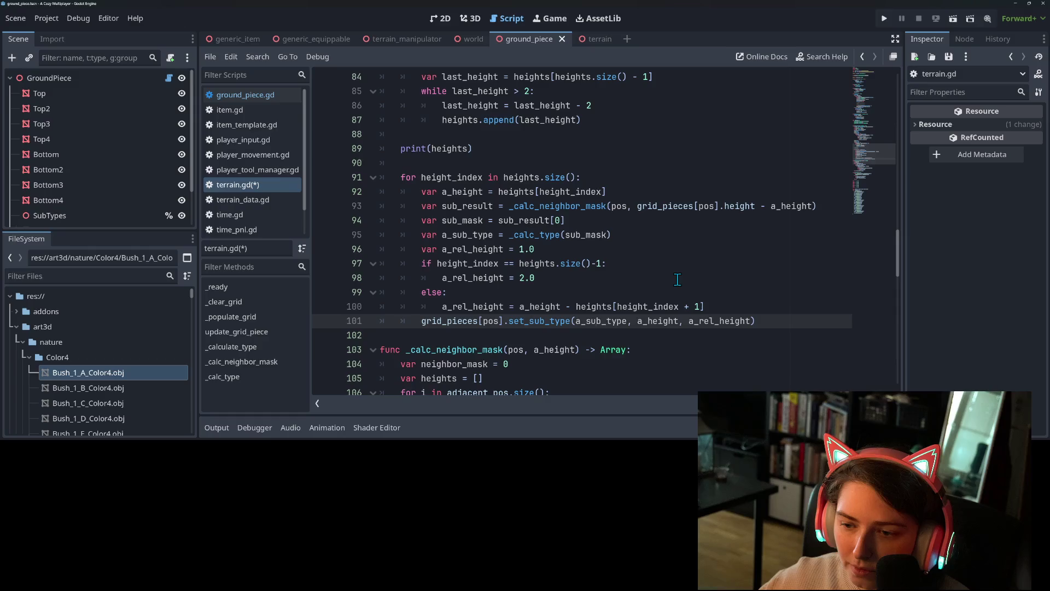
key(Up)
key(Return)
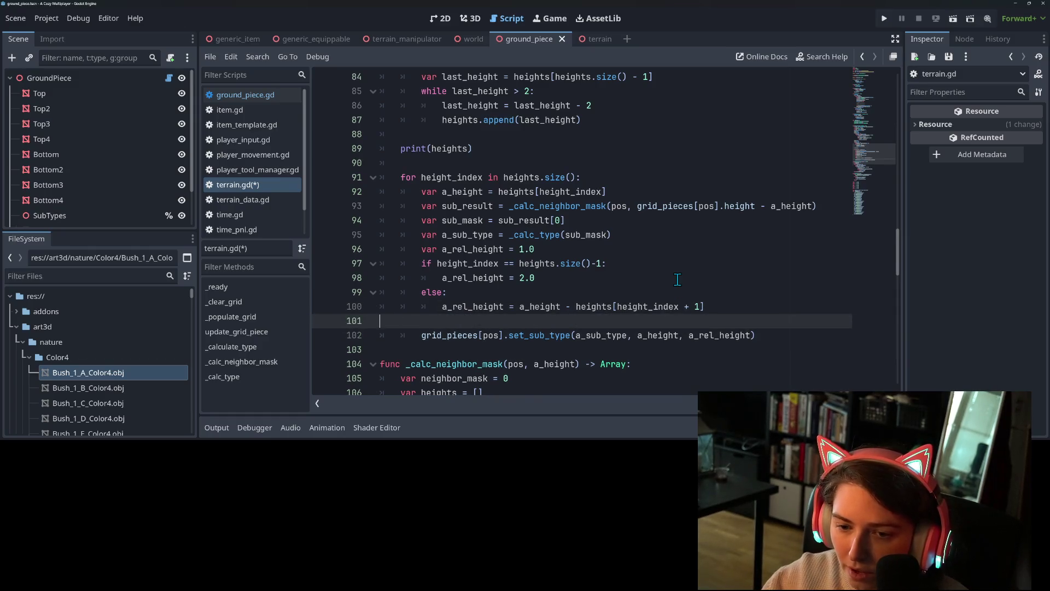
key(BackSpace)
key(BackSpace)
key(Up)
key(Up)
key(Up)
key(Up)
key(Up)
key(Up)
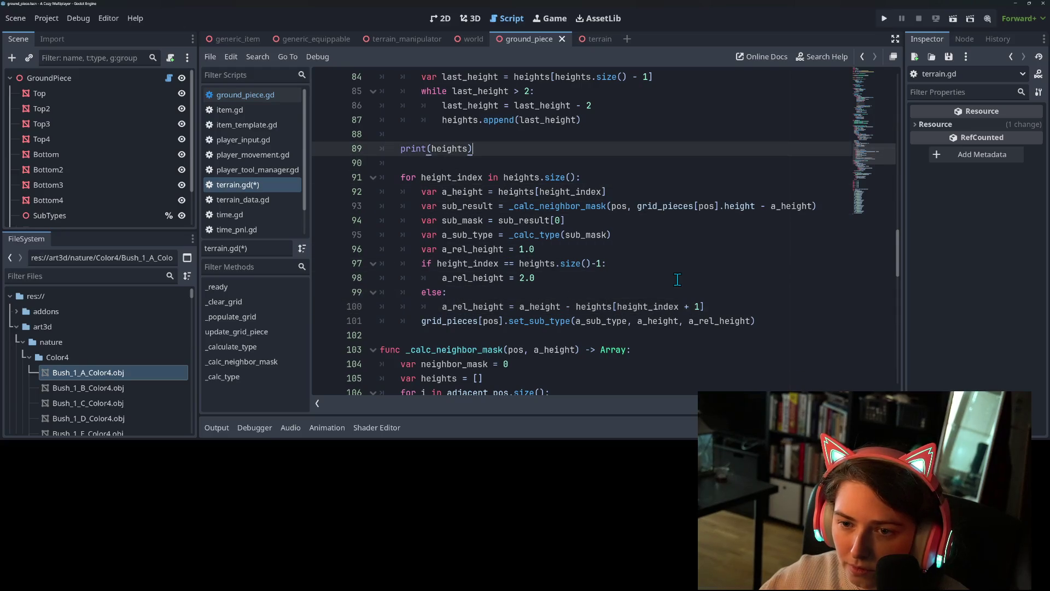
key(Return)
key(ctrl+v)
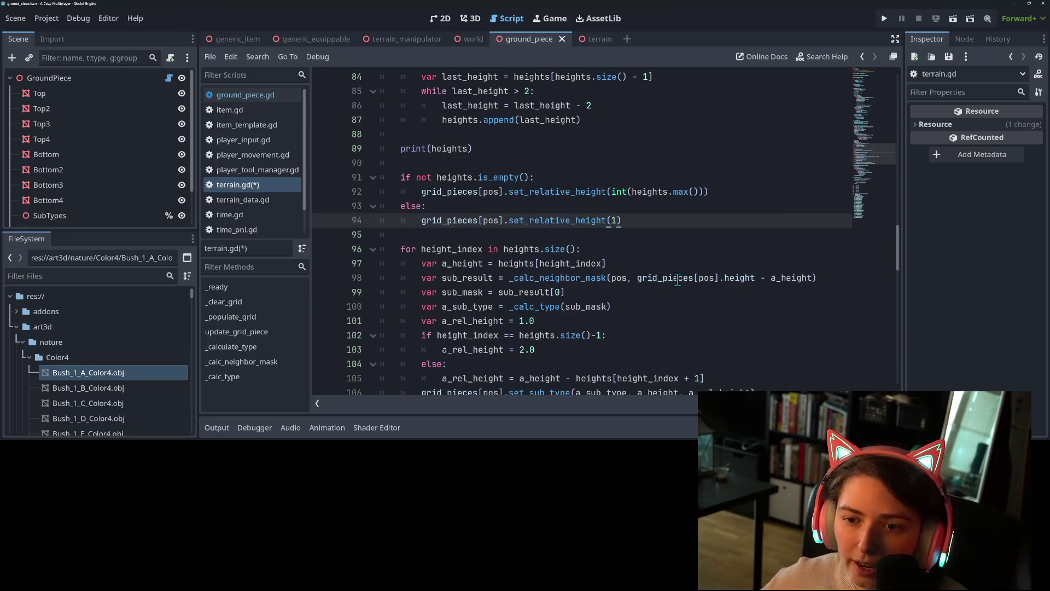
Review where heights and set_relative_height are used around the moved block
double_click(443, 177)
click(494, 176)
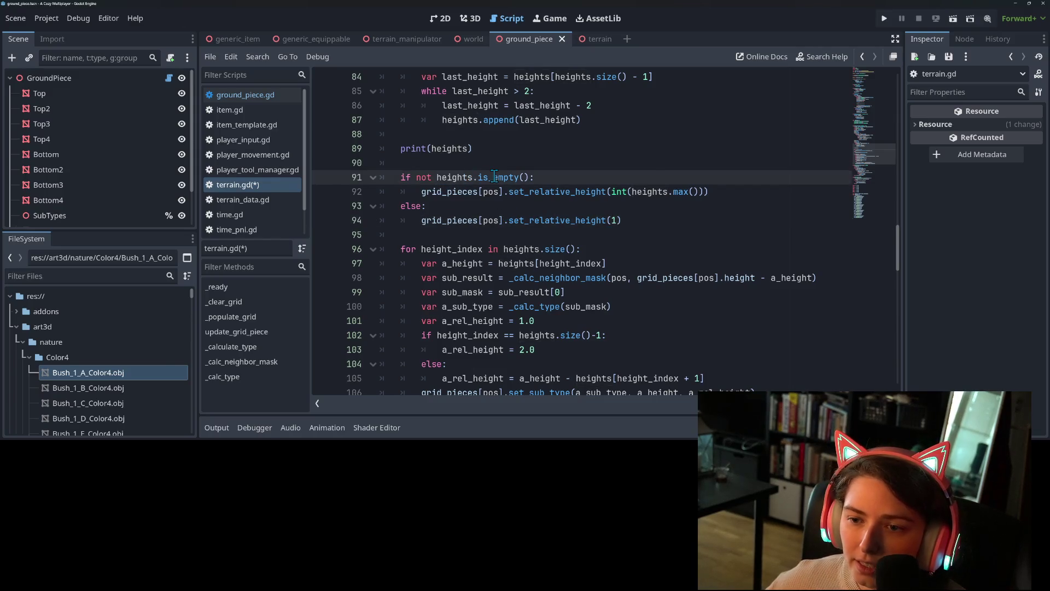
click(610, 193)
double_click(592, 191)
click(624, 190)
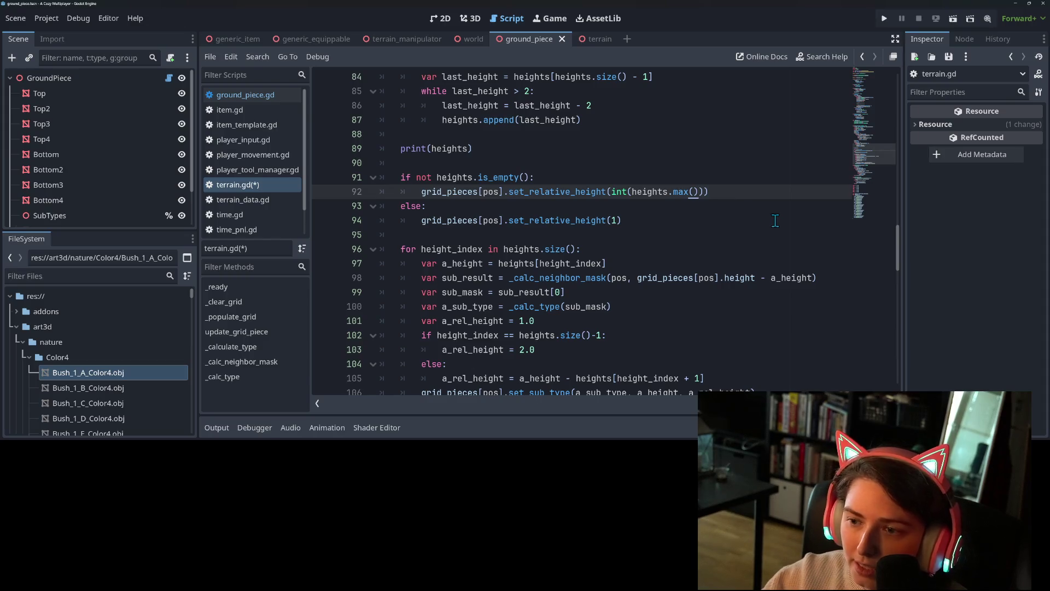
click(626, 172)
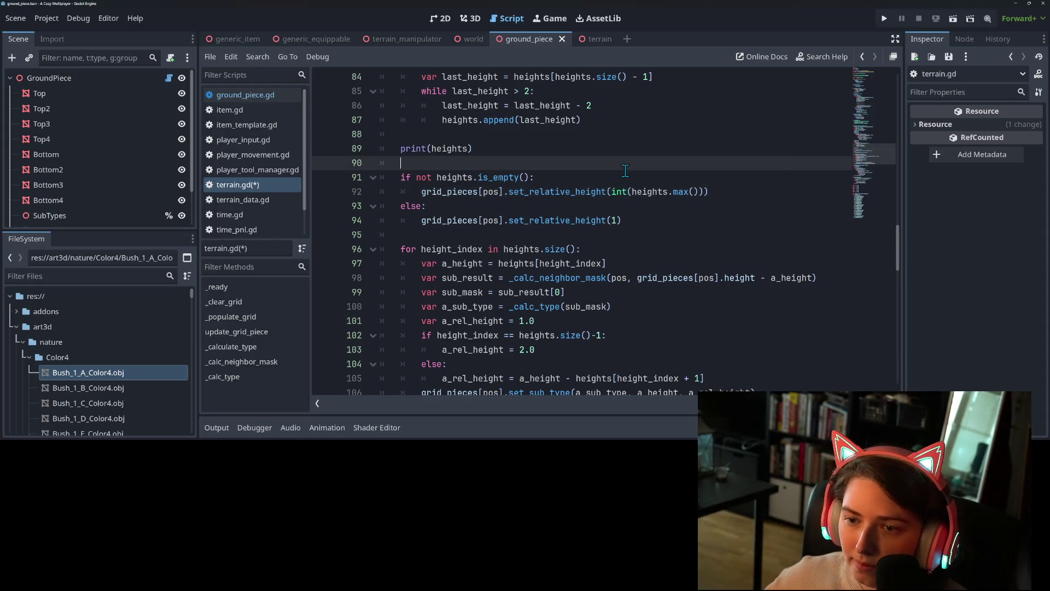
scroll(618, 181, up, 3)
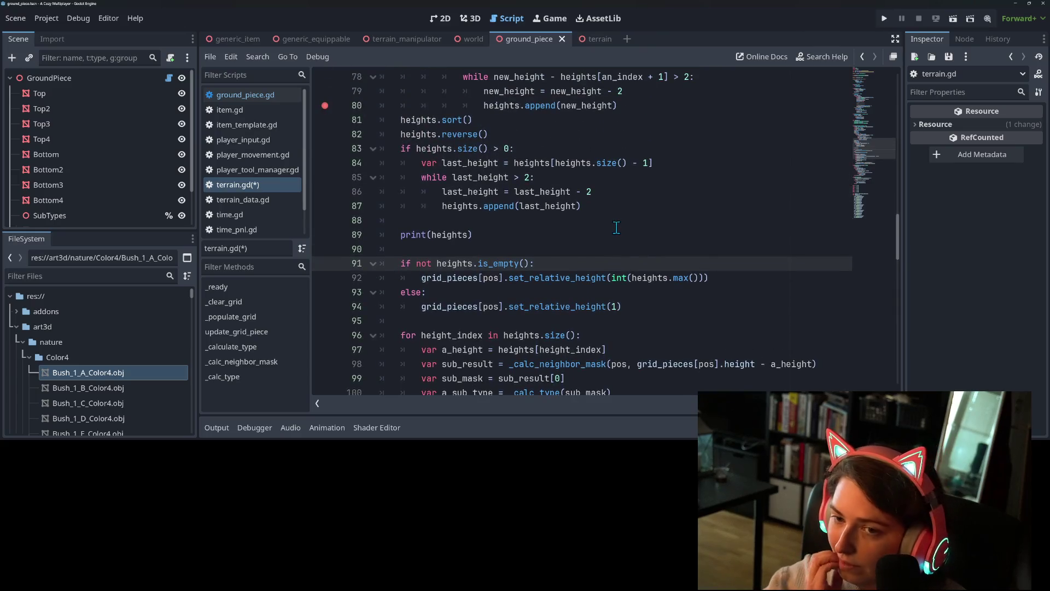
scroll(532, 303, up, 8)
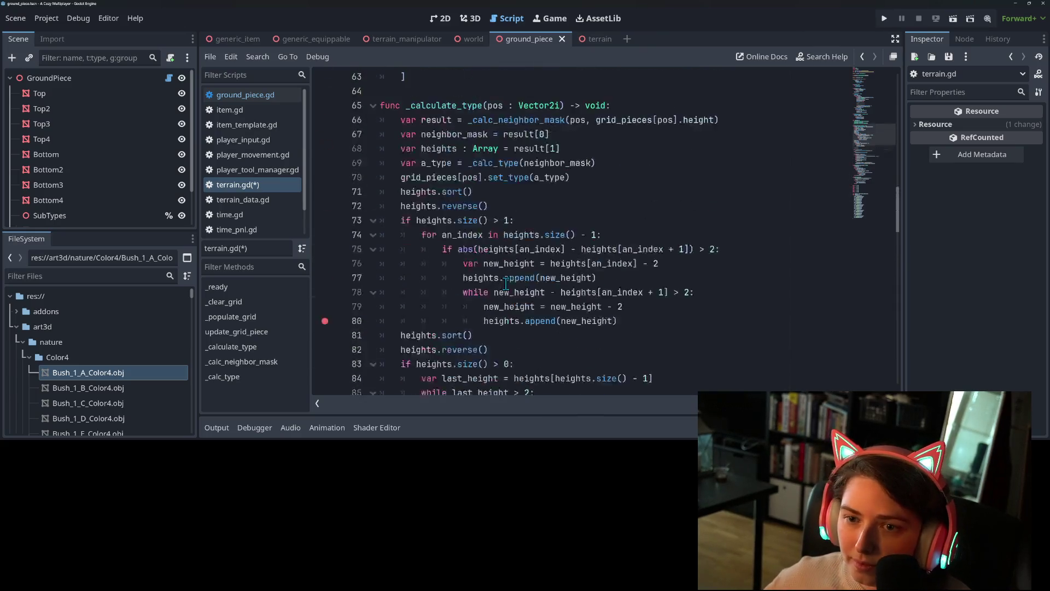
scroll(471, 288, down, 2)
click(615, 251)
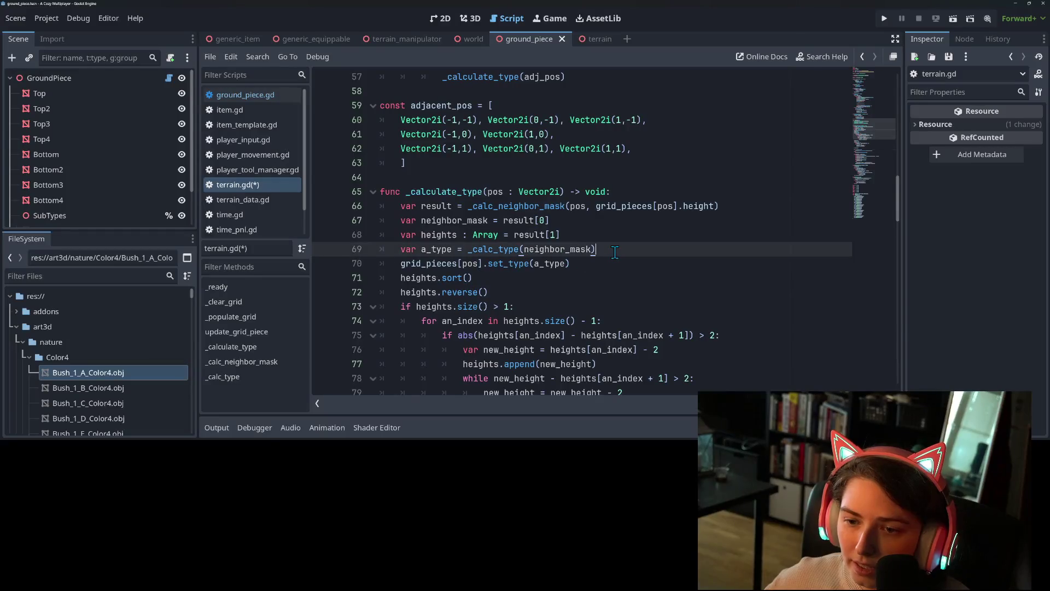
Discard the stray 'va' line and save terrain.gd
key(Return)
text(va)
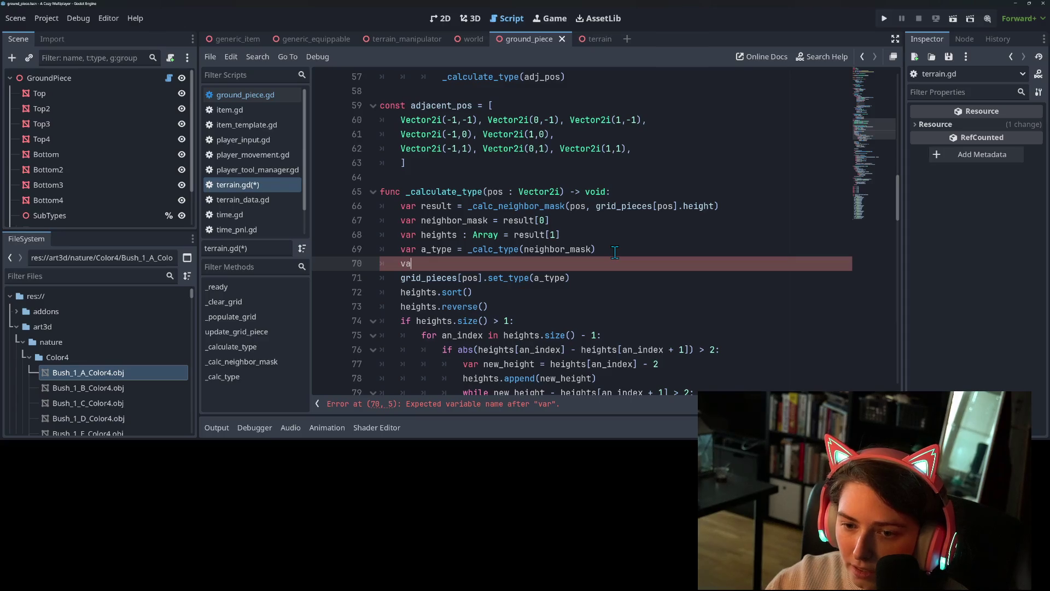
key(BackSpace)
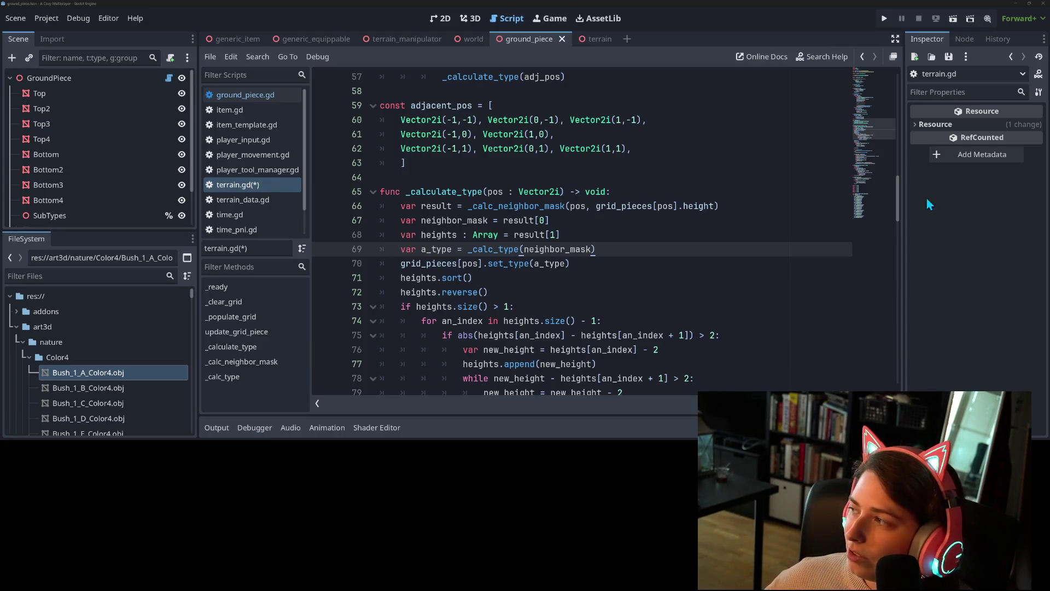
click(468, 264)
scroll(472, 309, down, 2)
key(ctrl+s)
Scroll through the script and open a new line inside the is_empty branch
scroll(511, 305, down, 3)
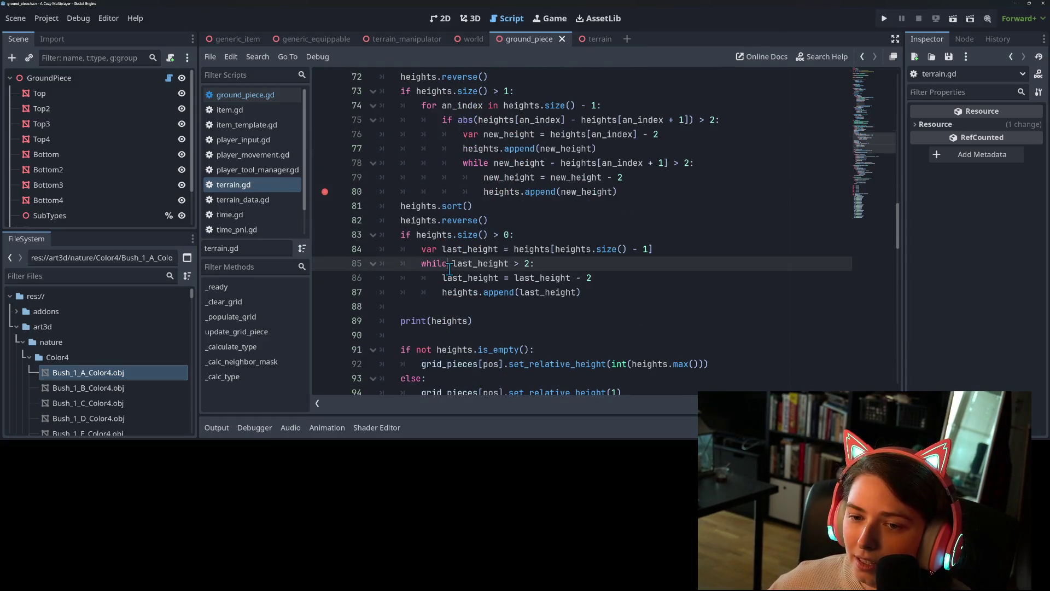
scroll(449, 269, down, 9)
scroll(495, 282, down, 4)
scroll(482, 312, up, 3)
scroll(483, 312, up, 6)
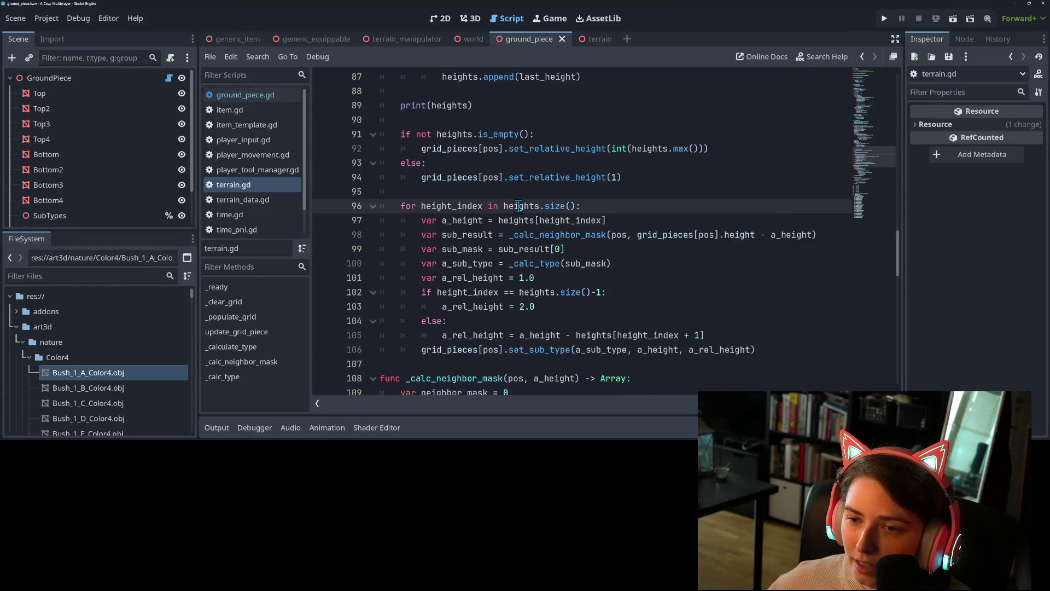
scroll(518, 206, up, 2)
click(534, 221)
click(539, 207)
click(584, 219)
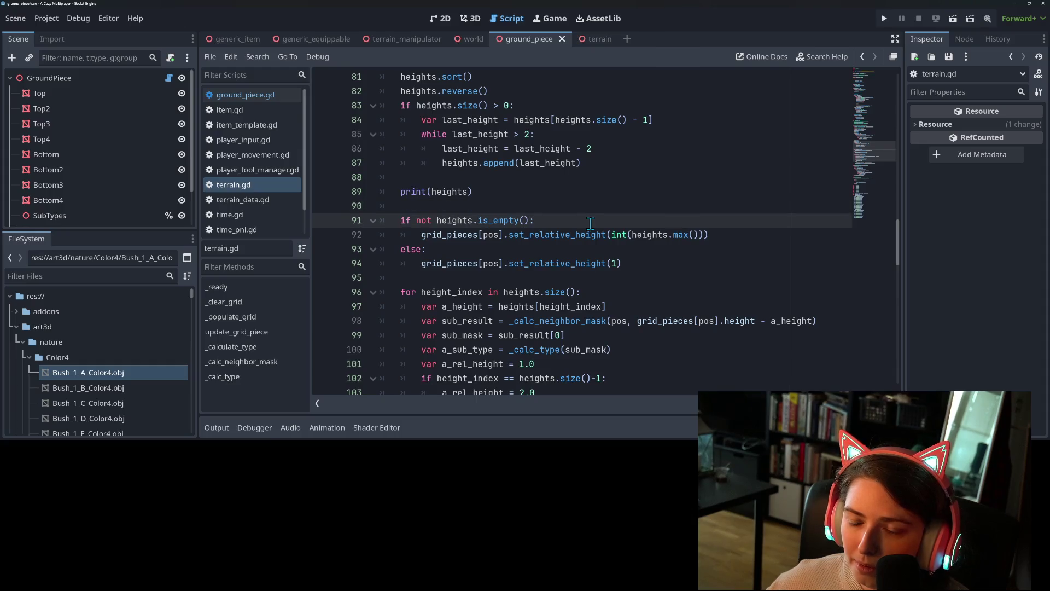
key(Return)
text(if heigh)
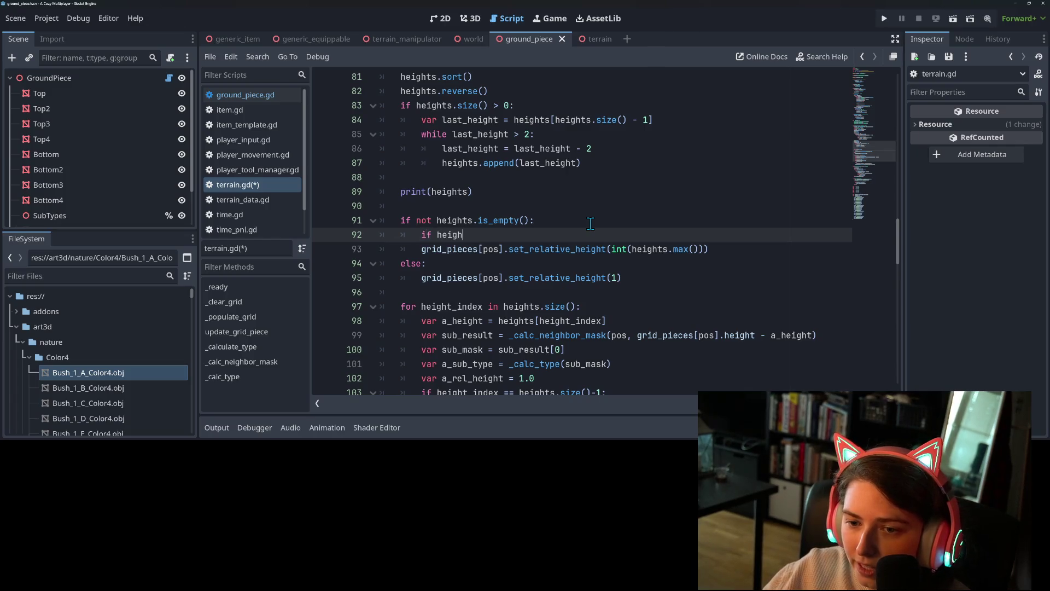
Nest the set_relative_height call under a heights.size() check for a single height
text(ts.si)
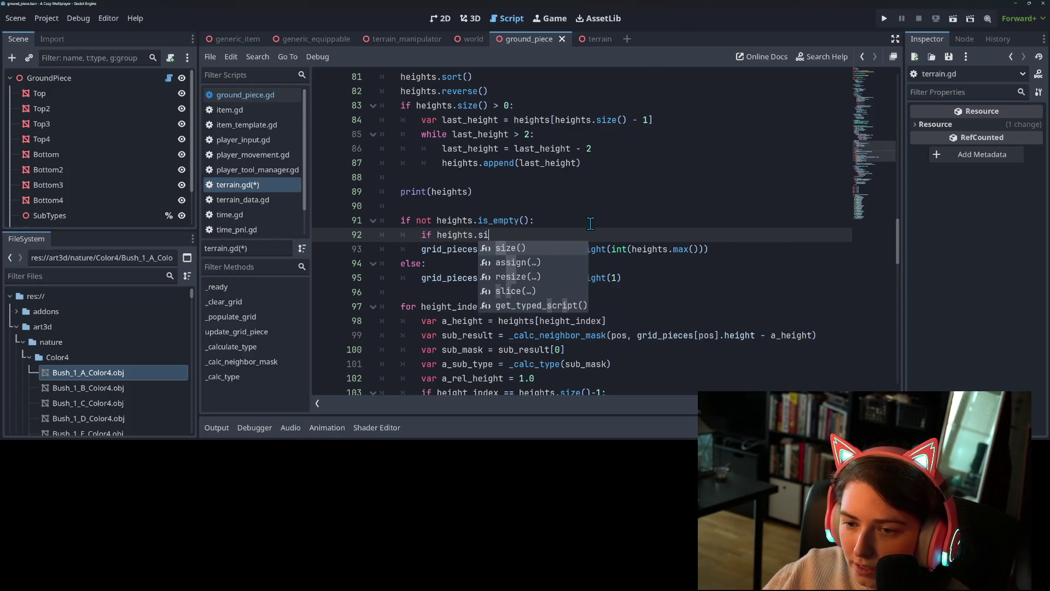
key(Return)
text(1:)
key(Down)
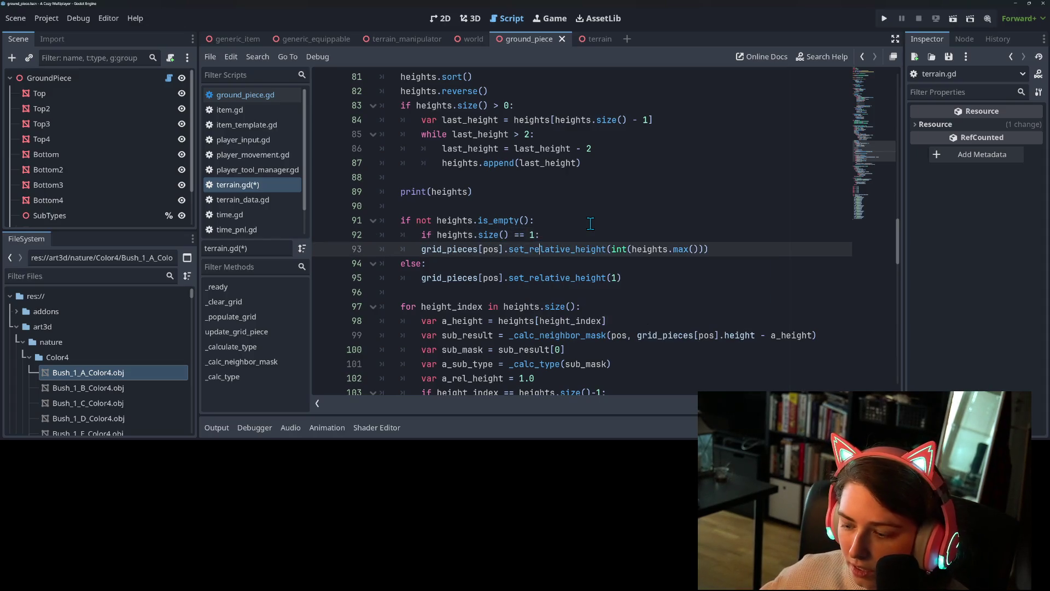
key(Tab)
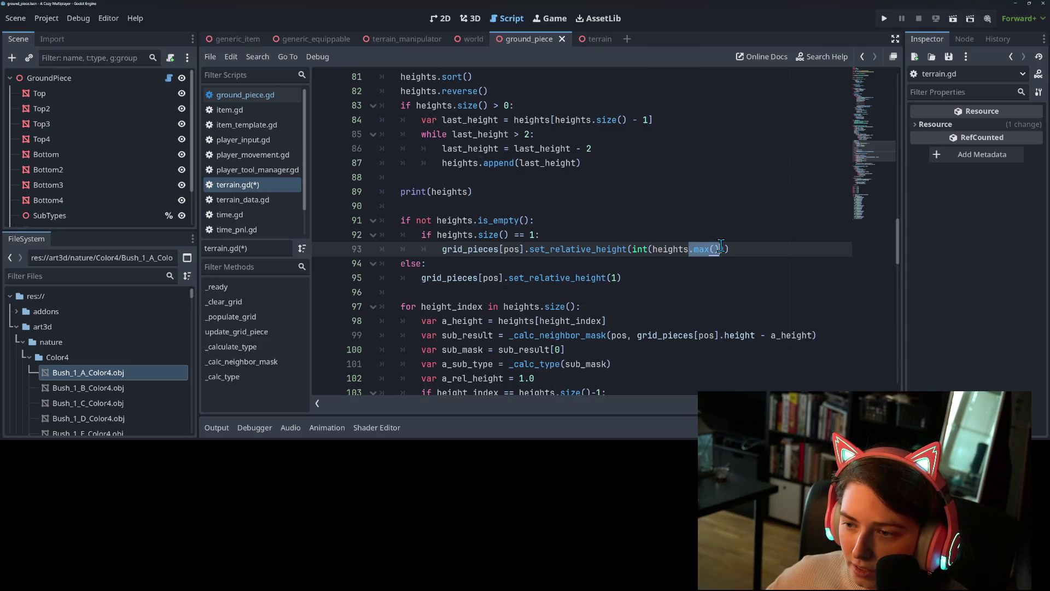
key(BackSpace)
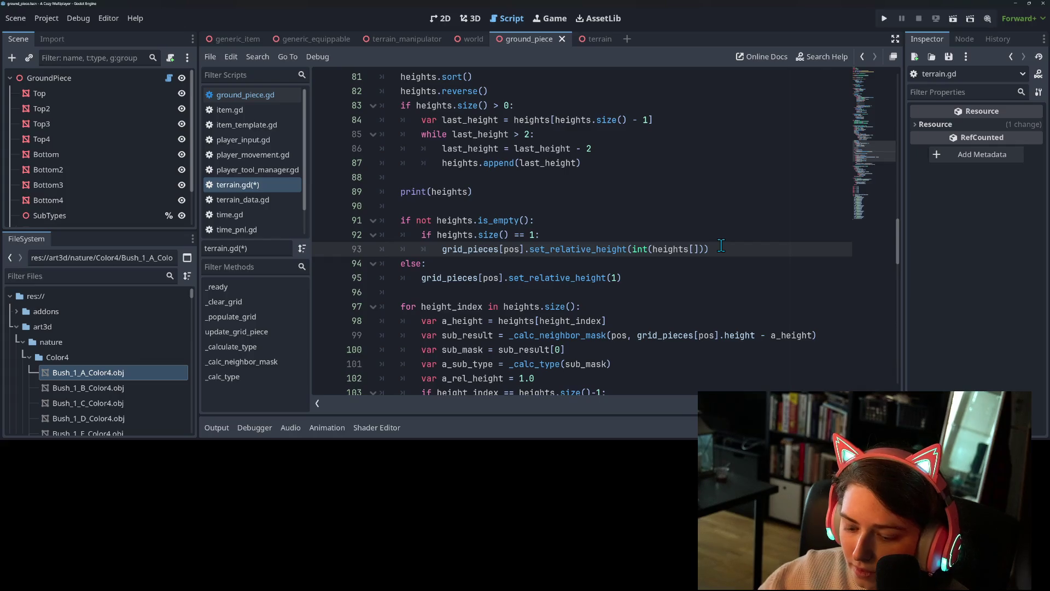
Add an else branch setting relative height to int(heights[0] - heights[1])
key(Return)
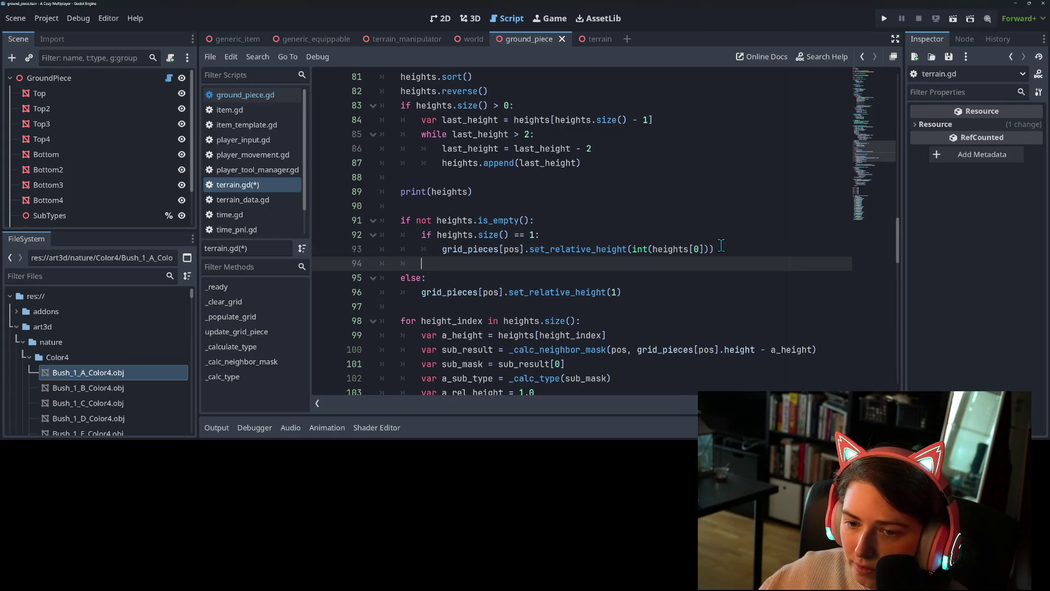
text(else:)
key(Return)
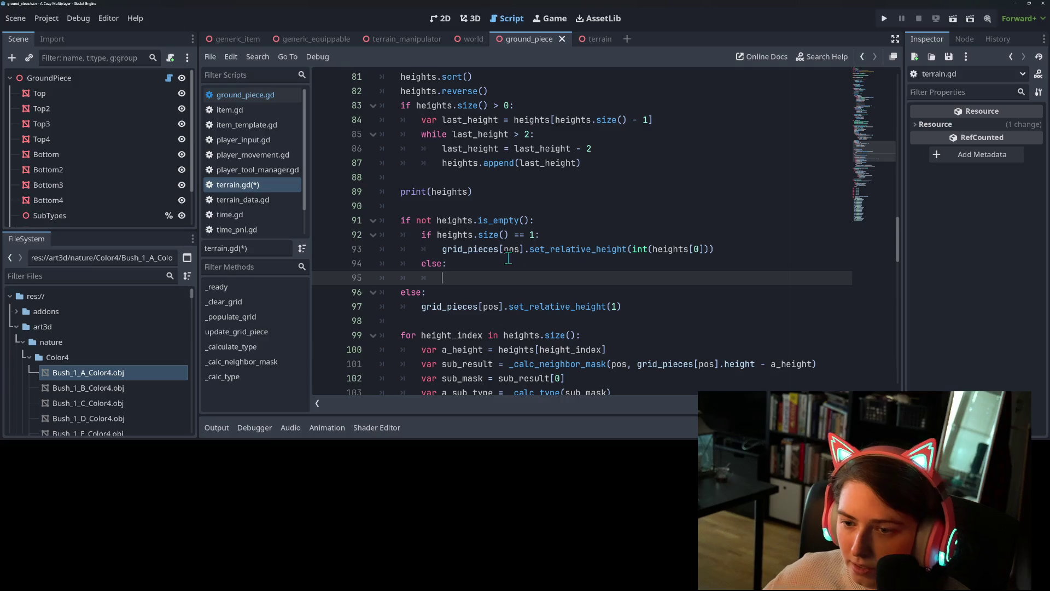
drag(444, 250, 753, 253)
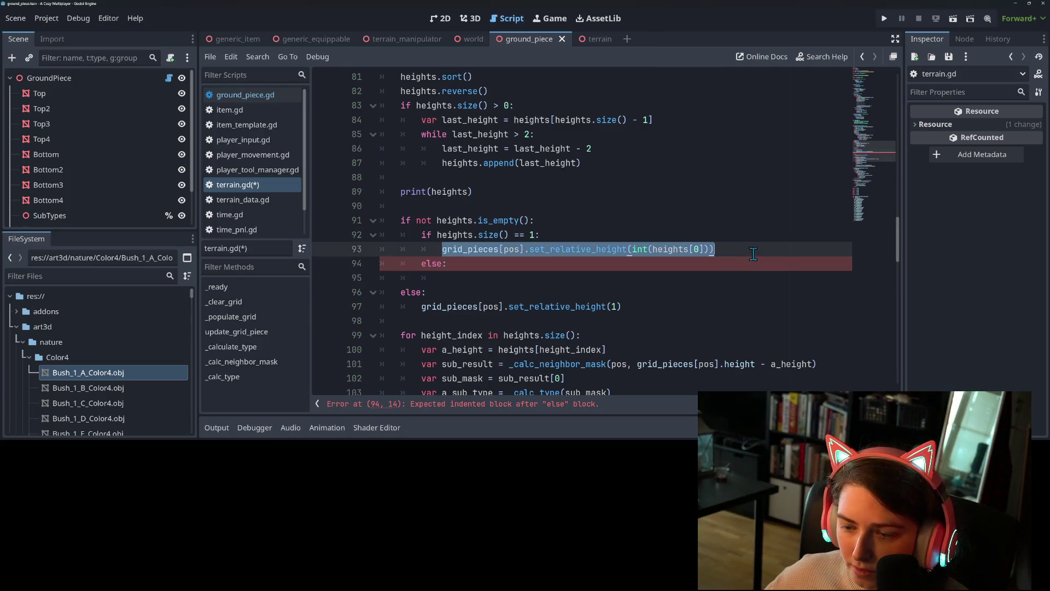
key(ctrl+c)
click(596, 282)
key(ctrl+v)
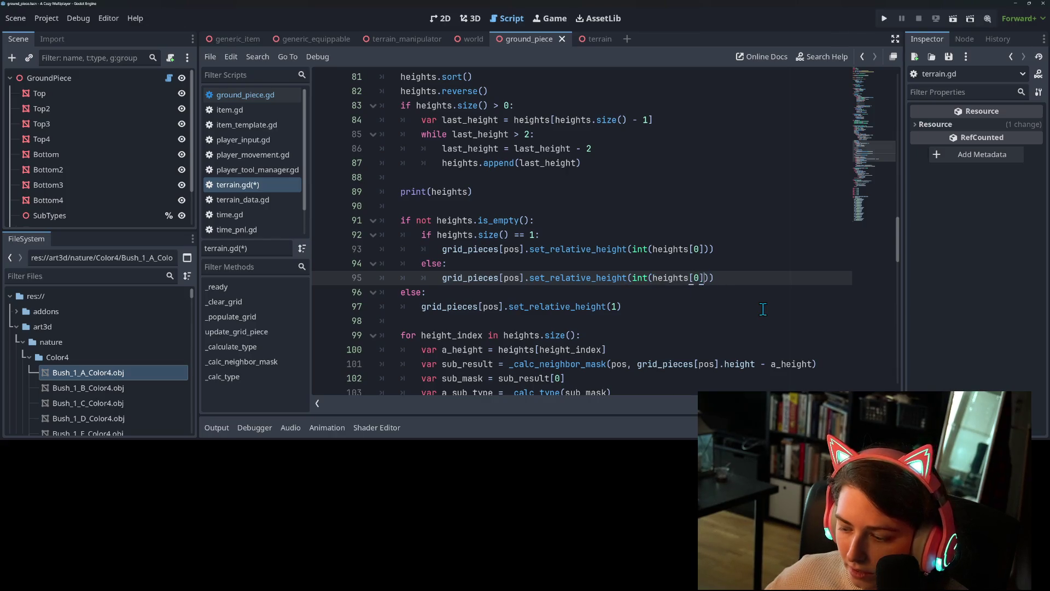
text(s[1)
Save terrain.gd and run the project to play test the terrain
key(ctrl+s)
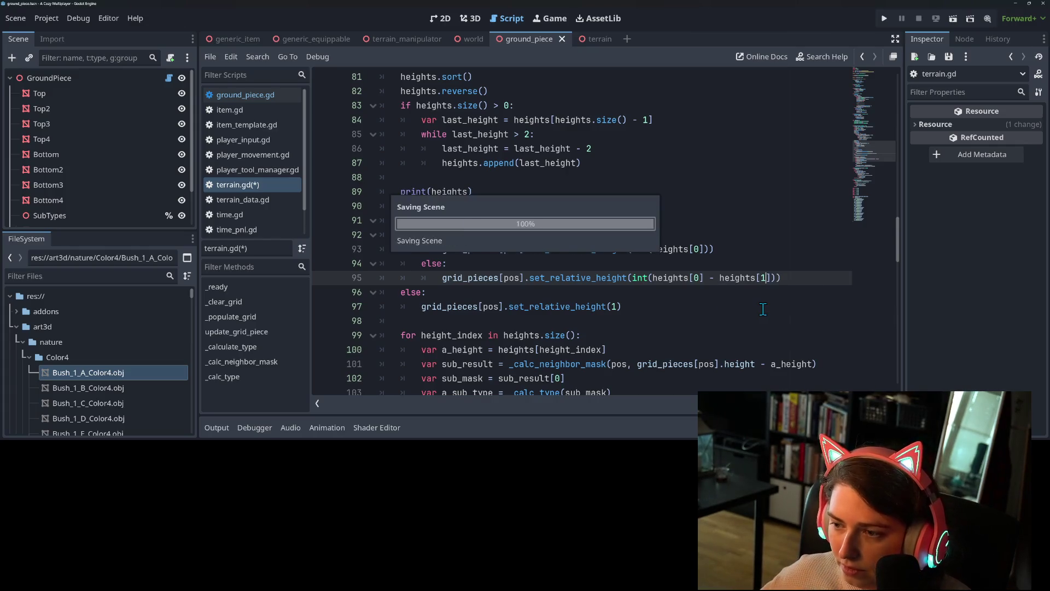
click(575, 266)
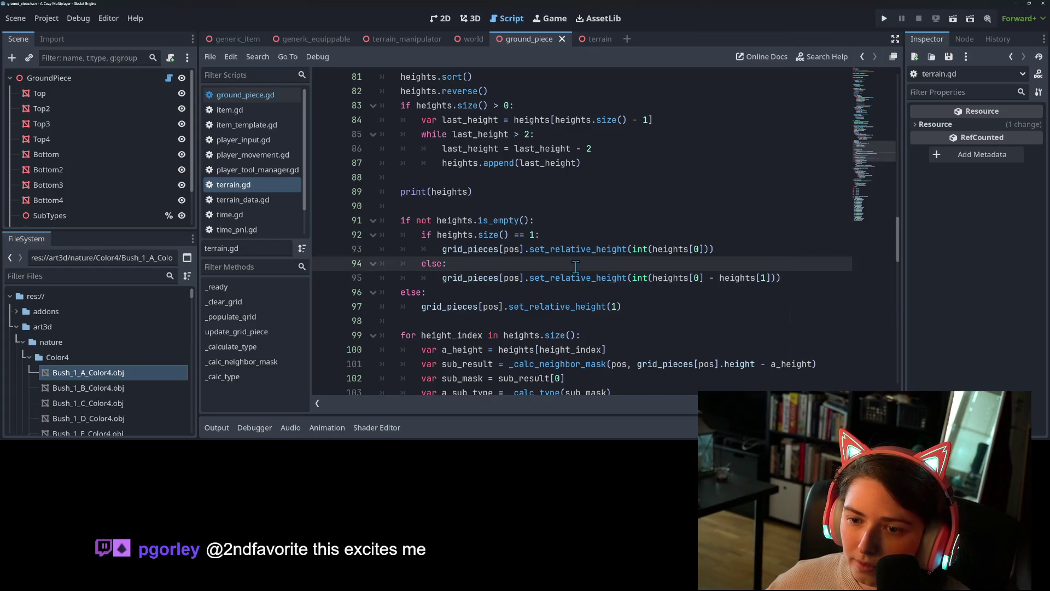
click(882, 19)
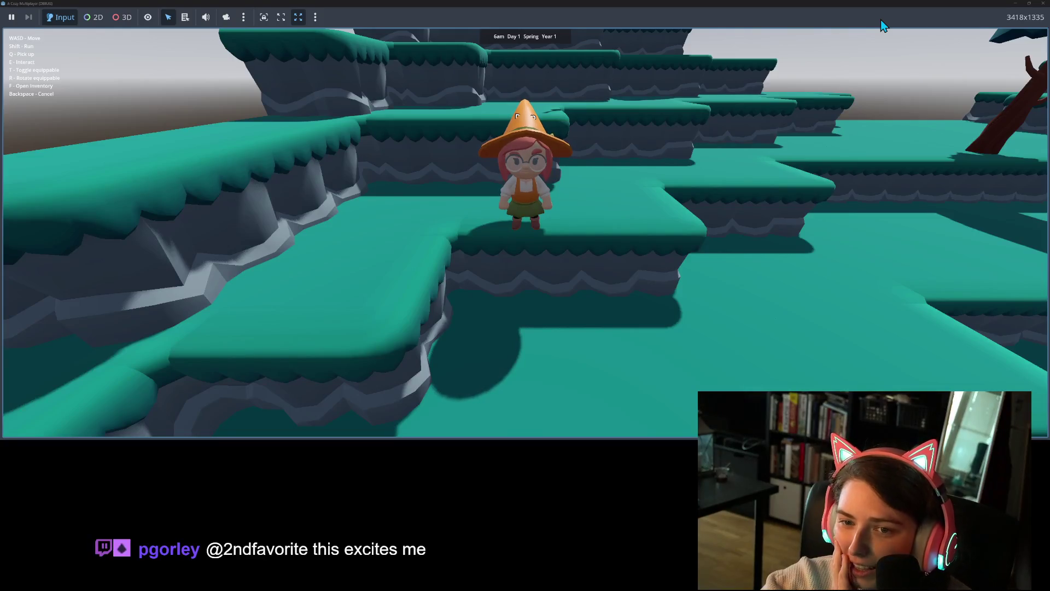
Walk the witch off the ledge to a lower tier and across the teal terraces
key(s)
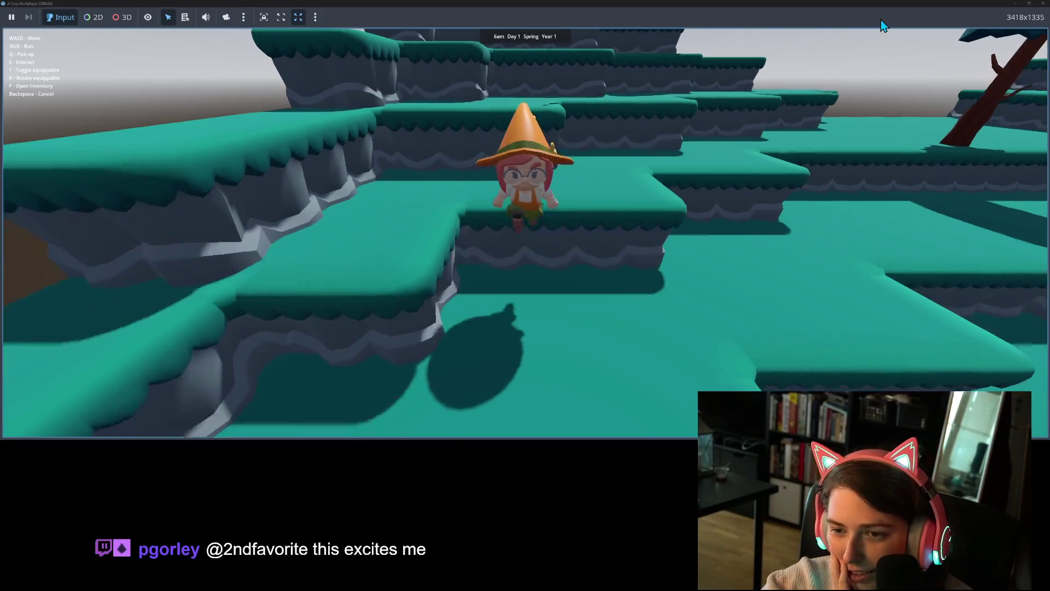
key(w)
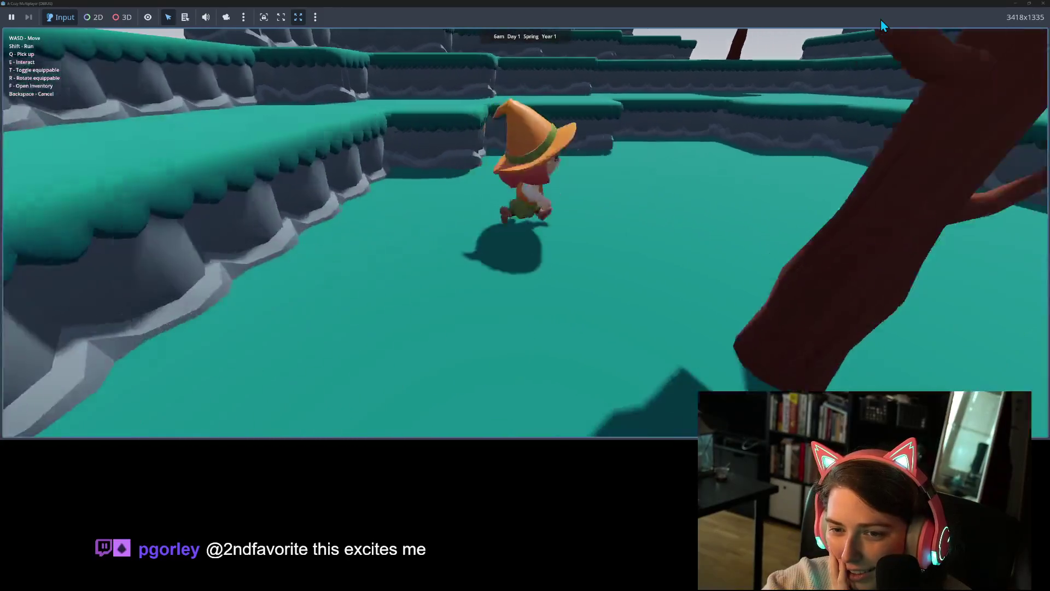
key(d)
key(w)
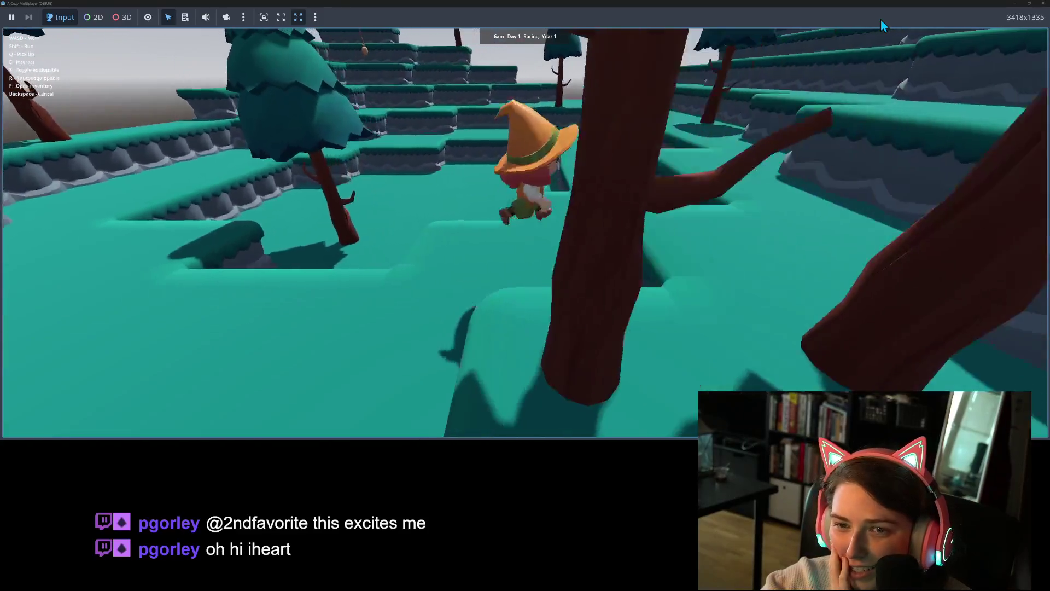
key(w)
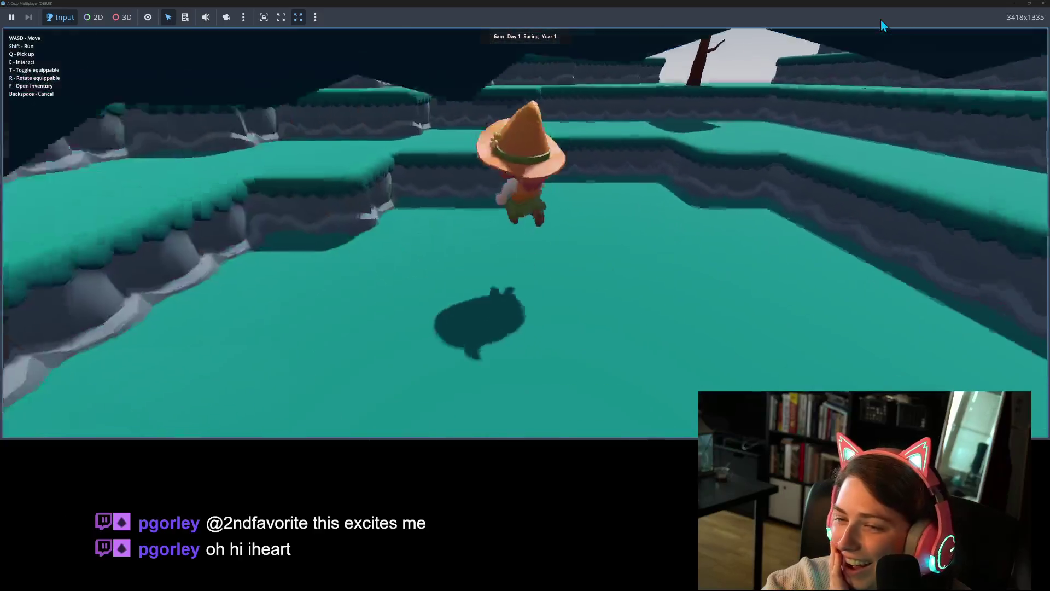
key(w)
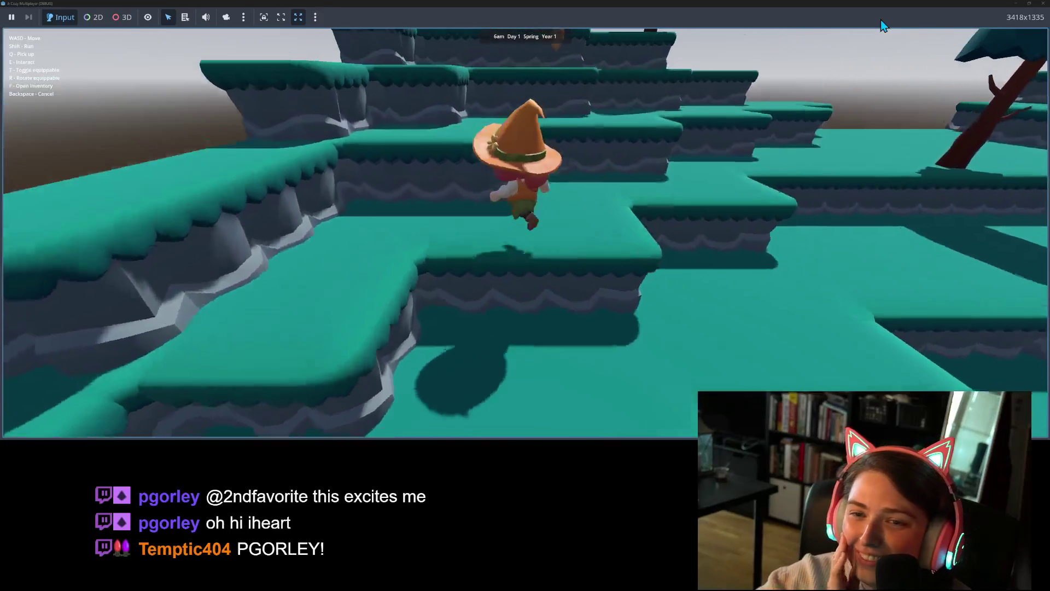
key(w)
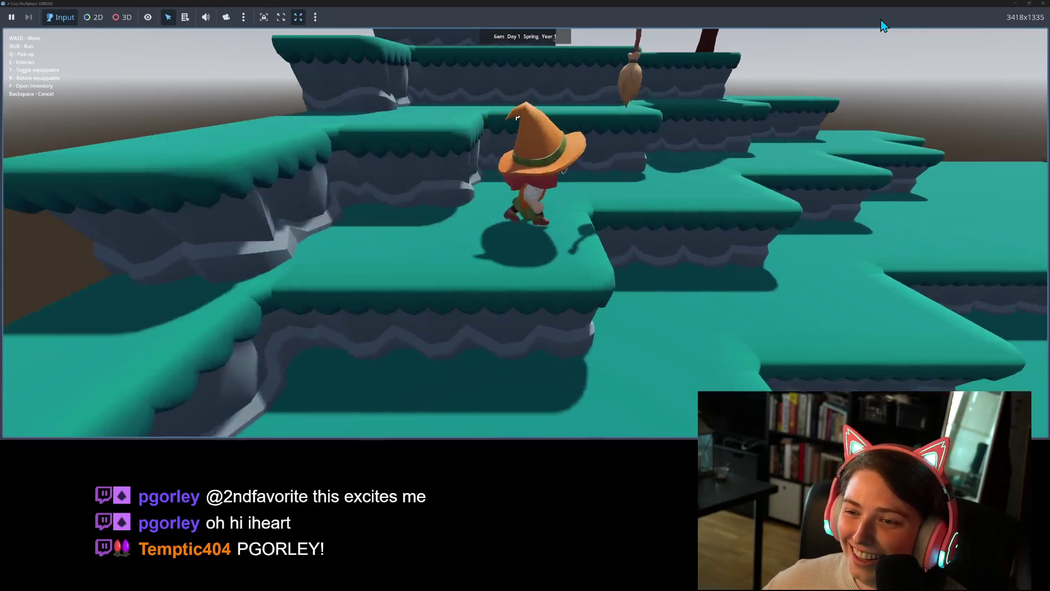
Steer the witch right, back toward the camera, then away across the terrace
key(d)
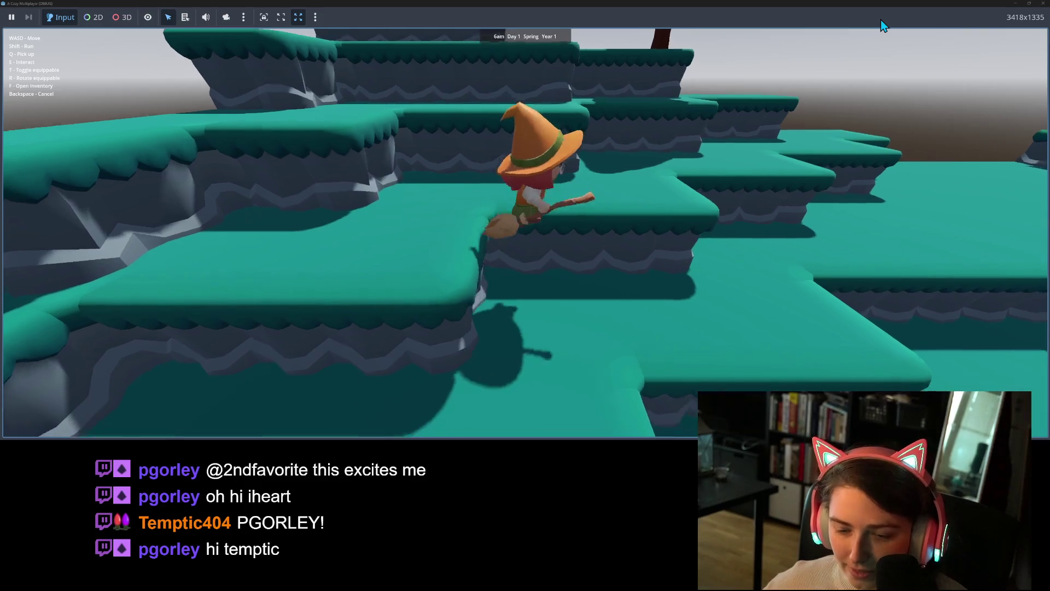
key(s)
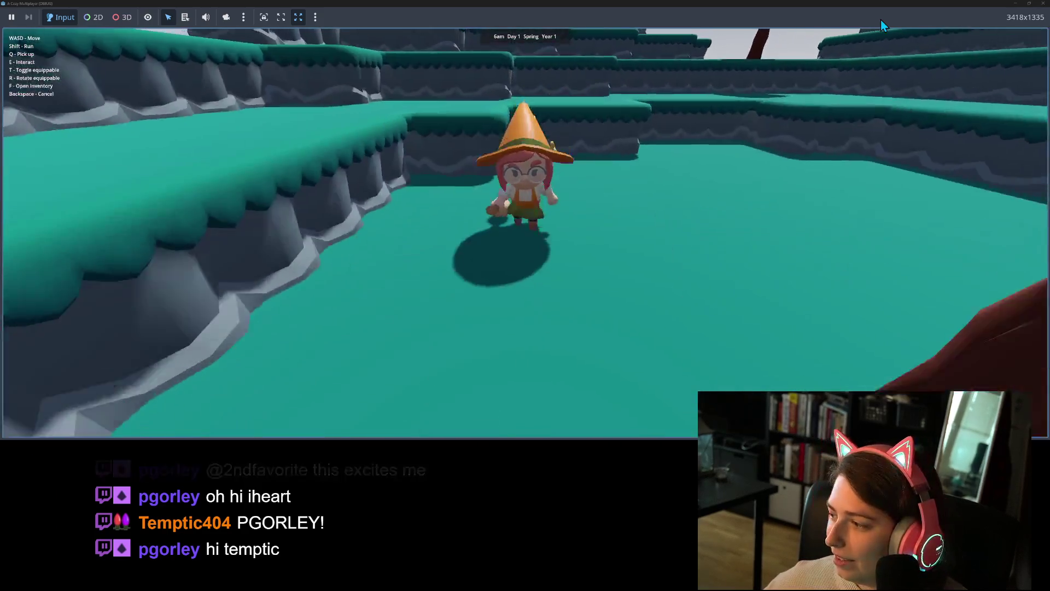
key(w)
key(w)
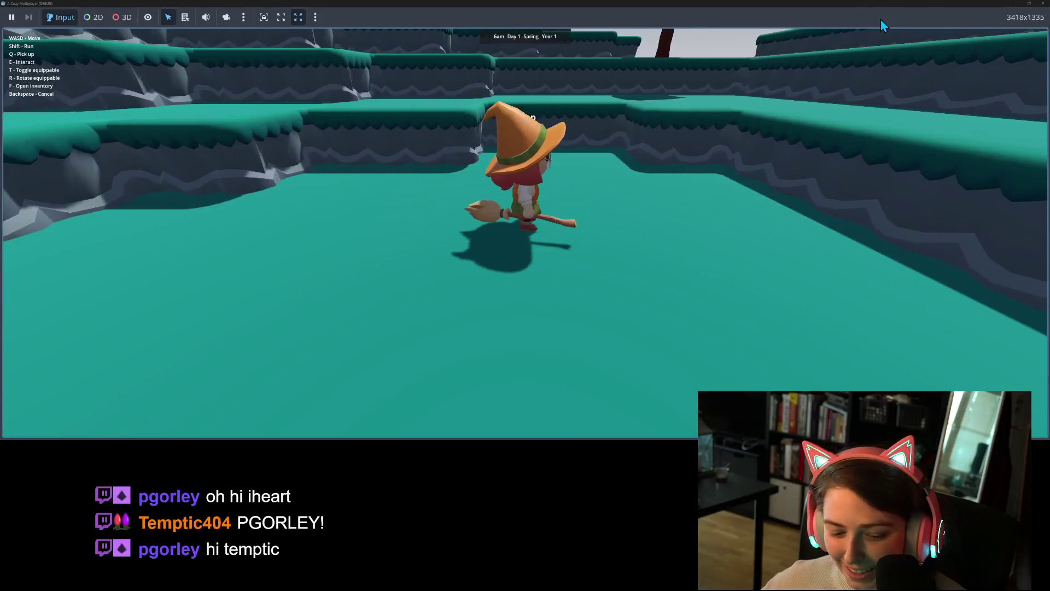
Jump the witch onto the rock pillar, then drop down and walk past it
key(w)
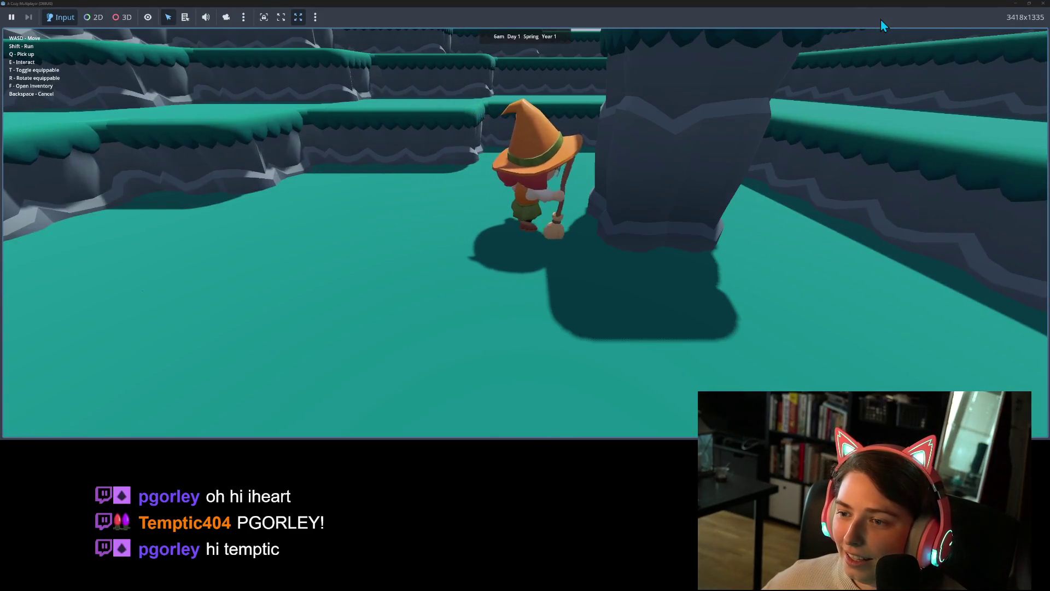
key(s)
key(w)
key(space)
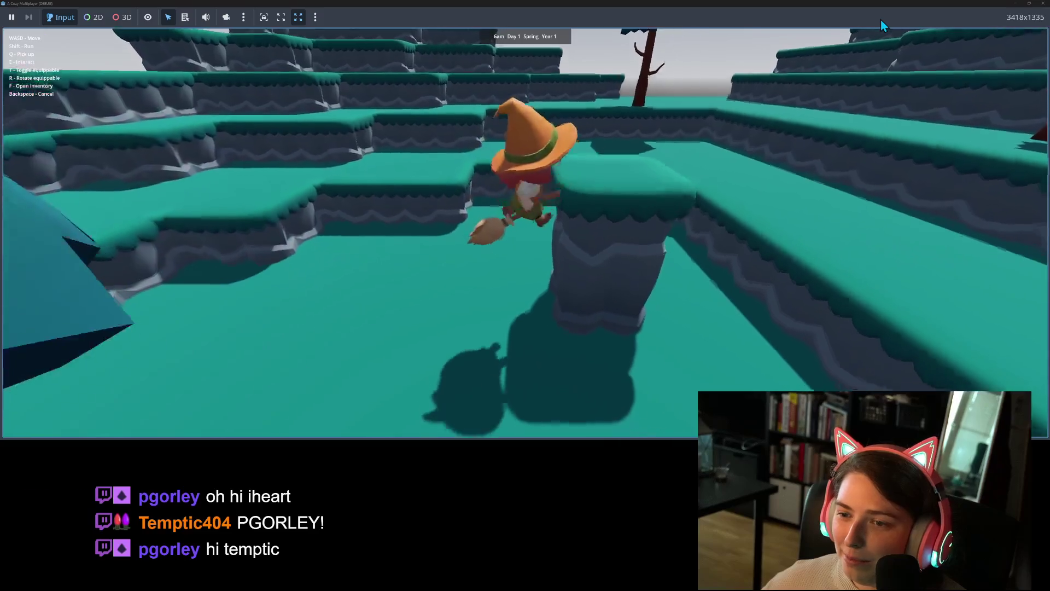
key(s)
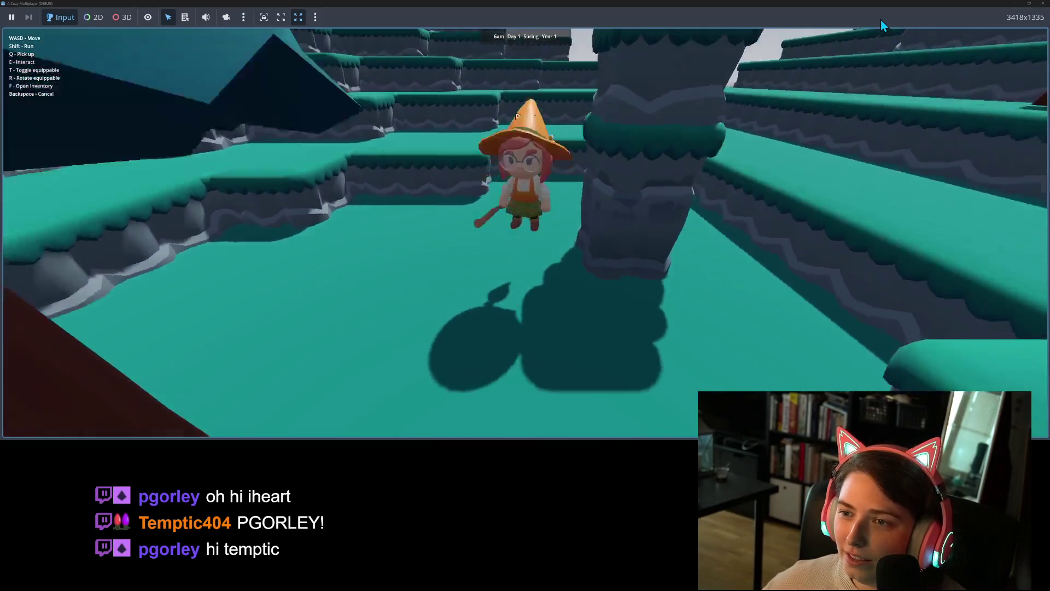
key(w)
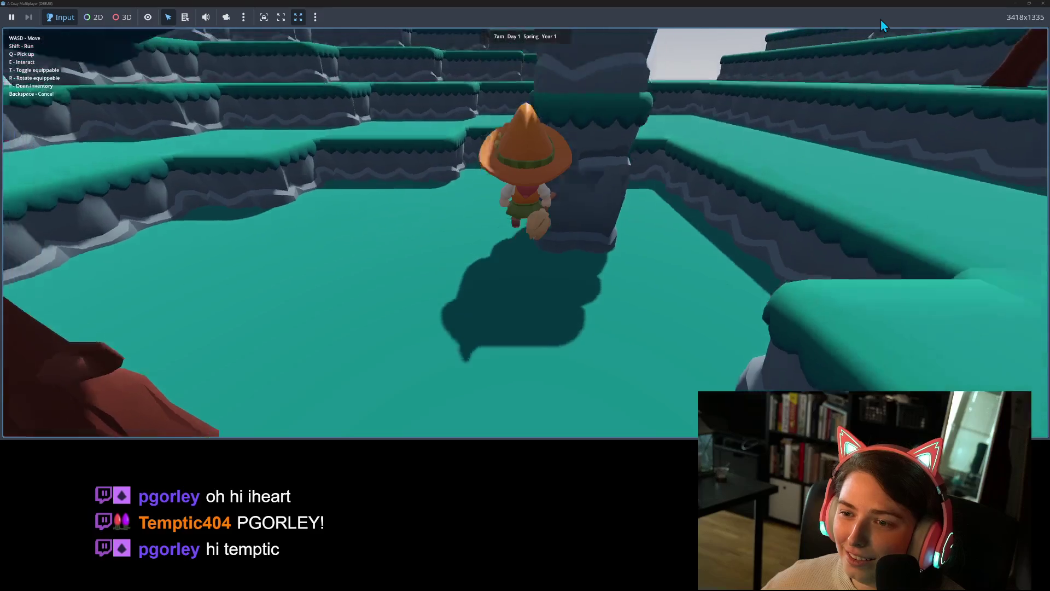
Run the witch around the pillar until it stands behind it
key(s)
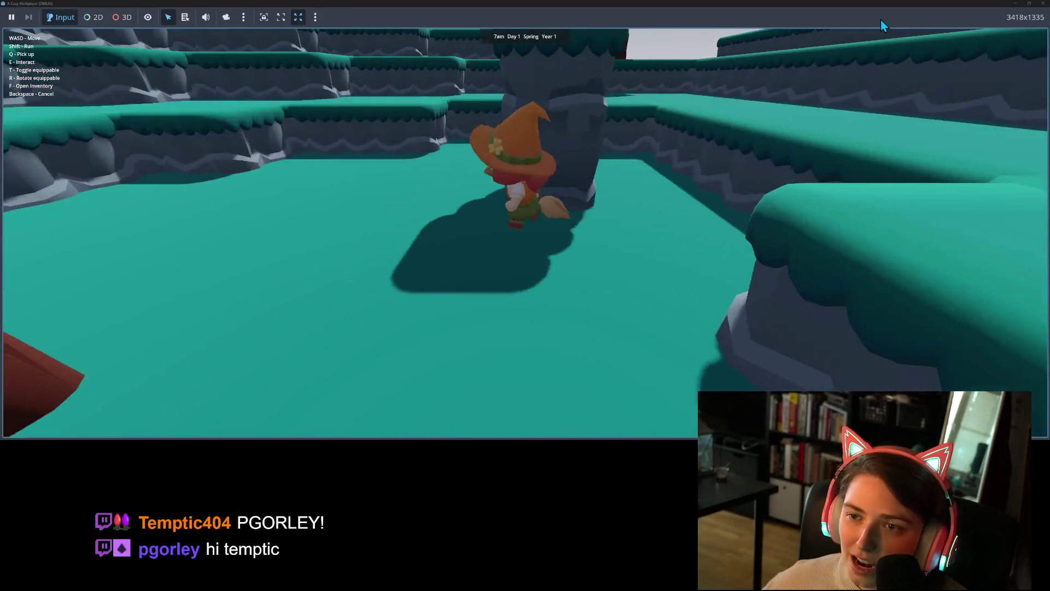
key(a)
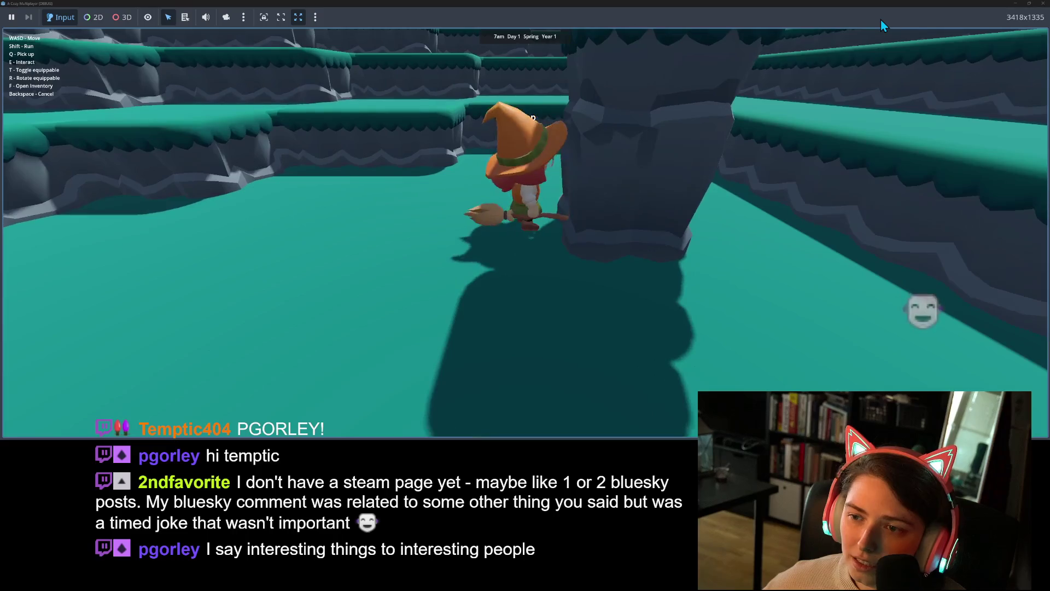
key(s)
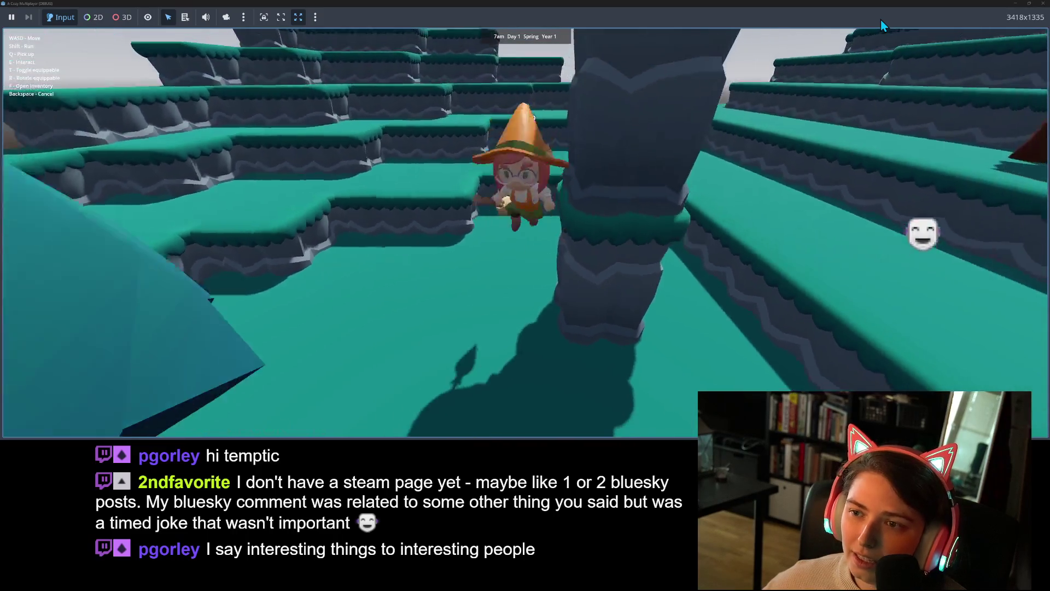
key(a)
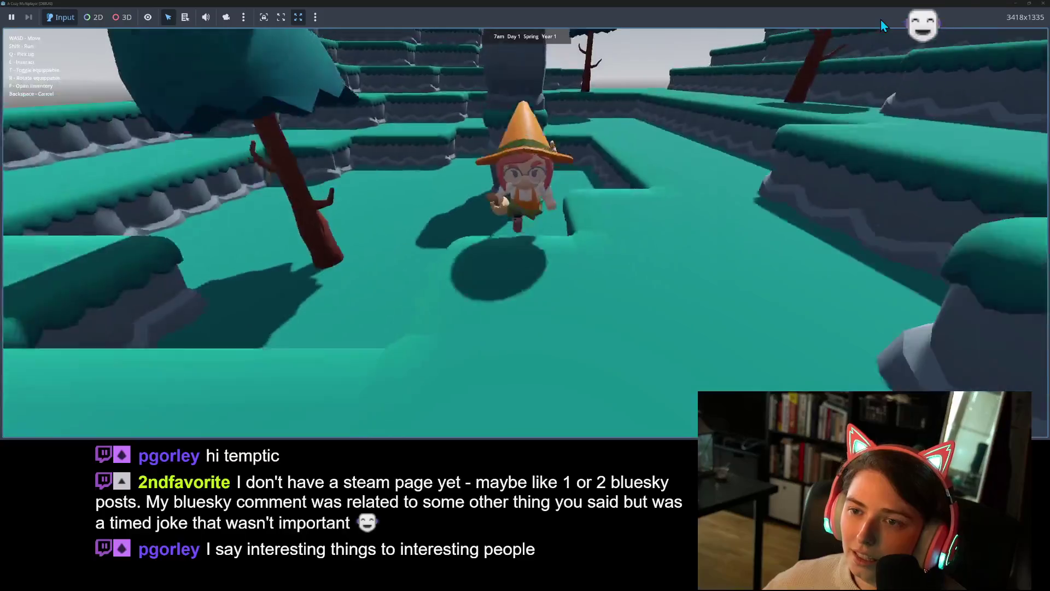
key(w)
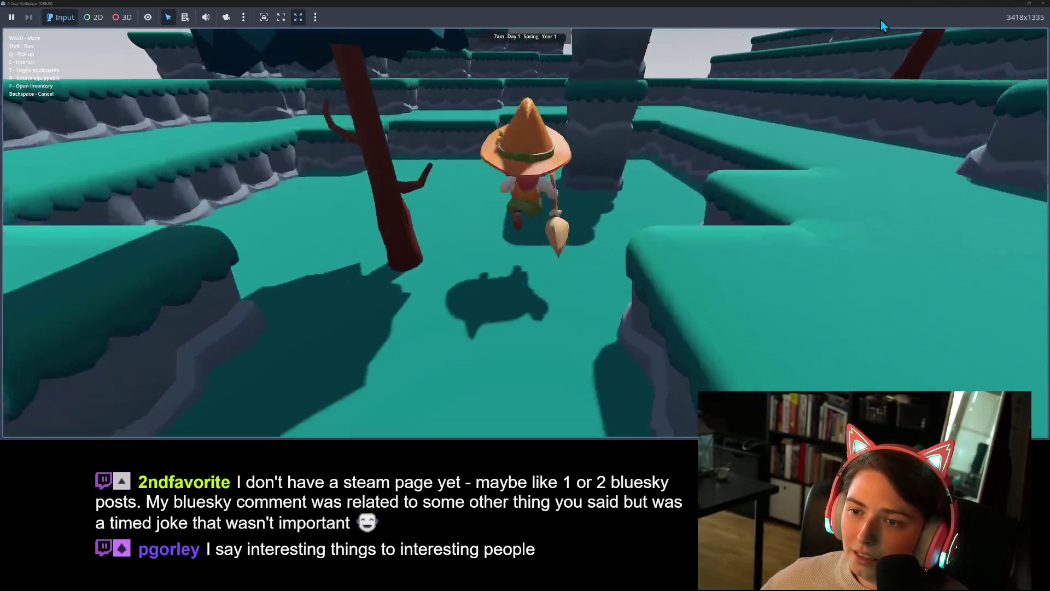
key(a)
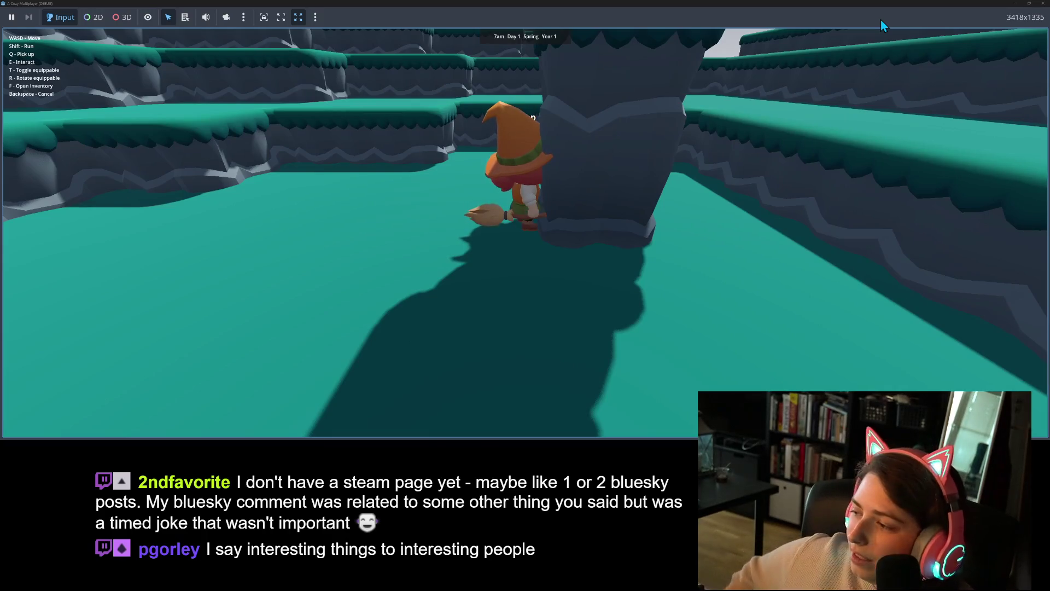
key(w)
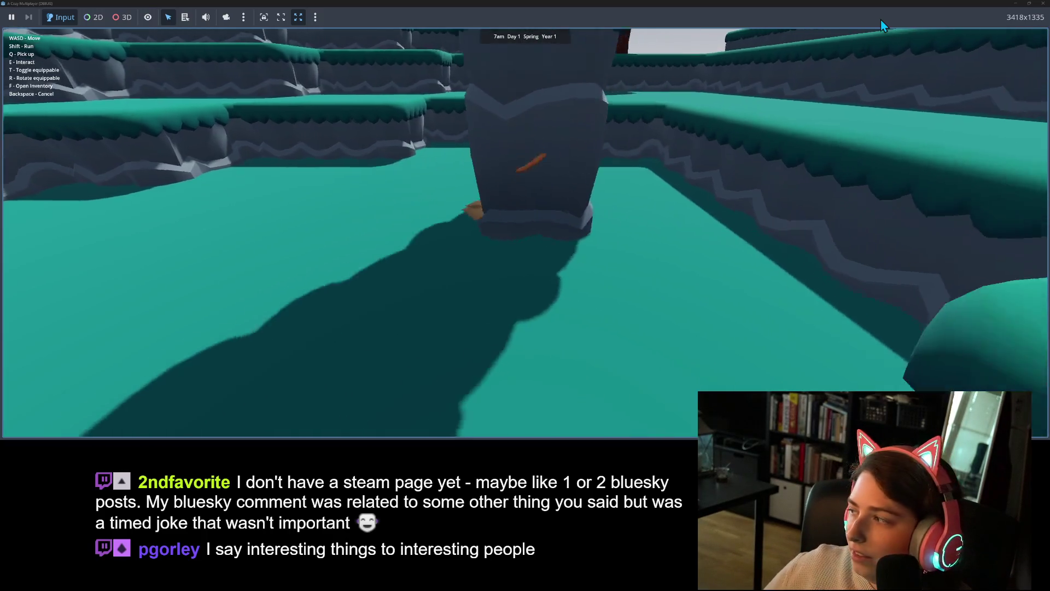
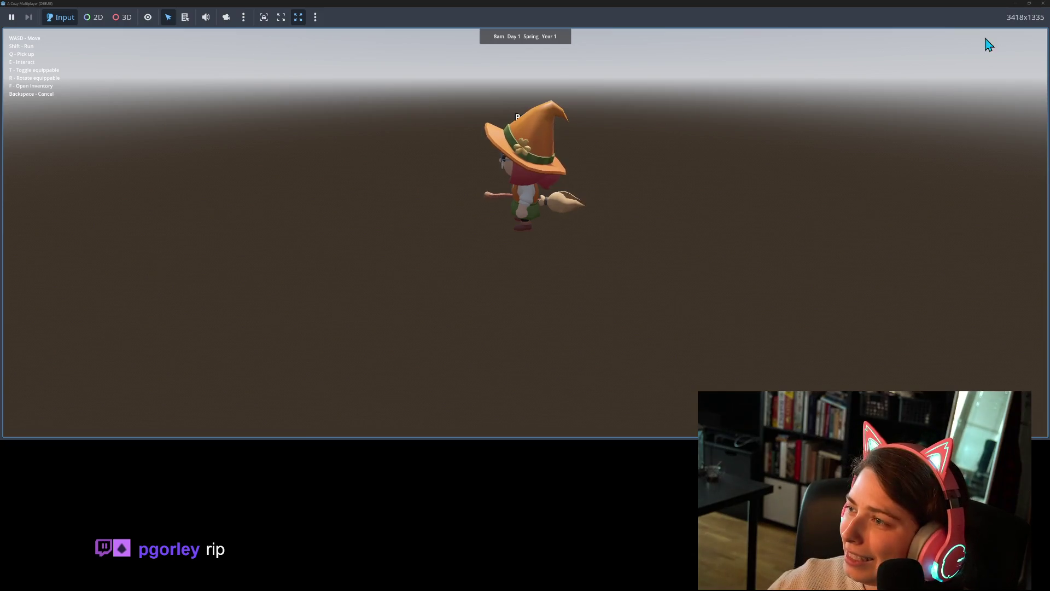
Stop the running game and bring up ground_piece.gd in the script editor
click(1043, 4)
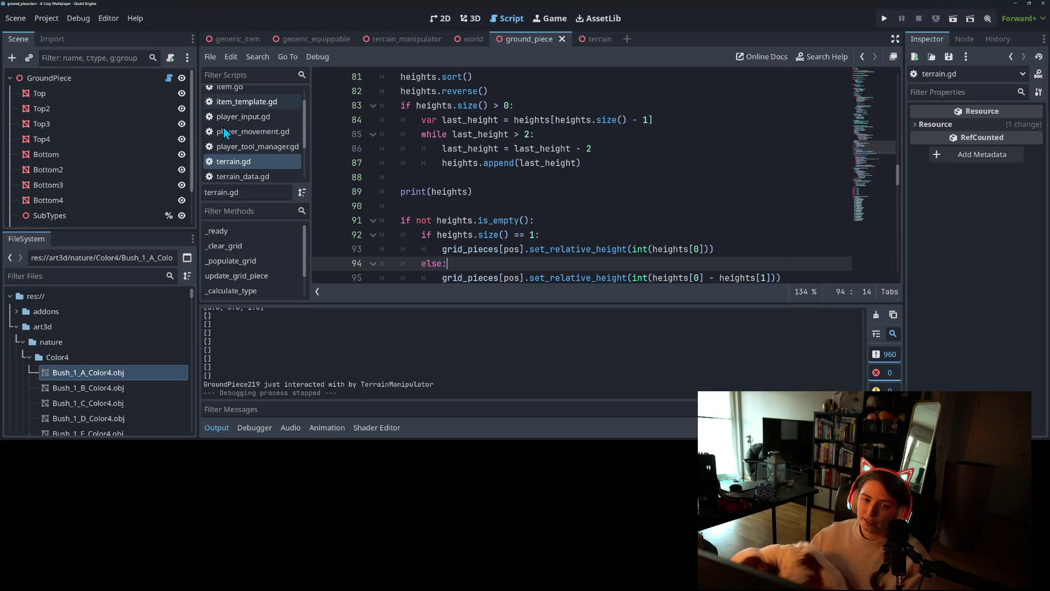
click(249, 96)
Scroll through ground_piece.gd to review its code
scroll(542, 228, up, 2)
scroll(542, 229, up, 15)
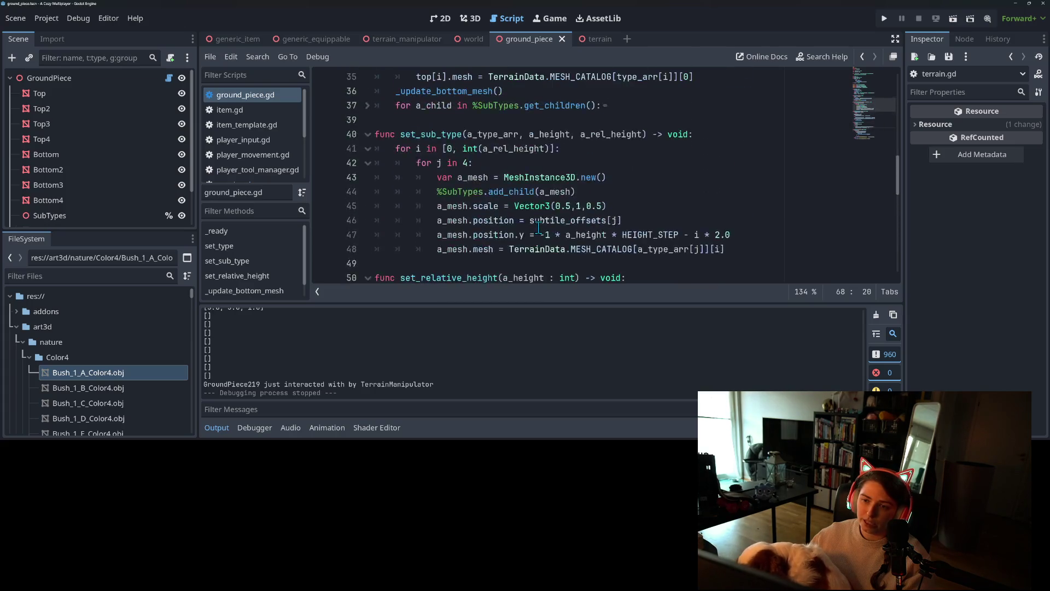
scroll(535, 225, up, 2)
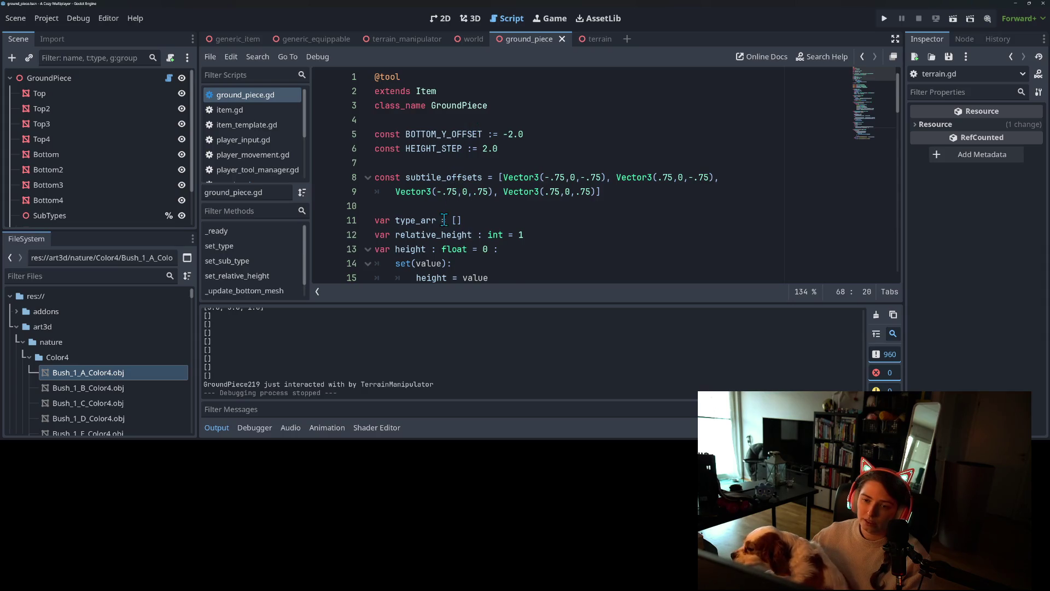
scroll(444, 220, down, 4)
scroll(436, 158, up, 2)
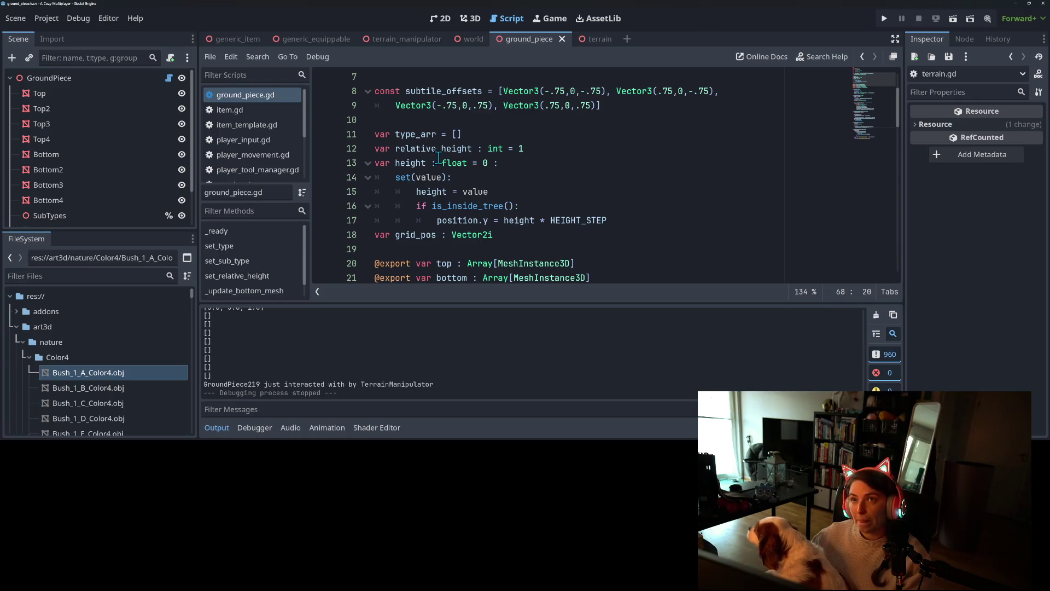
scroll(444, 172, down, 5)
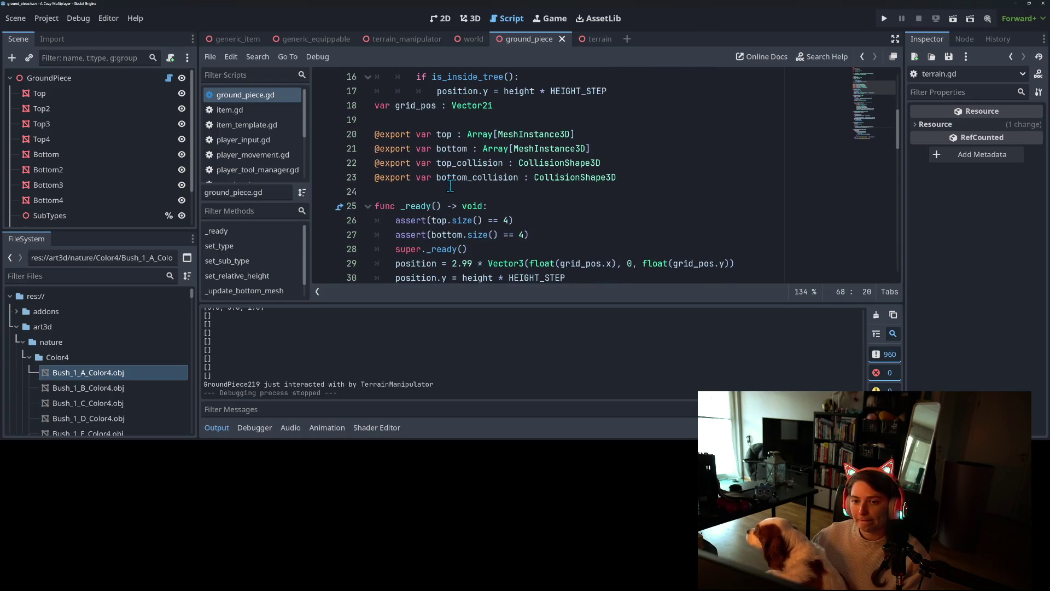
scroll(450, 186, down, 10)
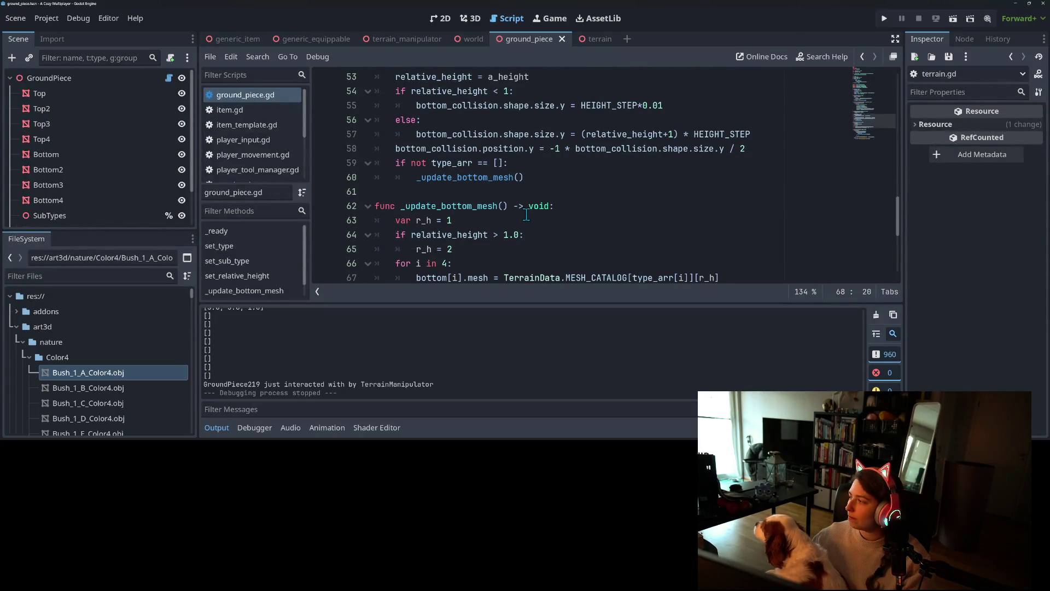
scroll(526, 215, up, 4)
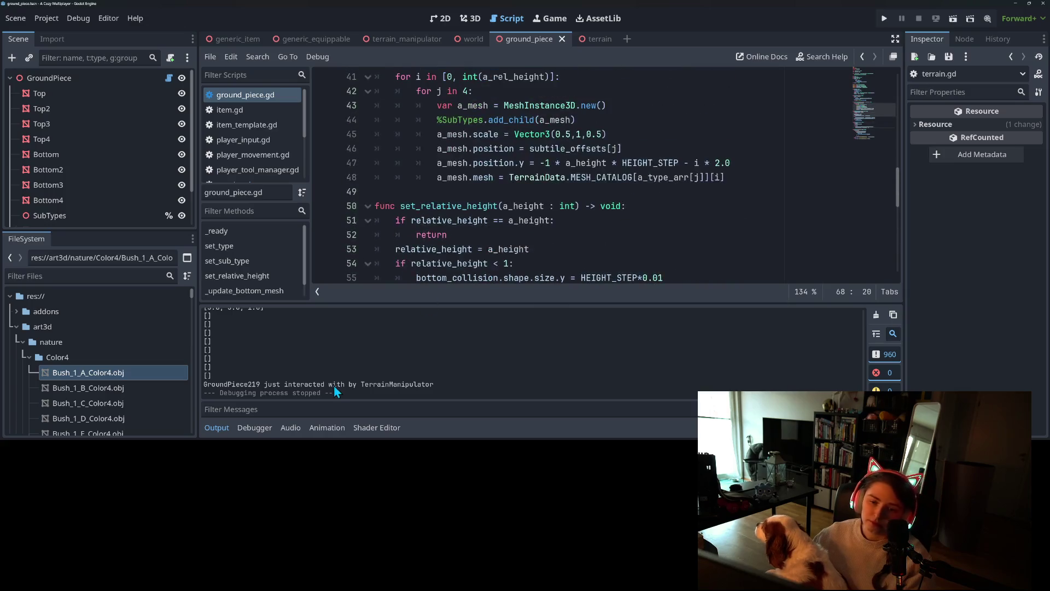
Hide the Output panel and examine the mesh height calculation on line 47
click(215, 427)
scroll(510, 274, up, 4)
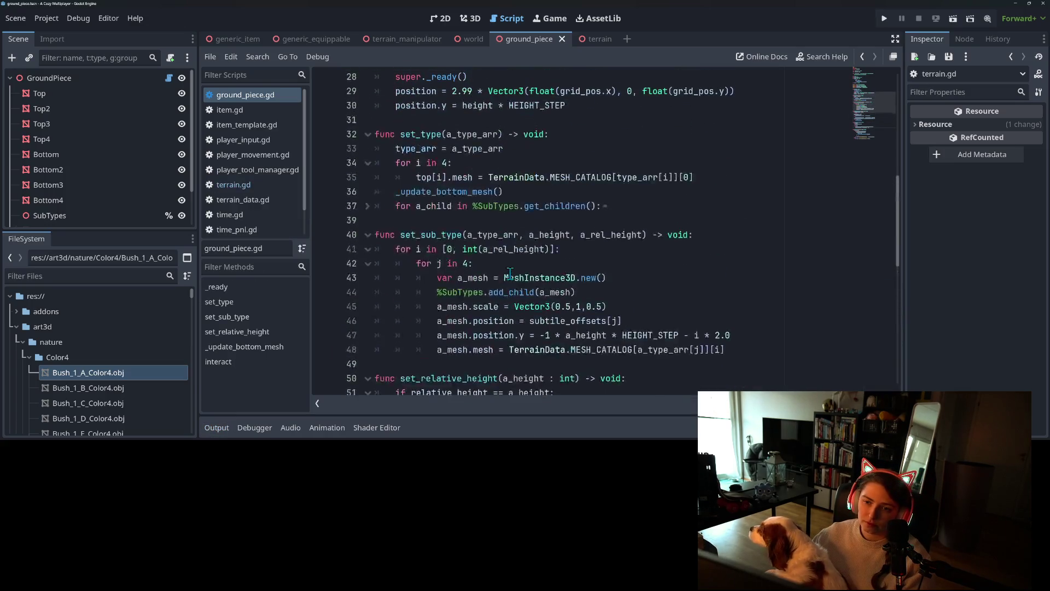
click(645, 335)
scroll(476, 335, up, 7)
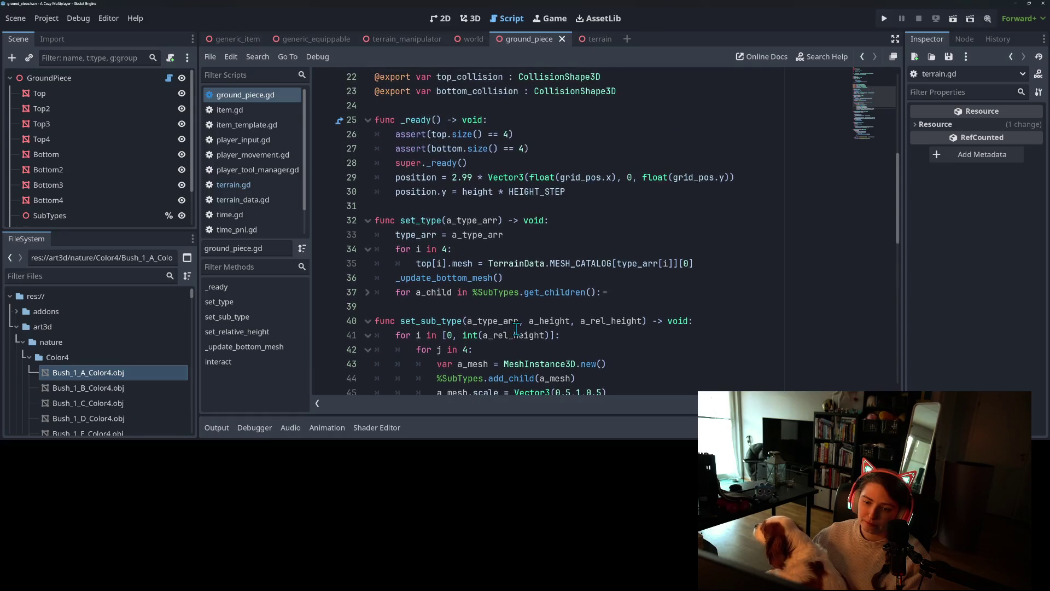
scroll(479, 290, down, 14)
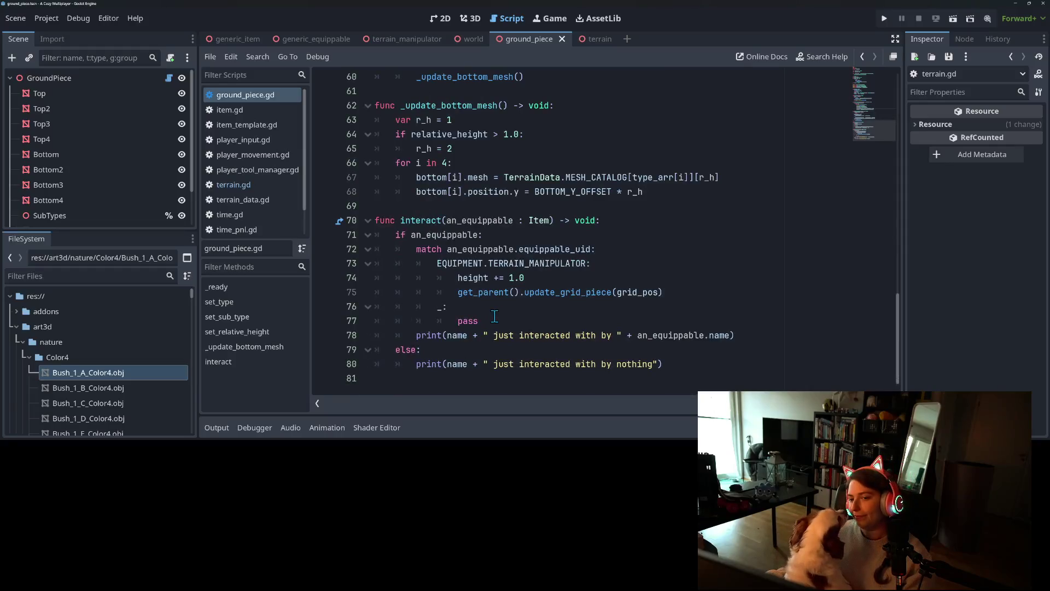
scroll(495, 316, up, 4)
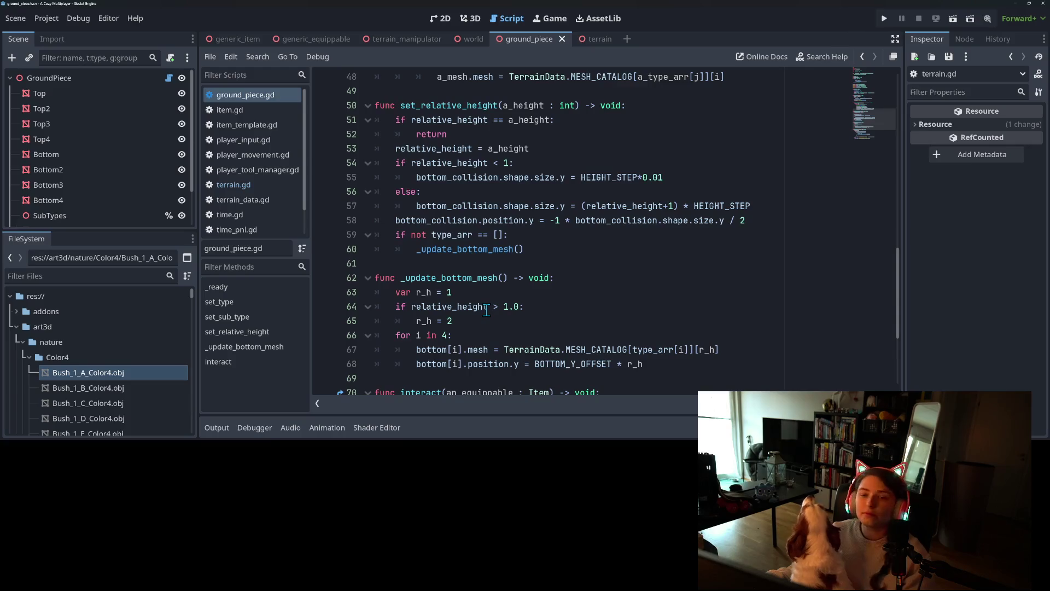
scroll(481, 304, up, 4)
scroll(477, 298, down, 2)
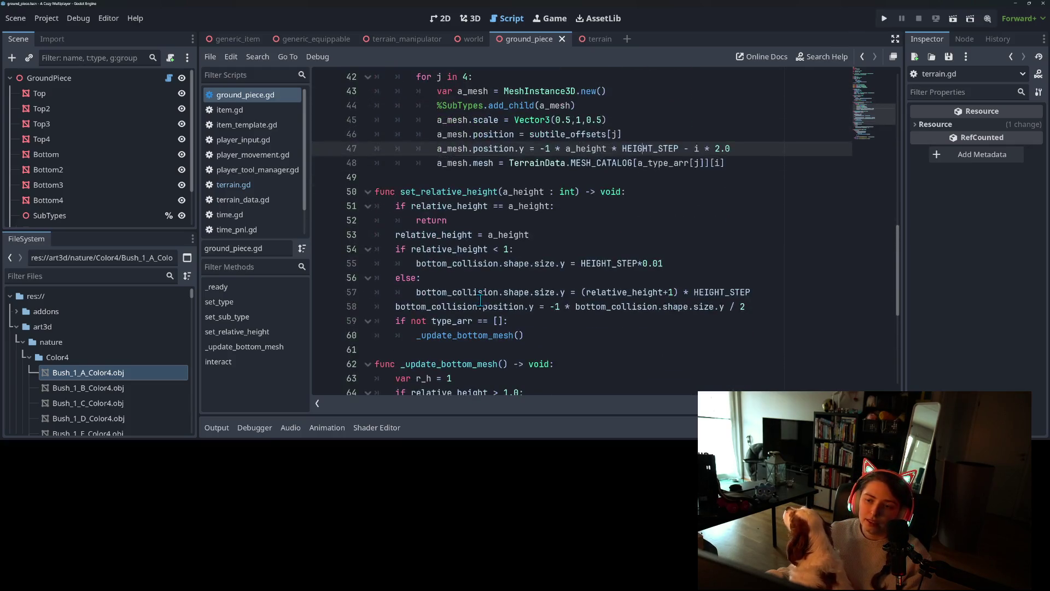
scroll(464, 287, up, 3)
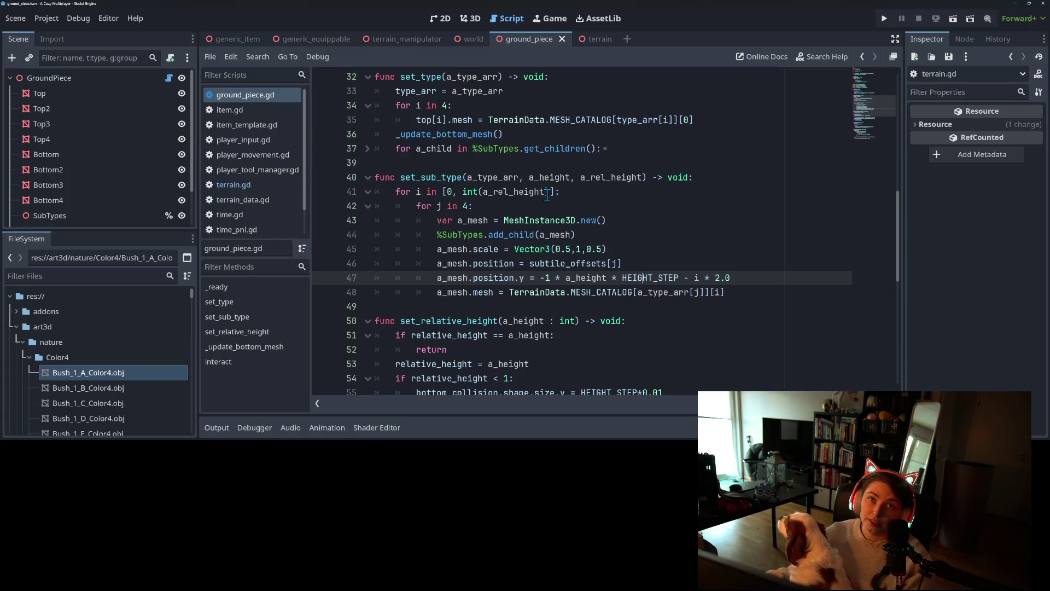
mouse_move(547, 194)
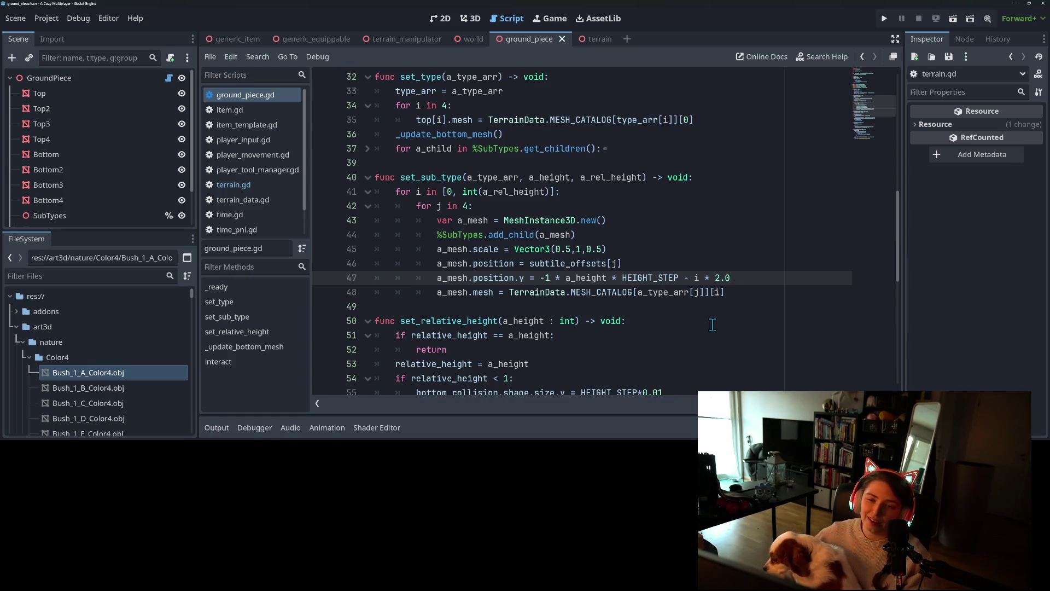
scroll(716, 311, down, 1)
scroll(716, 311, up, 3)
scroll(715, 311, down, 5)
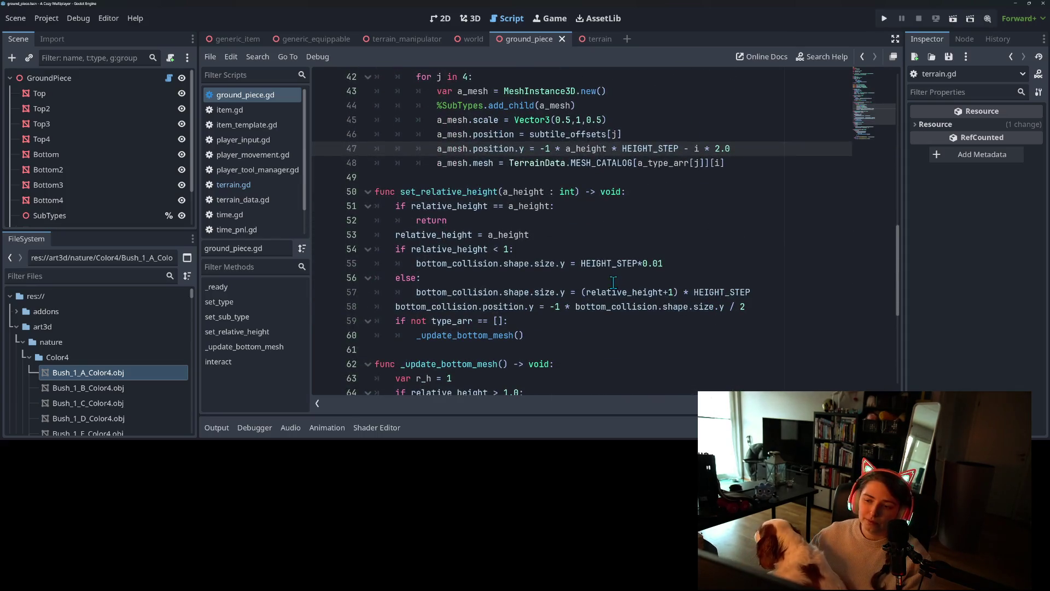
Inspect the bottom collision size and position lines 55–58 using relative_height and HEIGHT_STEP
click(668, 263)
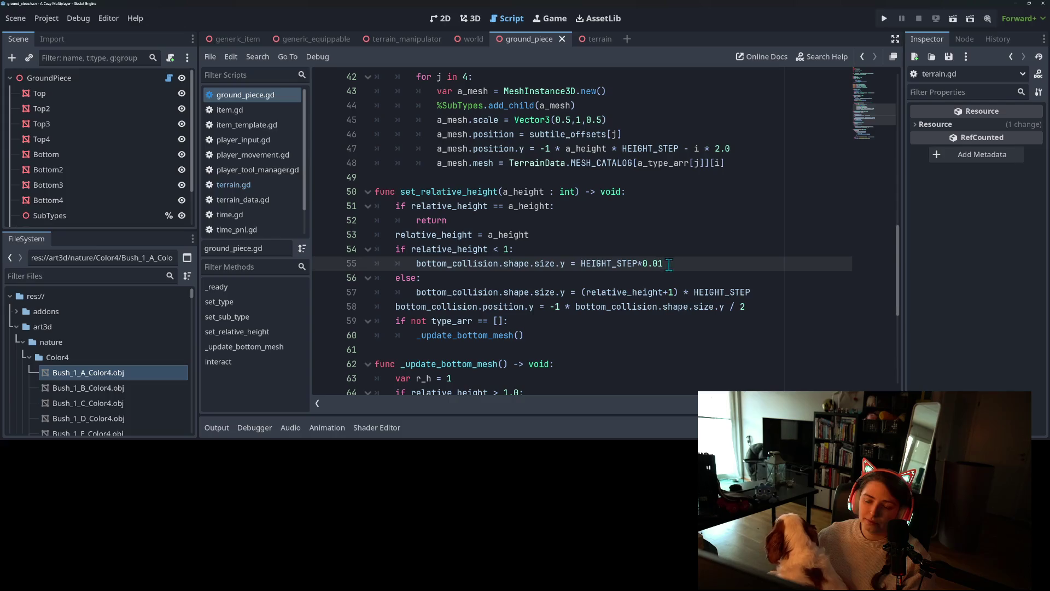
double_click(611, 263)
double_click(636, 292)
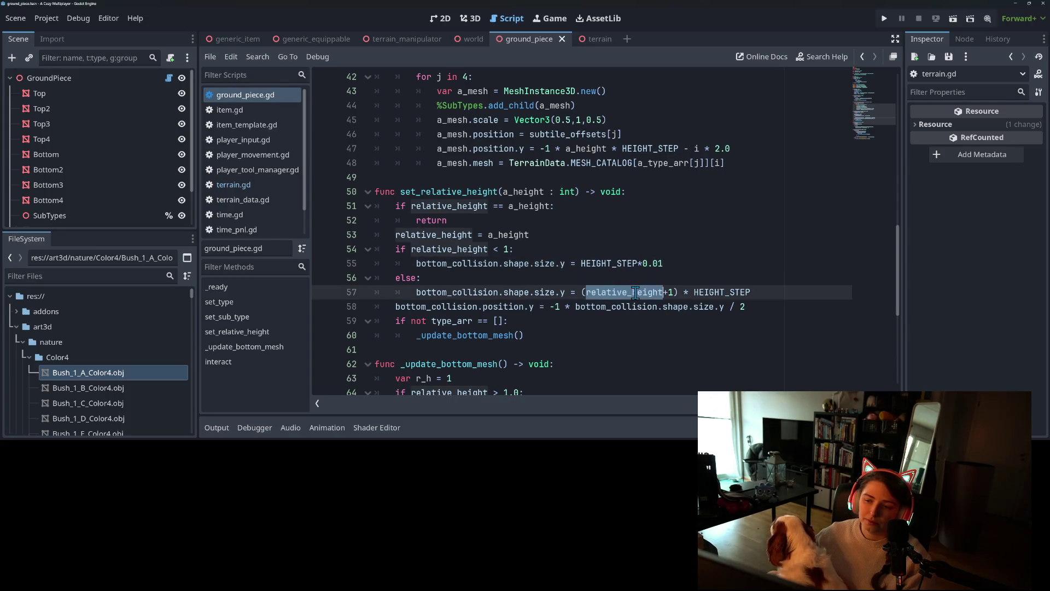
click(748, 293)
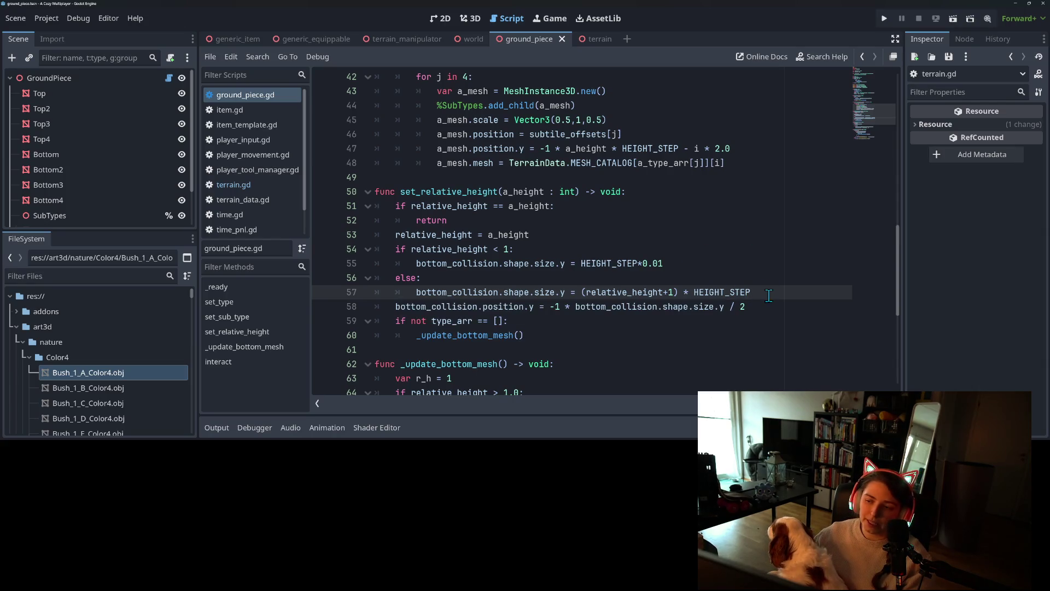
click(768, 306)
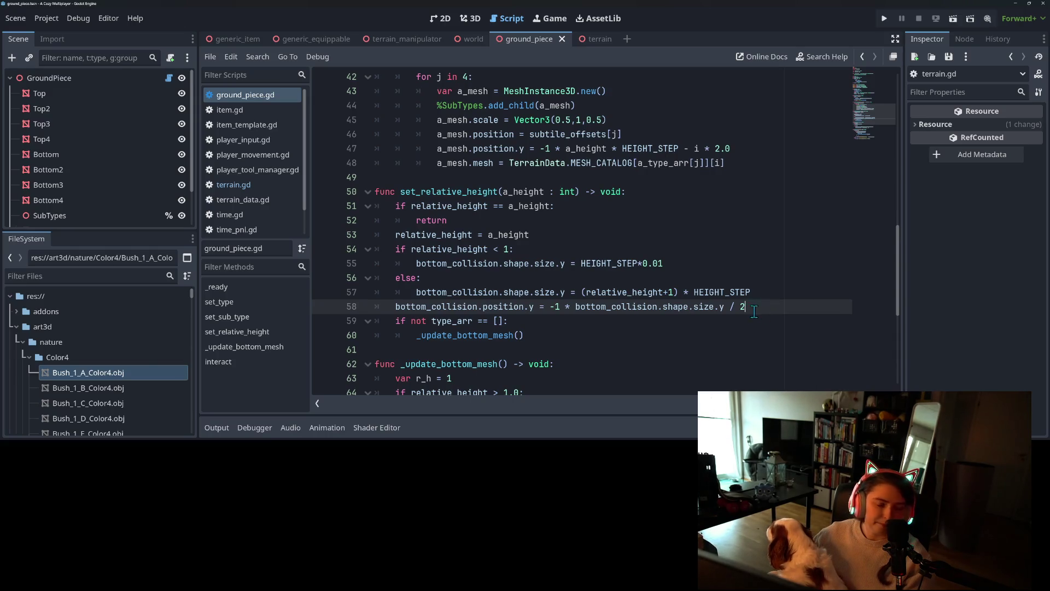
scroll(571, 295, up, 1)
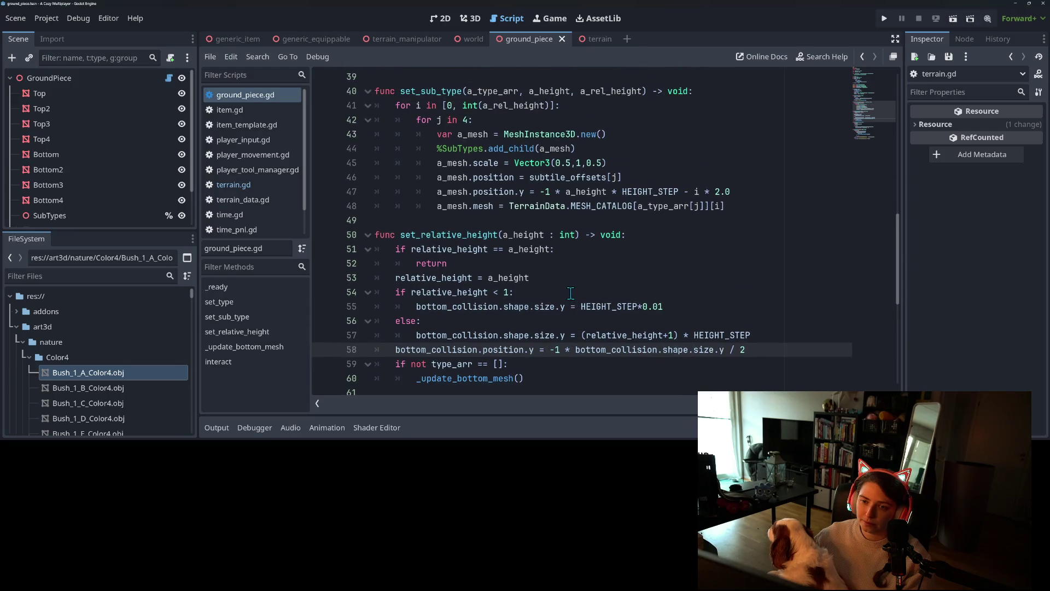
scroll(571, 294, down, 1)
Glance at terrain.gd, then return to relative_height on line 57 of ground_piece.gd
click(234, 185)
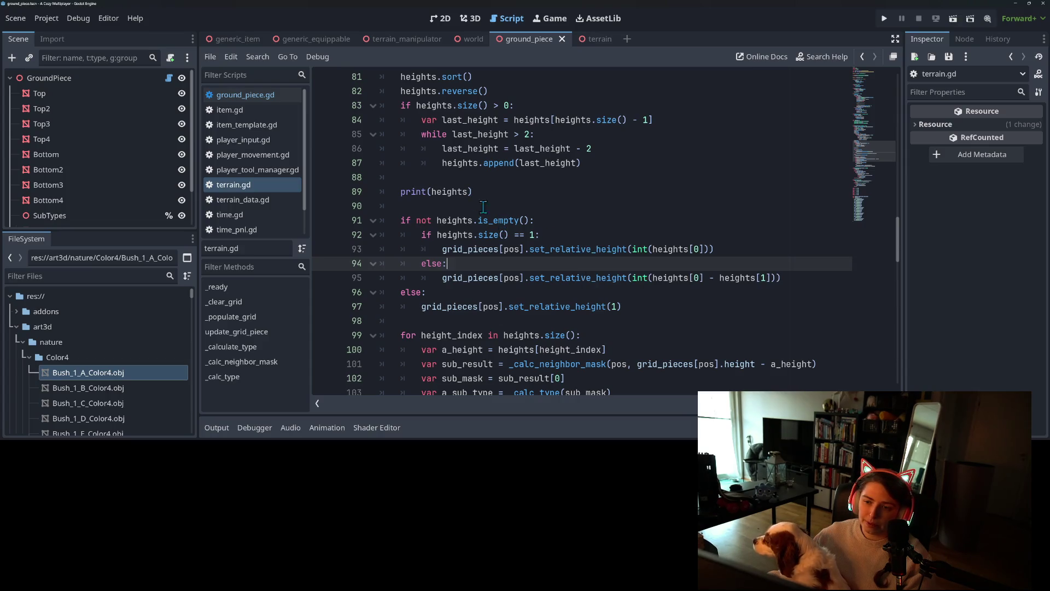
scroll(590, 294, up, 3)
scroll(590, 294, up, 7)
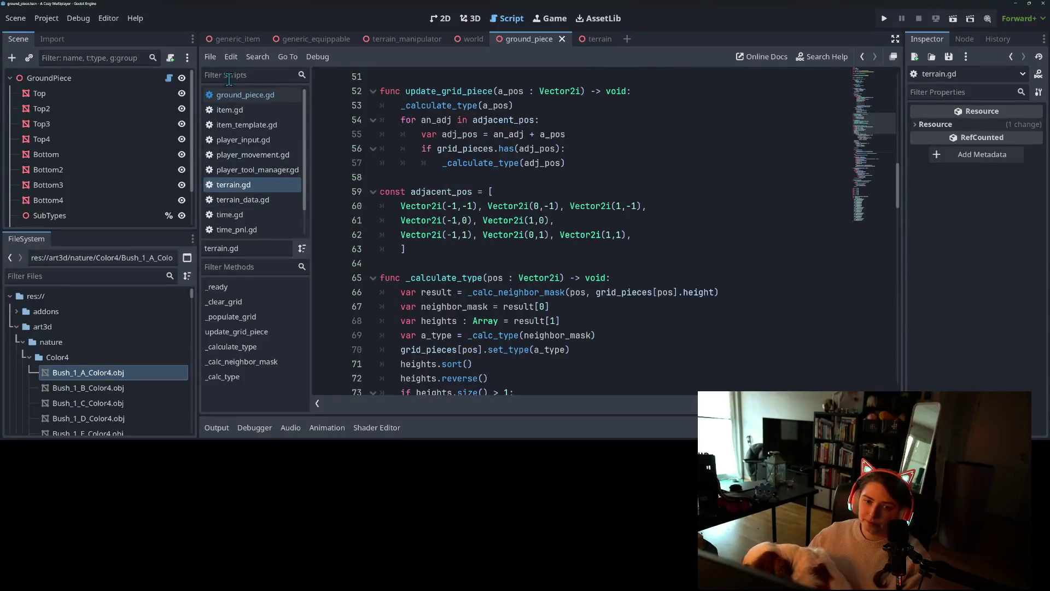
click(244, 100)
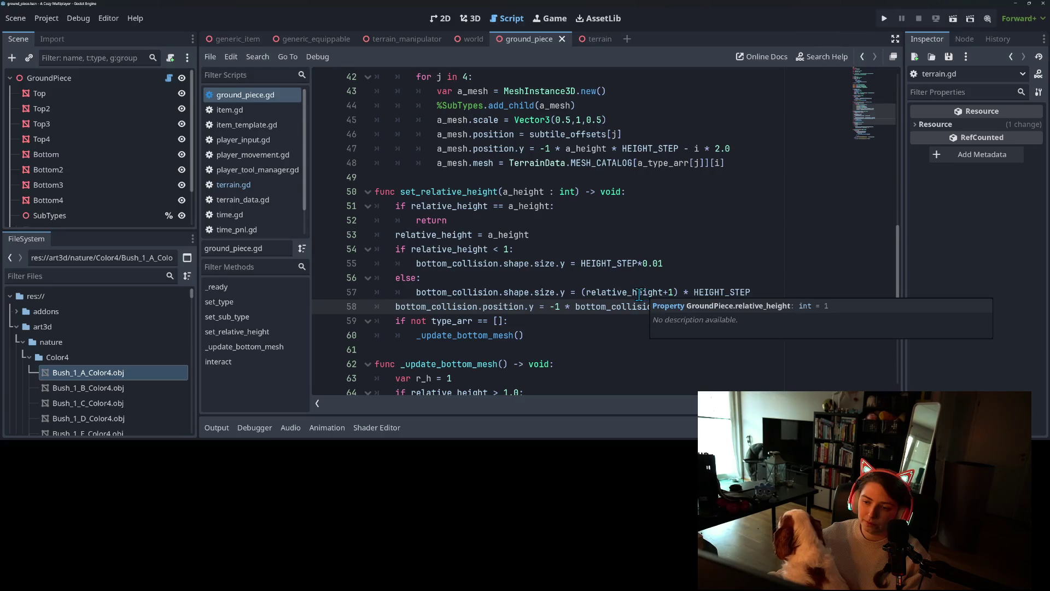
click(687, 294)
Make the collision size on line 57 use height instead of relative_height+1
click(625, 293)
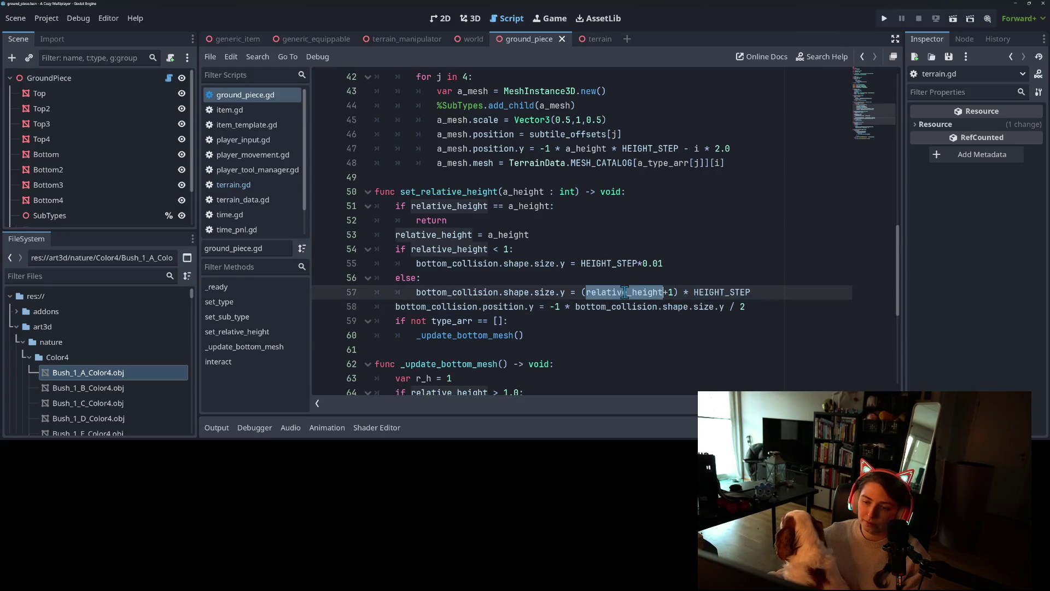
text(h)
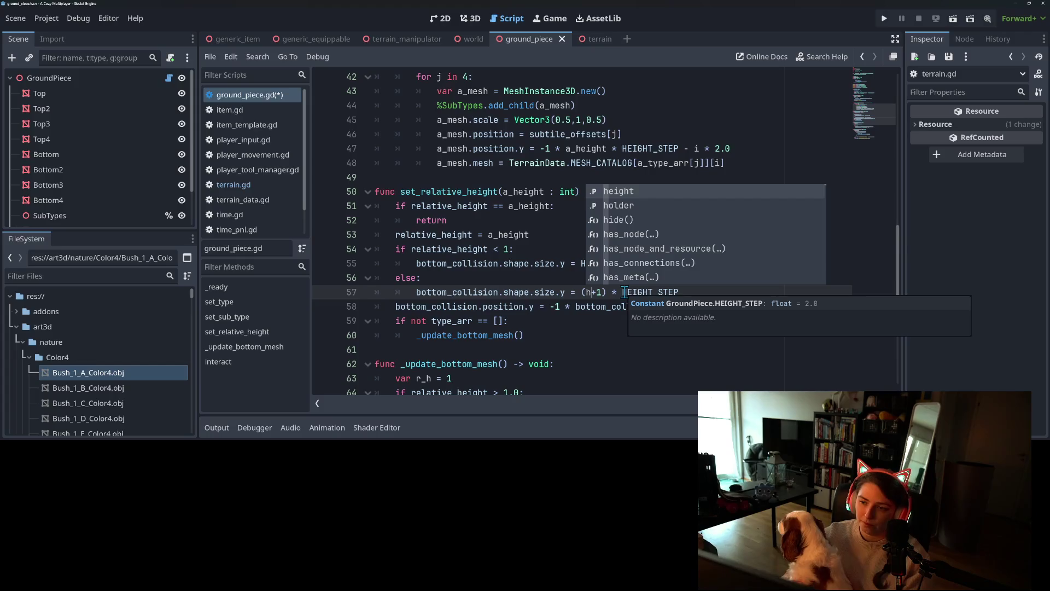
key(Return)
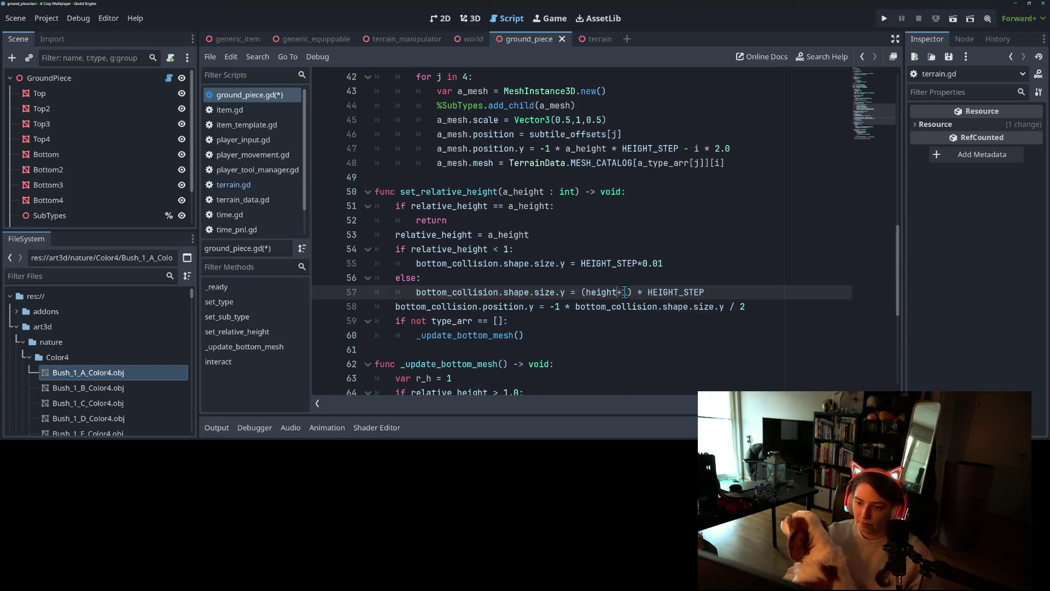
key(Delete)
key(Delete)
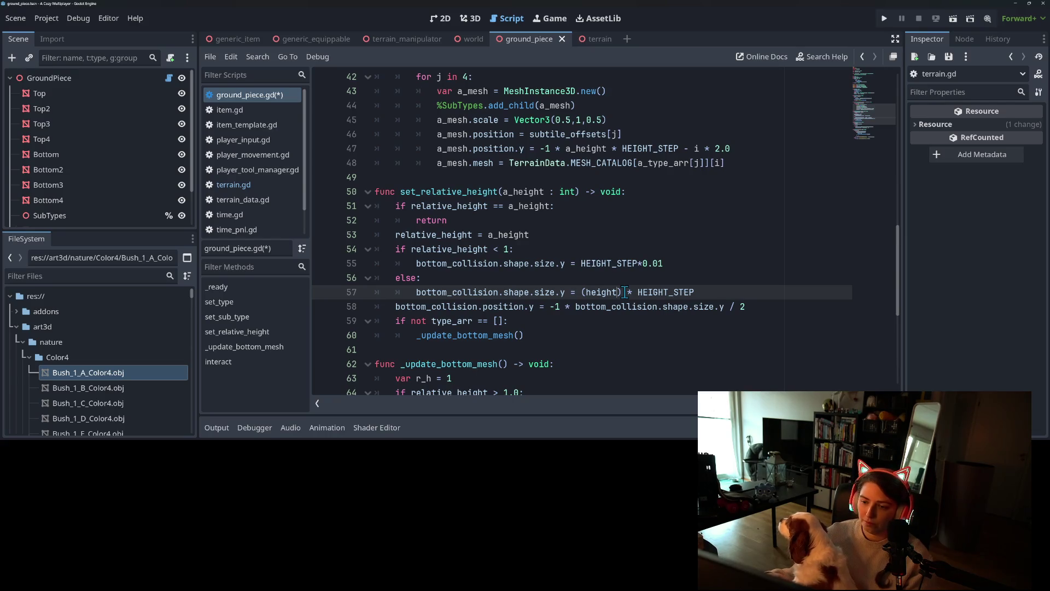
drag(694, 292, 581, 291)
text(he)
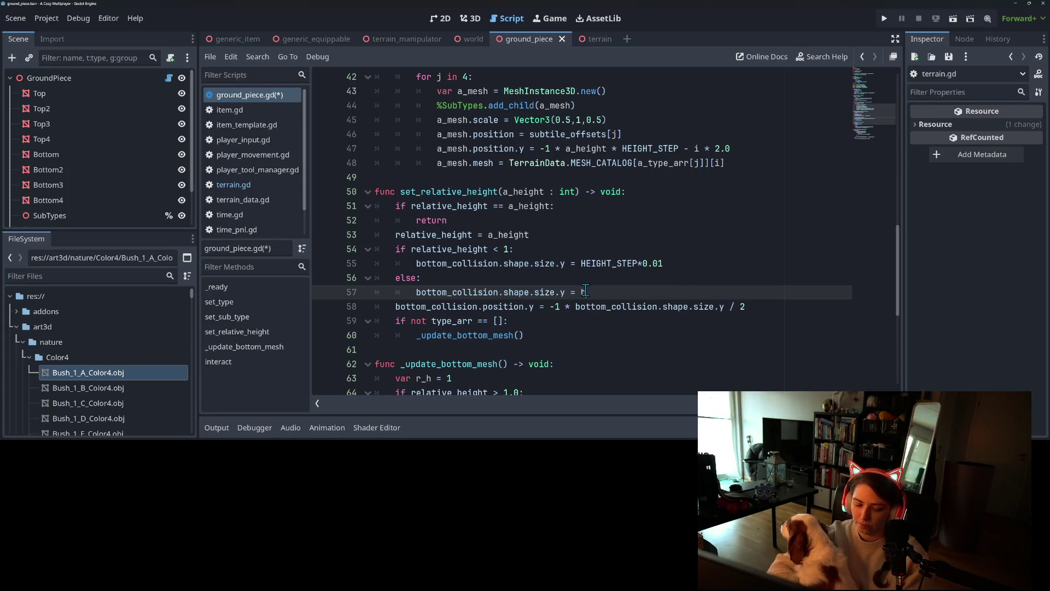
key(Return)
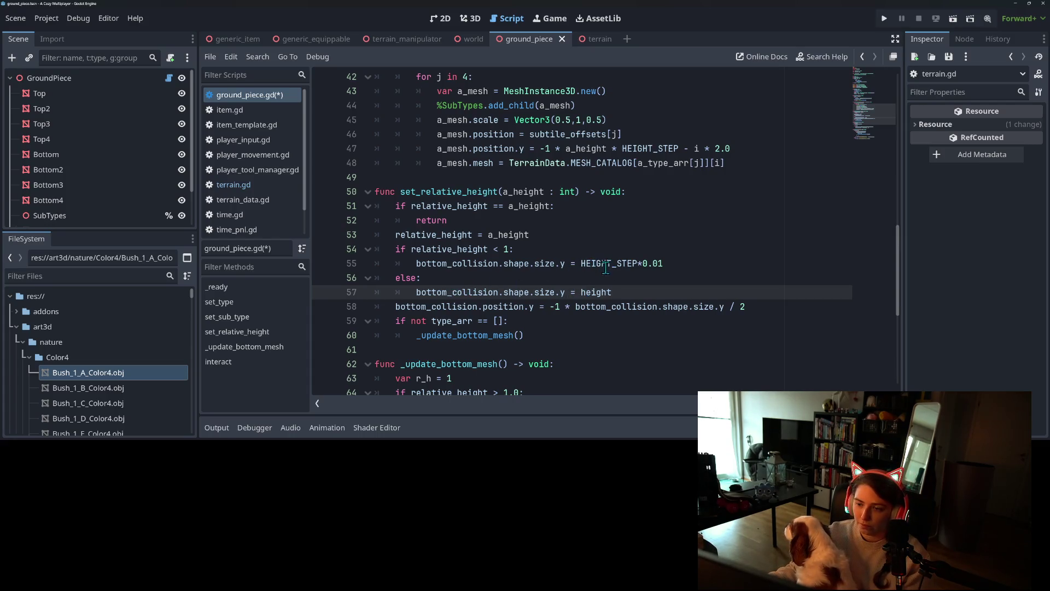
Change the line 54 condition to 'if height > 0'
click(393, 250)
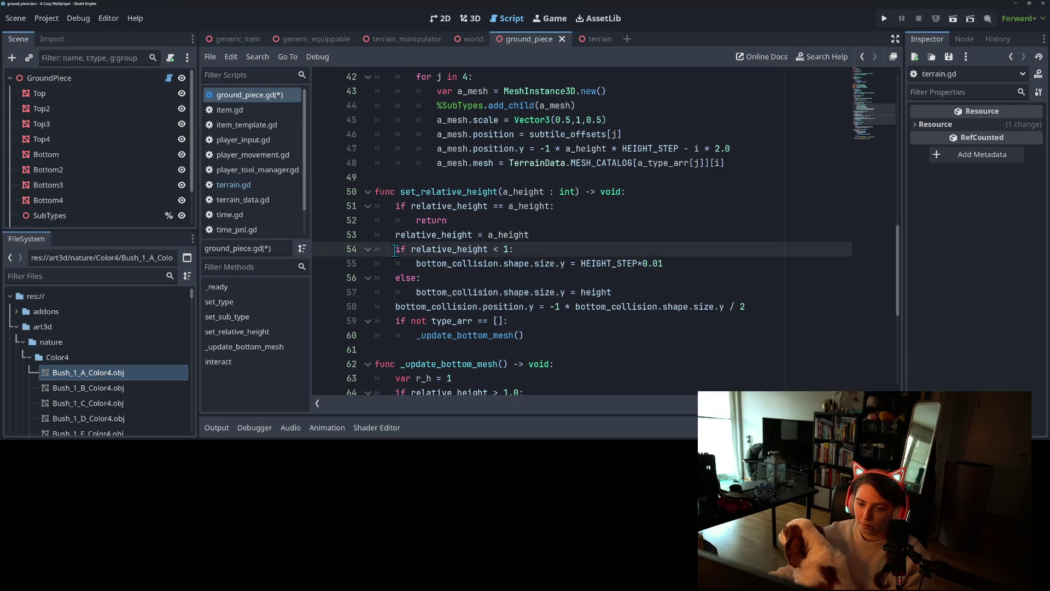
click(673, 268)
double_click(429, 251)
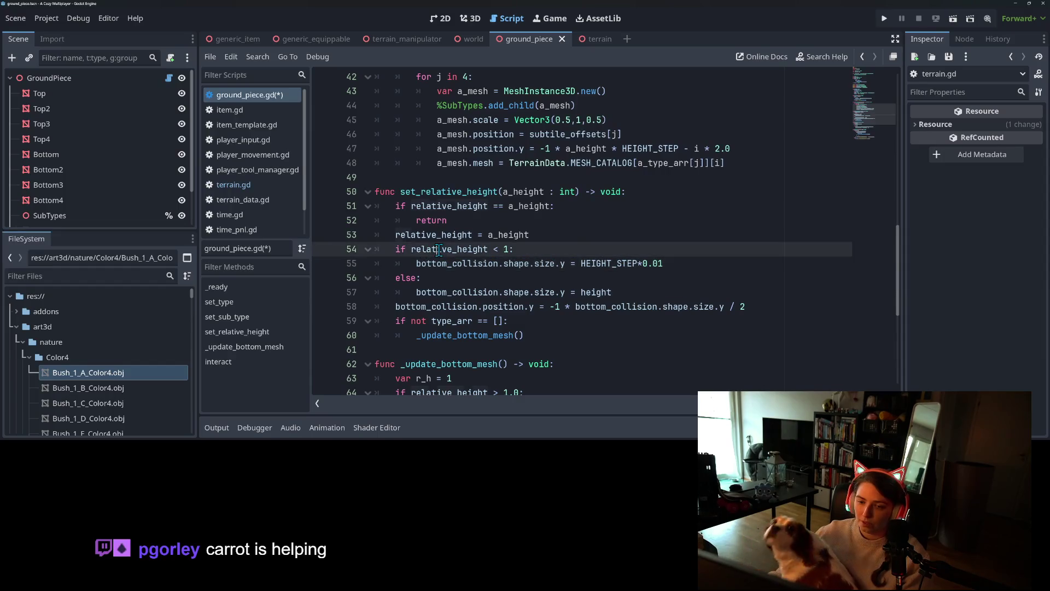
text(h)
key(Escape)
text(eight)
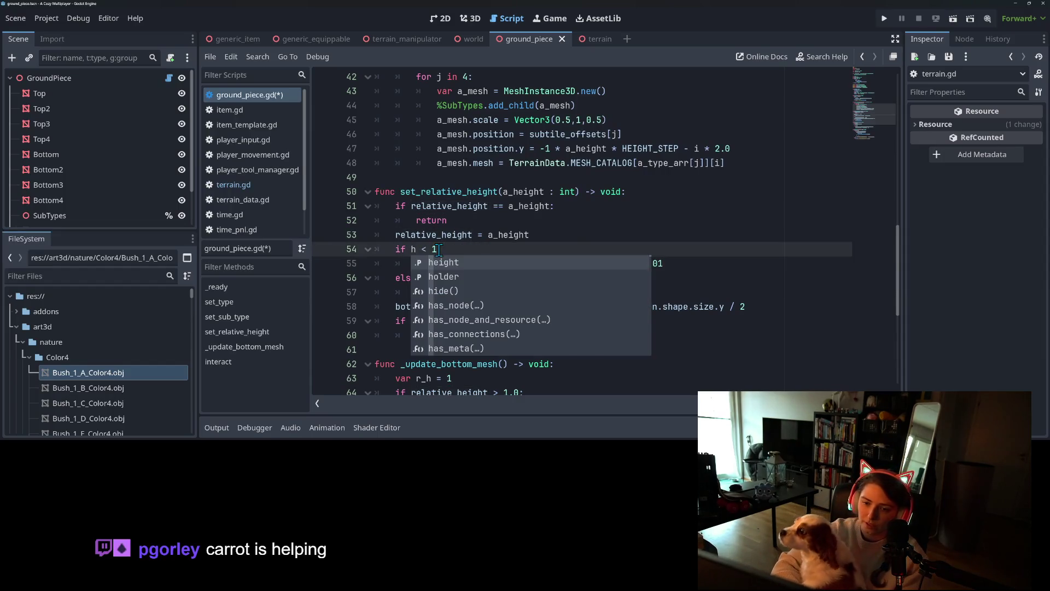
key(Escape)
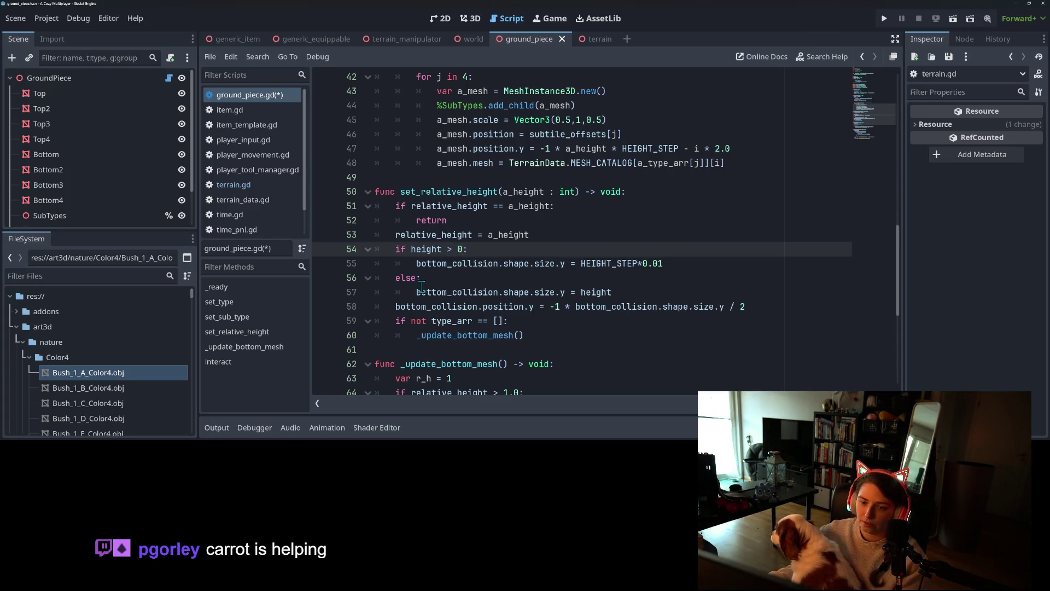
Put the position line under the if and add an else: branch with the HEIGHT_STEP size line
drag(417, 264, 671, 275)
key(ctrl+c)
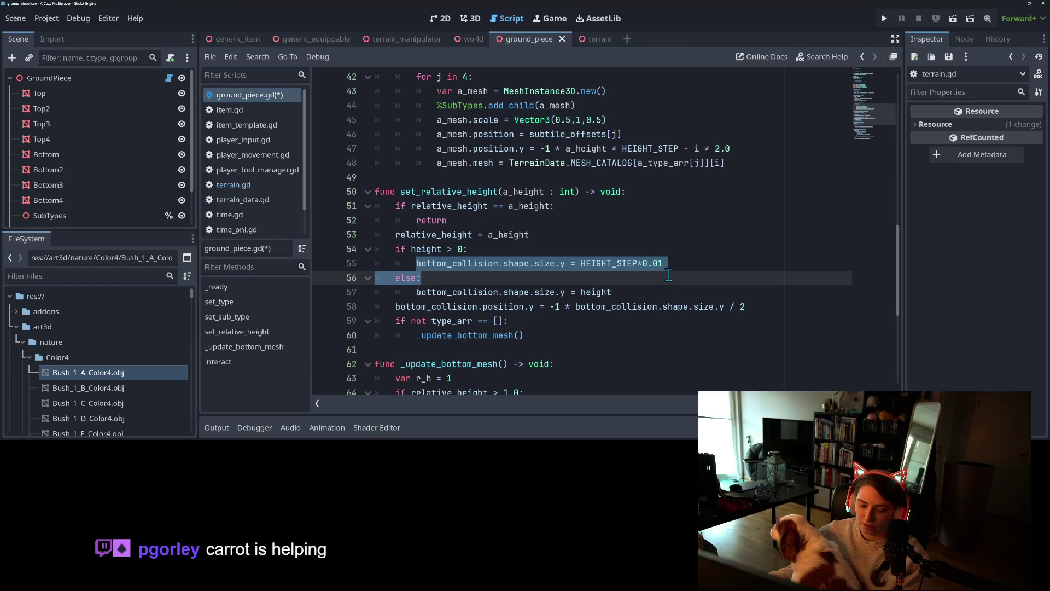
key(BackSpace)
key(BackSpace)
key(BackSpace)
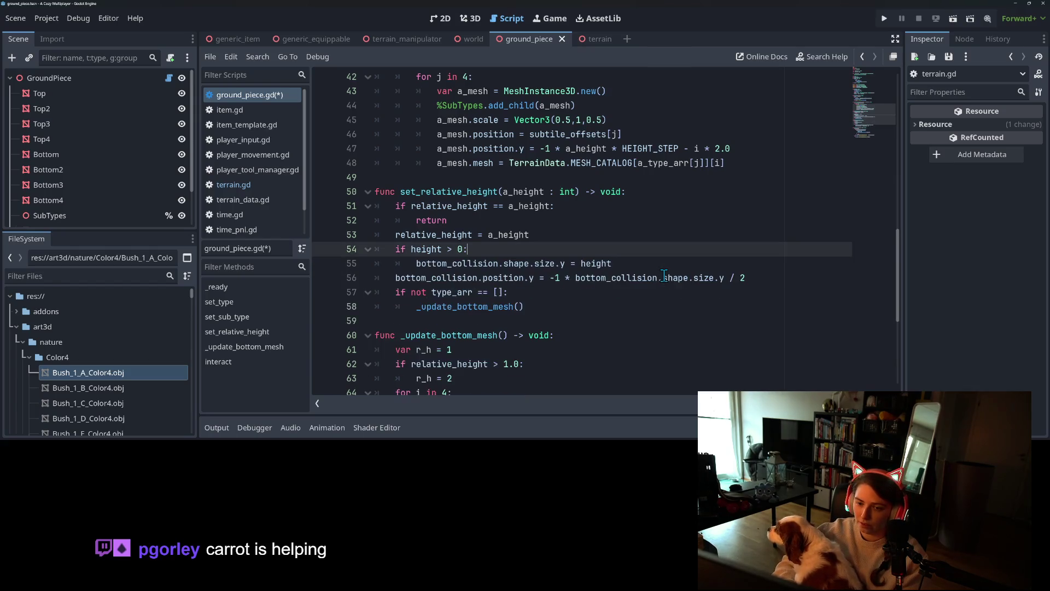
key(Down)
key(Down)
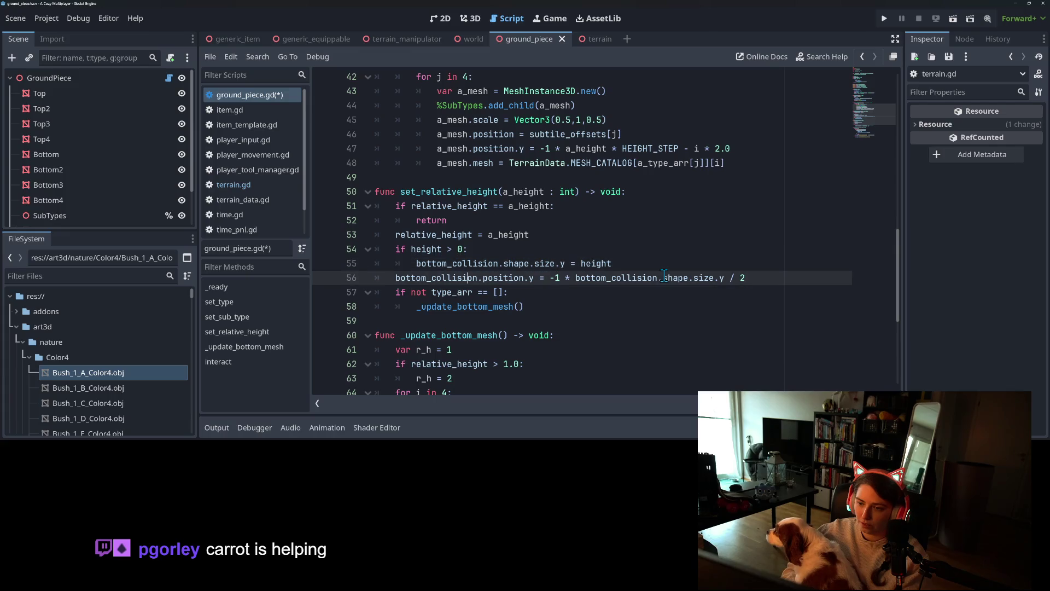
key(Tab)
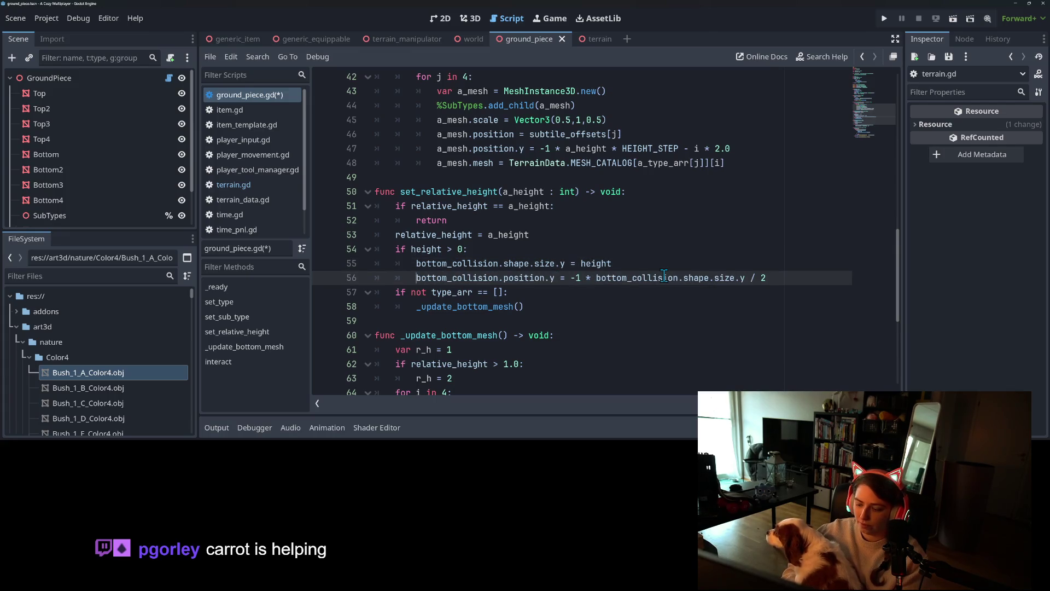
key(Return)
key(BackSpace)
text(else:)
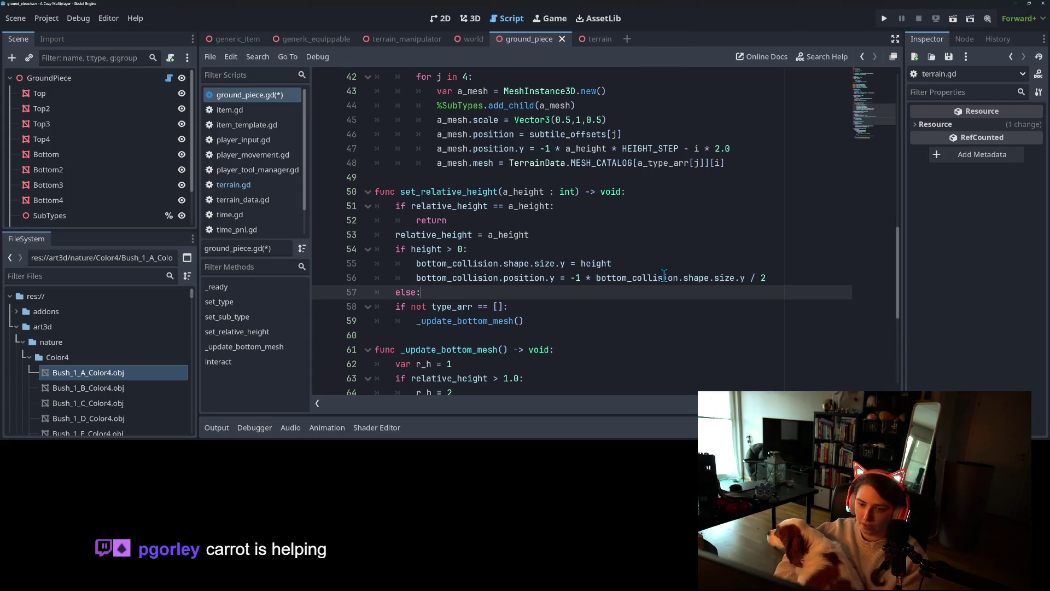
key(Return)
key(ctrl+v)
key(Return)
key(BackSpace)
text(el)
key(BackSpace)
key(BackSpace)
key(BackSpace)
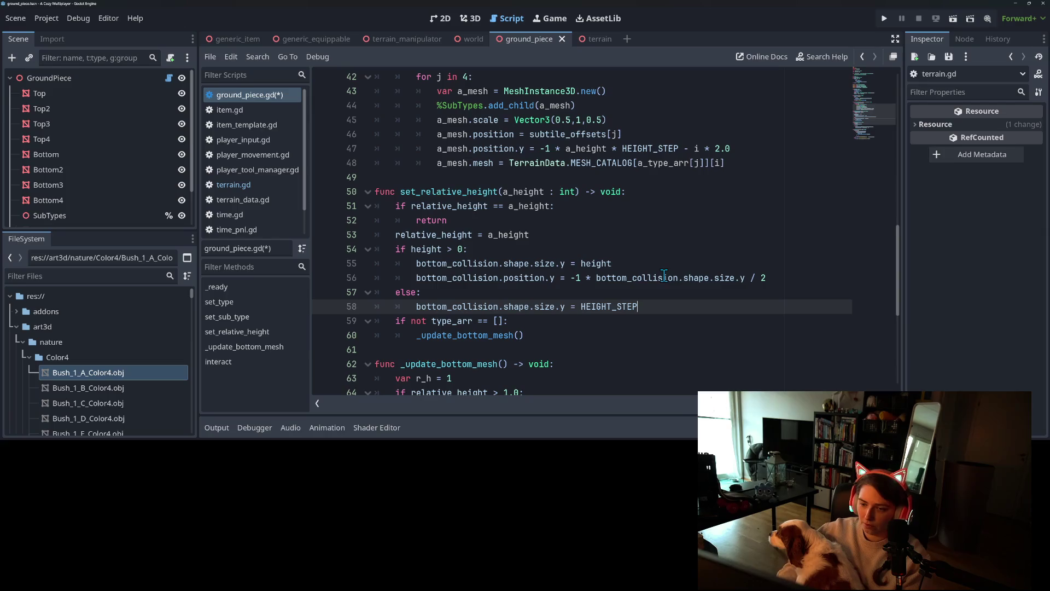
Add the half-height downward position line to the else branch, ending with '/ 2', and save
click(674, 282)
click(695, 309)
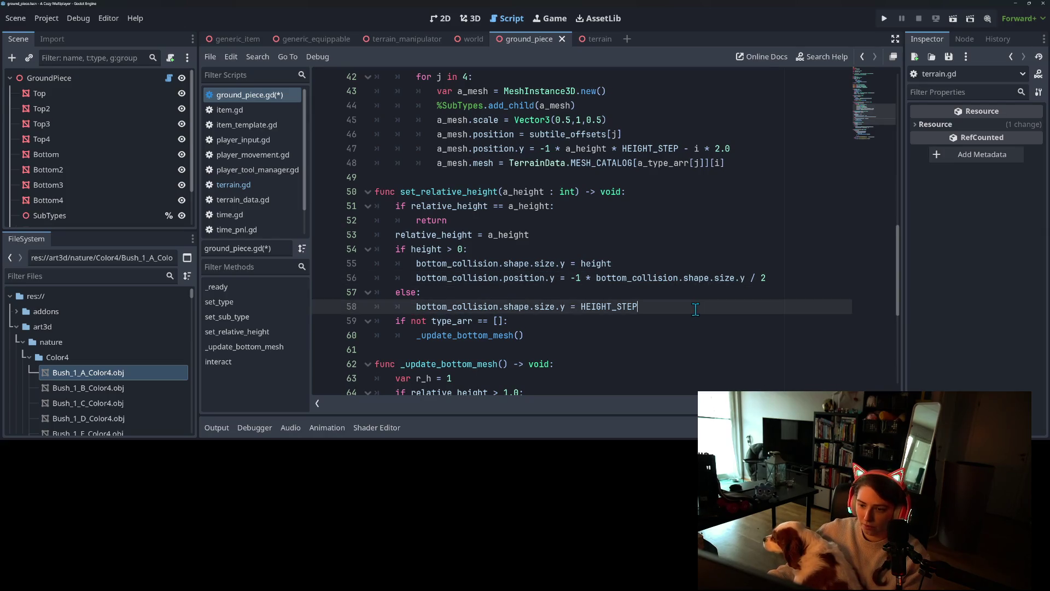
key(Return)
text(bottom_collision.position.y = -1 * bottom_collision.shape.size.y / 2)
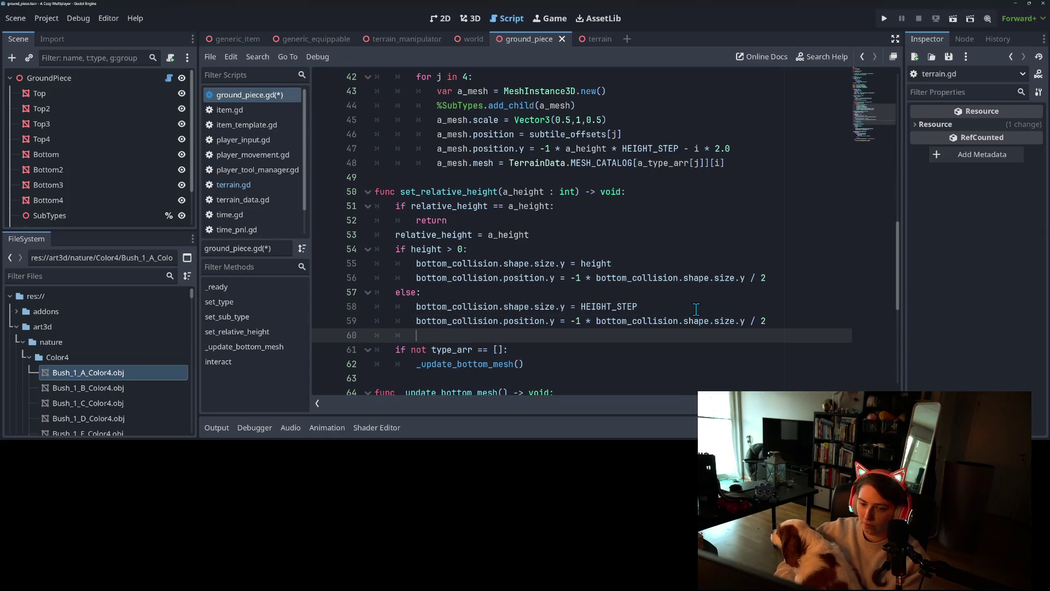
key(BackSpace)
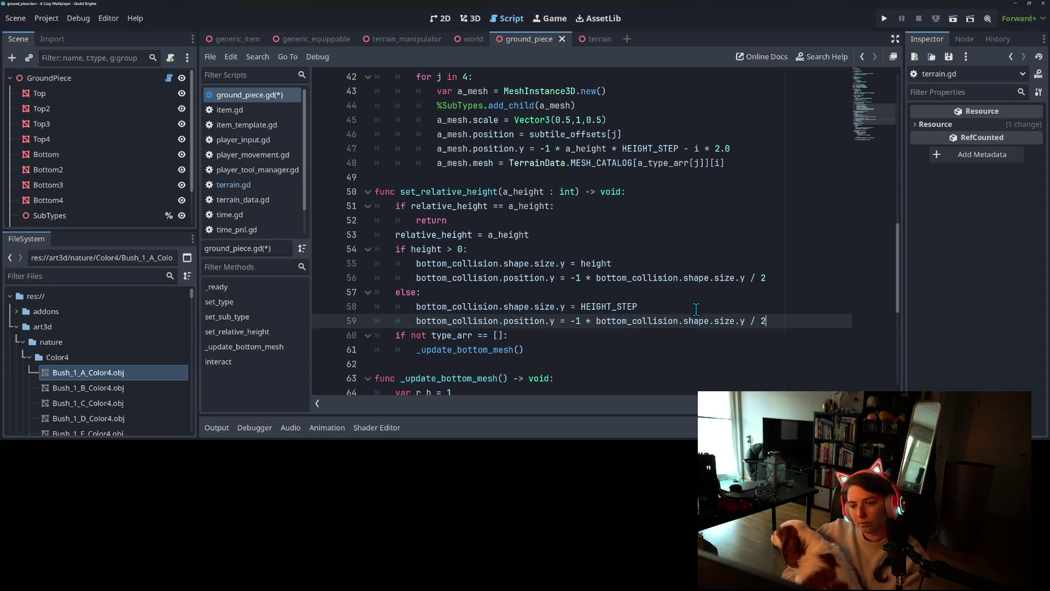
key(BackSpace)
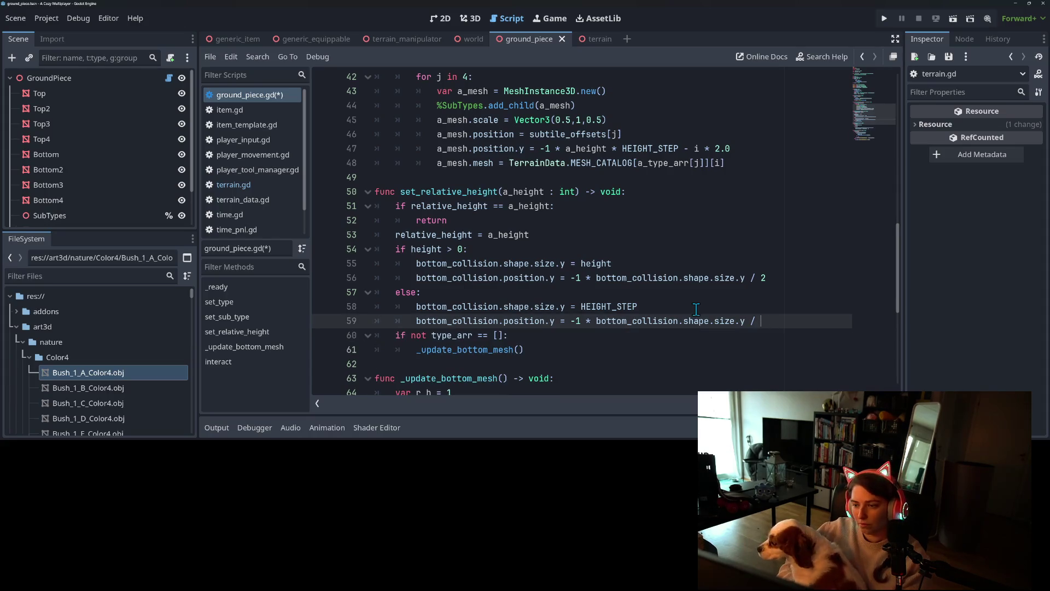
key(ctrl+s)
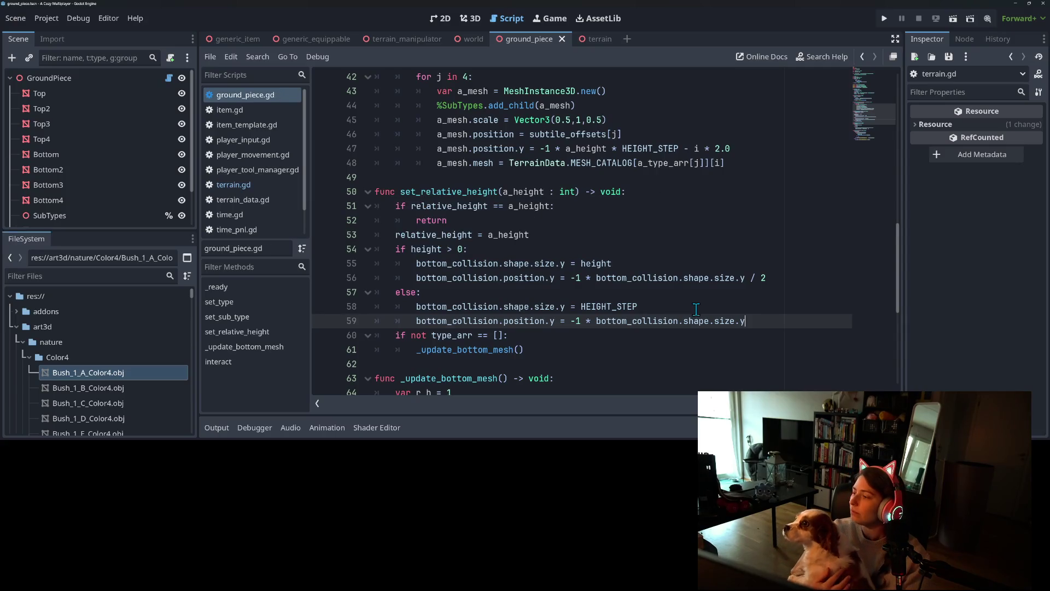
key(Down)
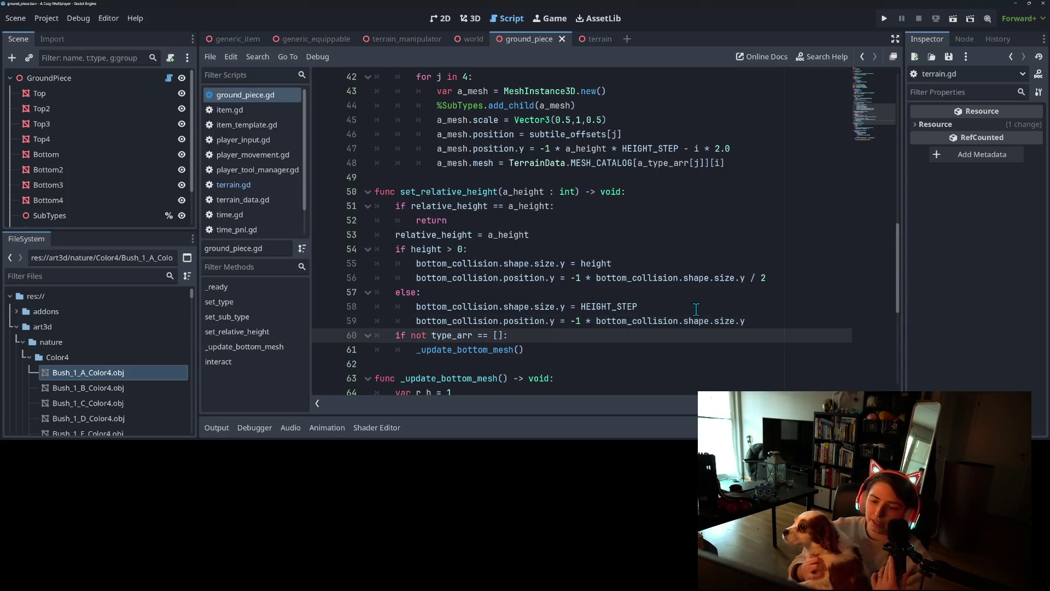
key(Up)
text(/ 2)
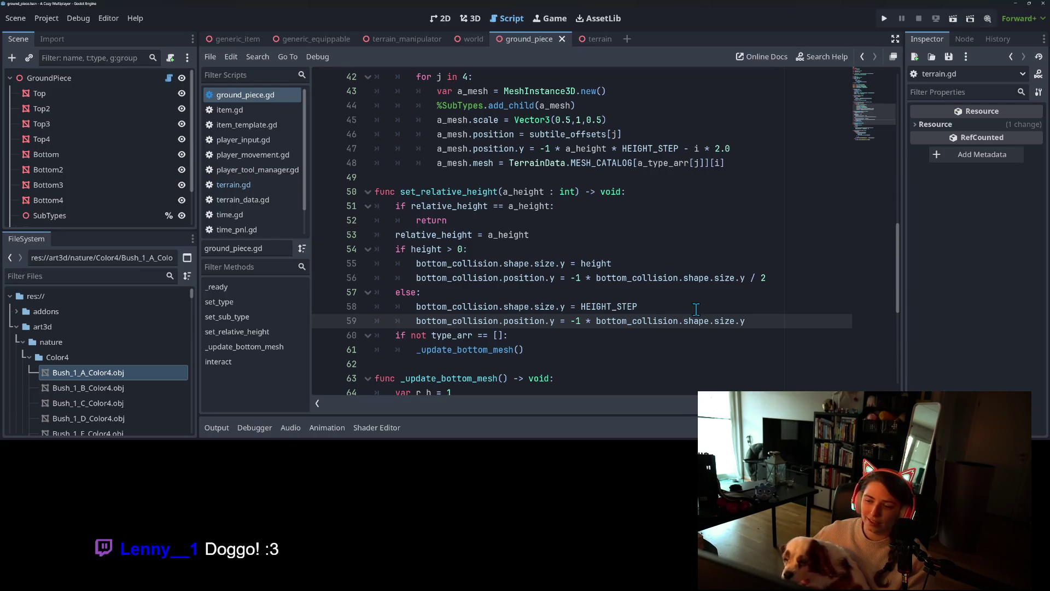
key(Return)
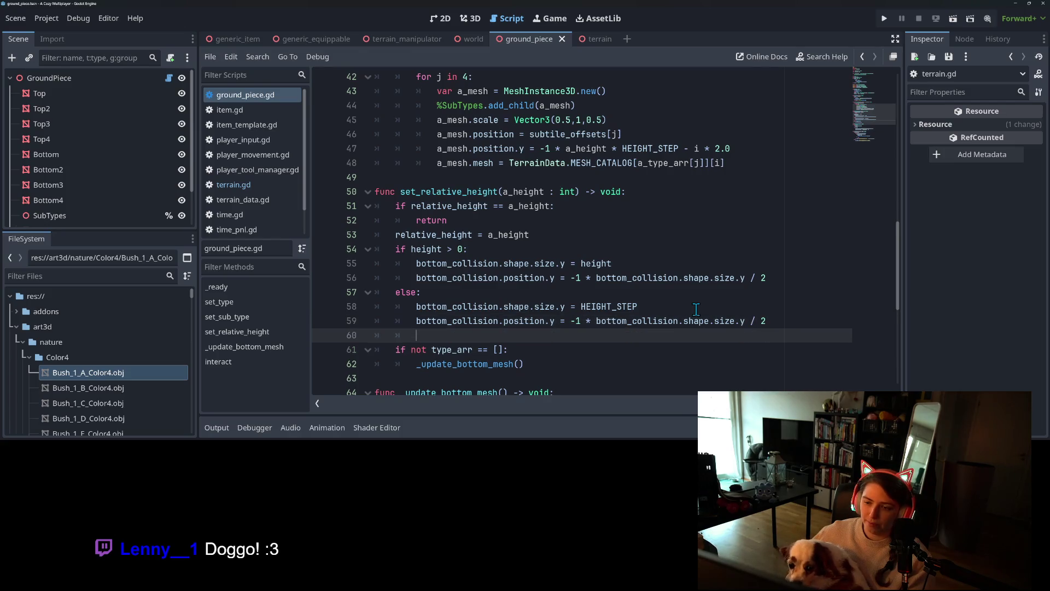
key(BackSpace)
key(BackSpace)
key(BackSpace)
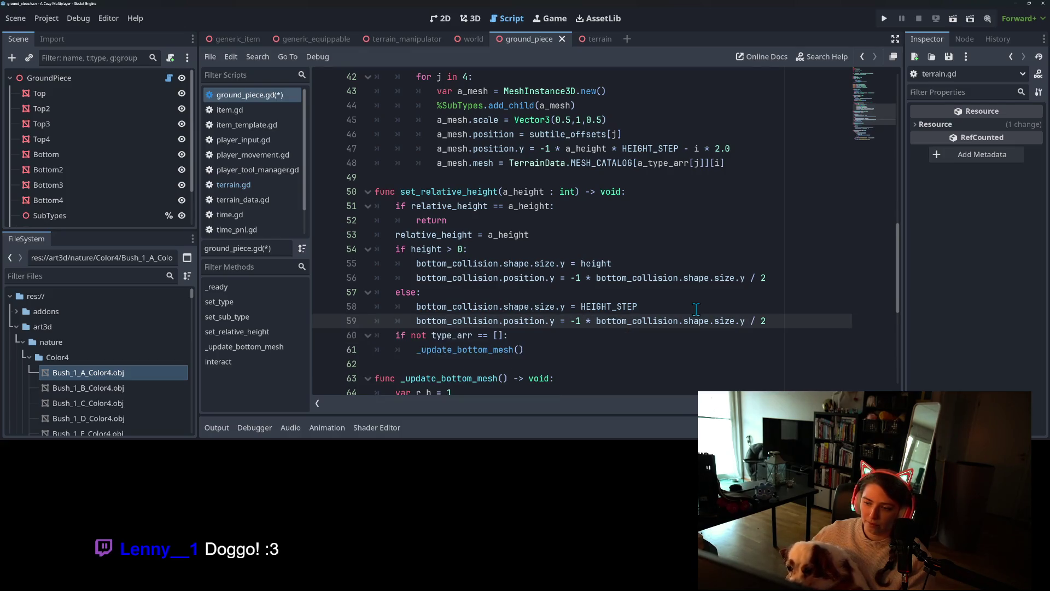
key(ctrl+s)
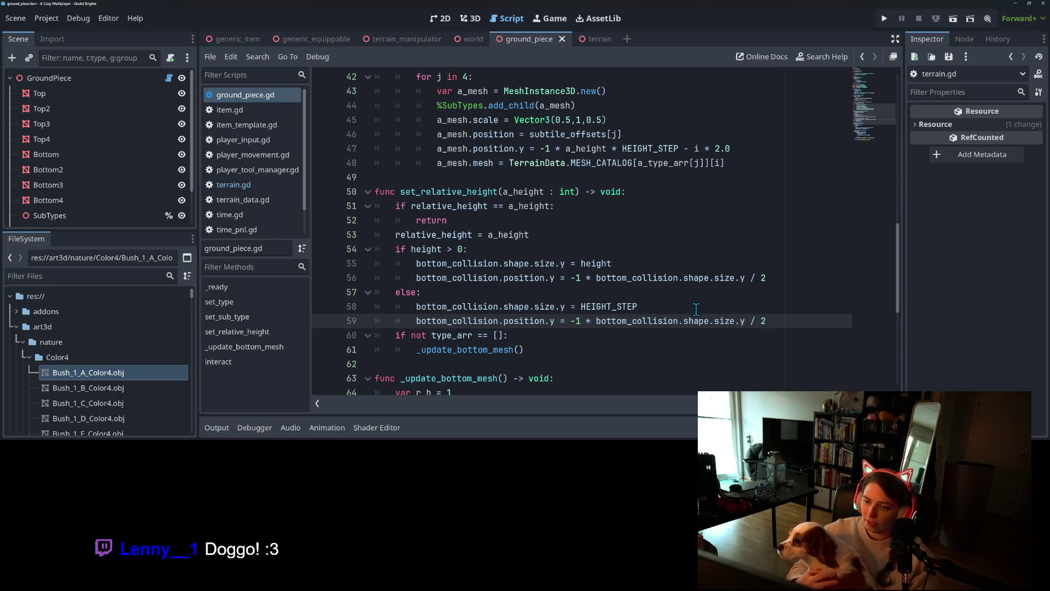
Enable Debug > Visible Collision Shapes
click(77, 20)
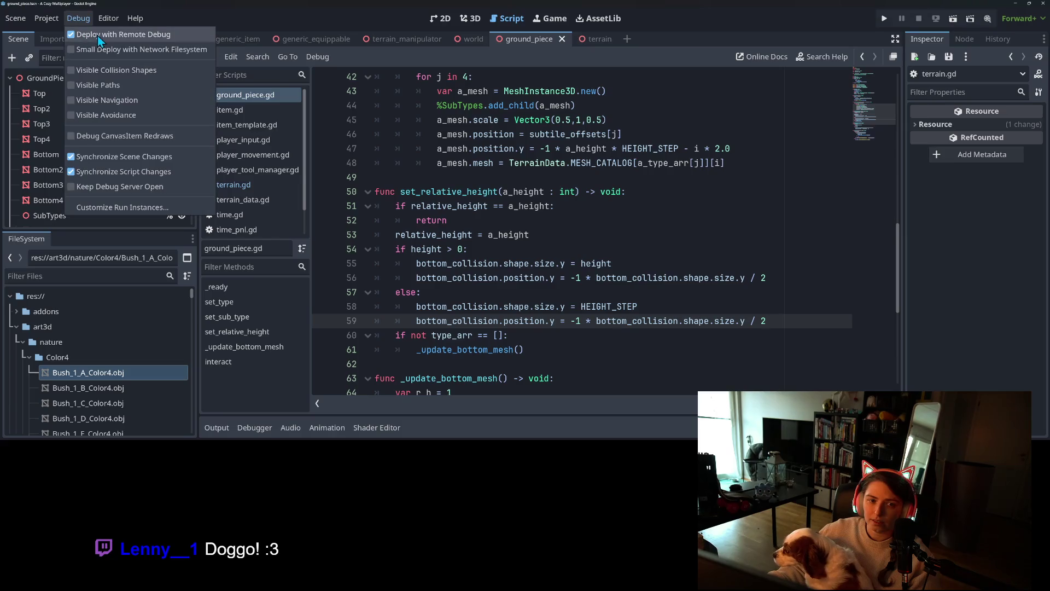
click(136, 72)
triple_click(795, 320)
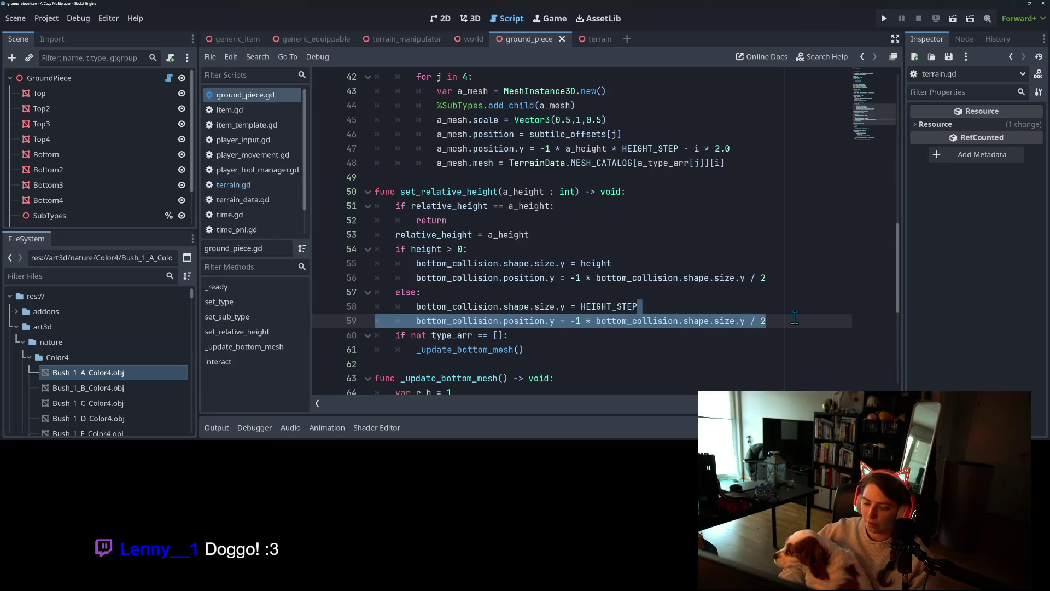
click(795, 320)
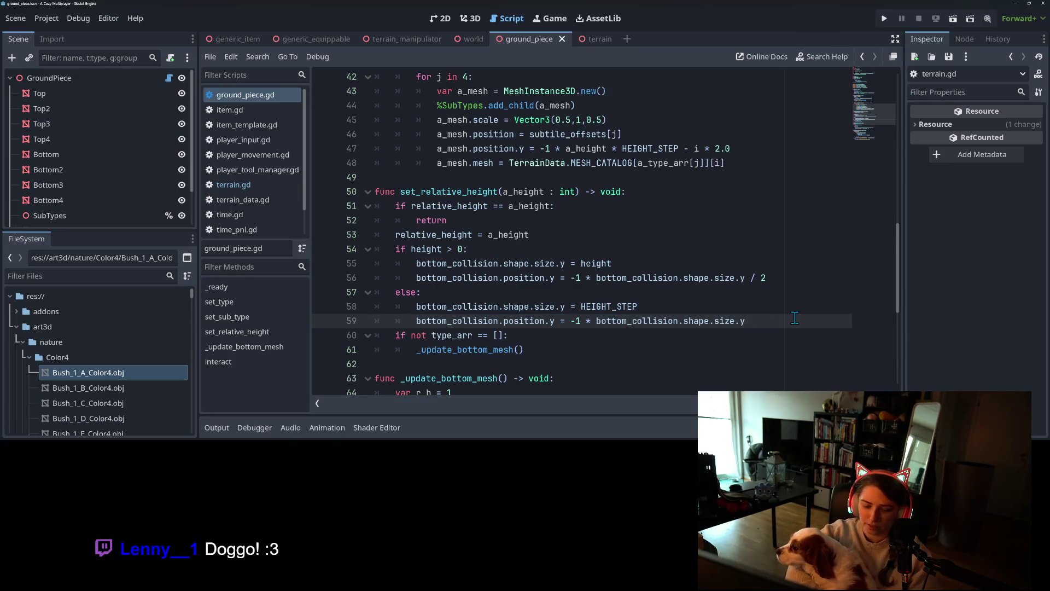
Run the project, walk the character over the ledges into the corridor, then close the game
click(885, 18)
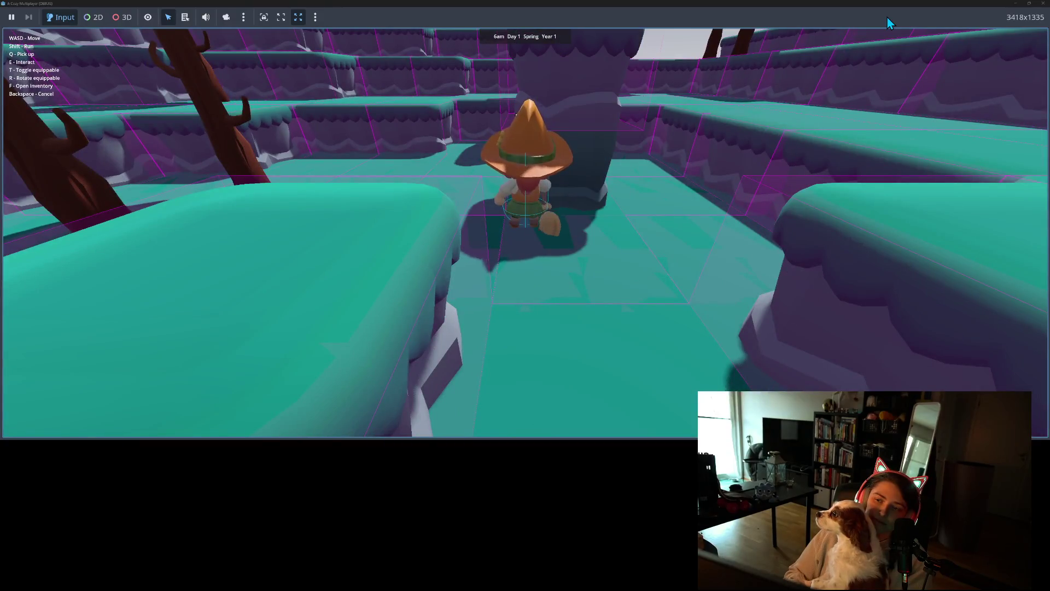
key(a)
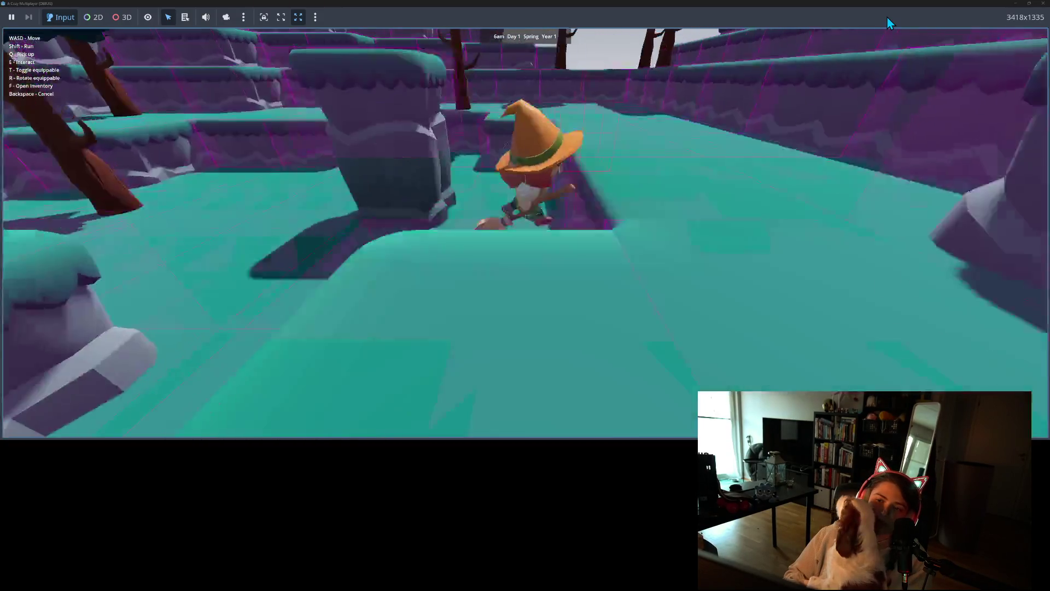
key(w)
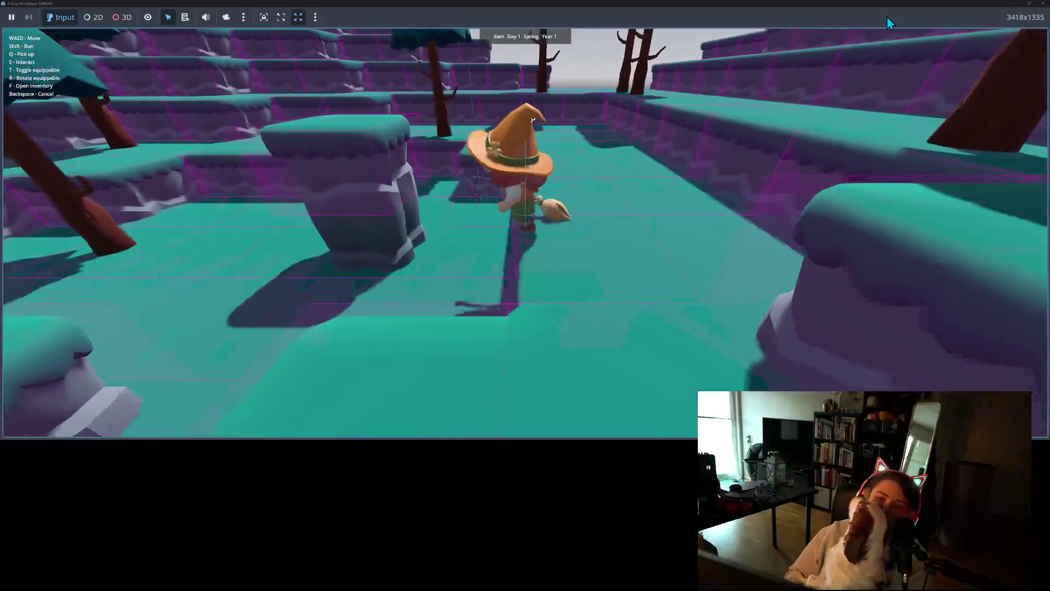
key(w)
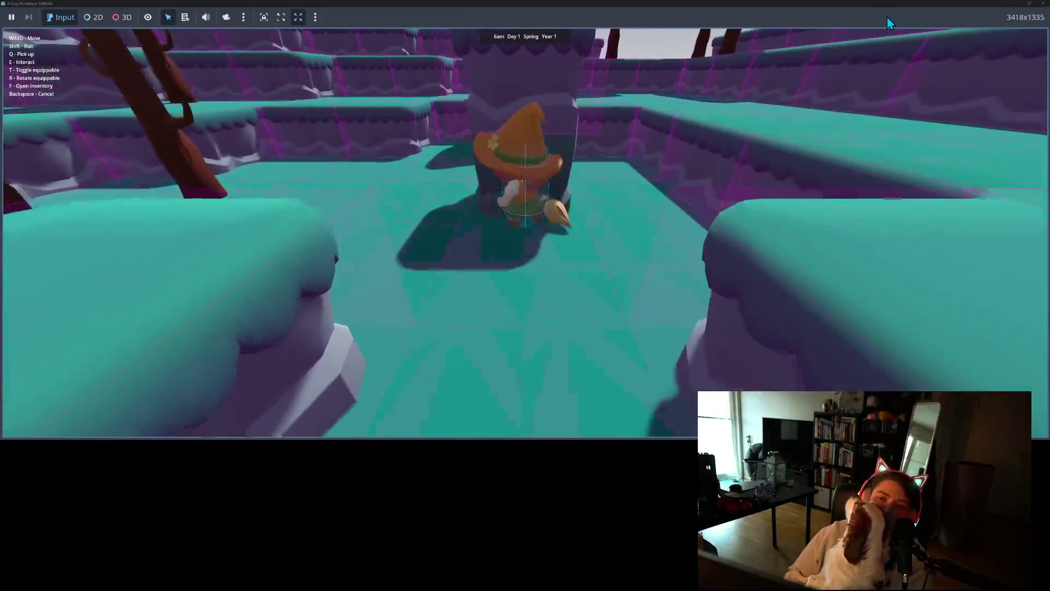
key(w)
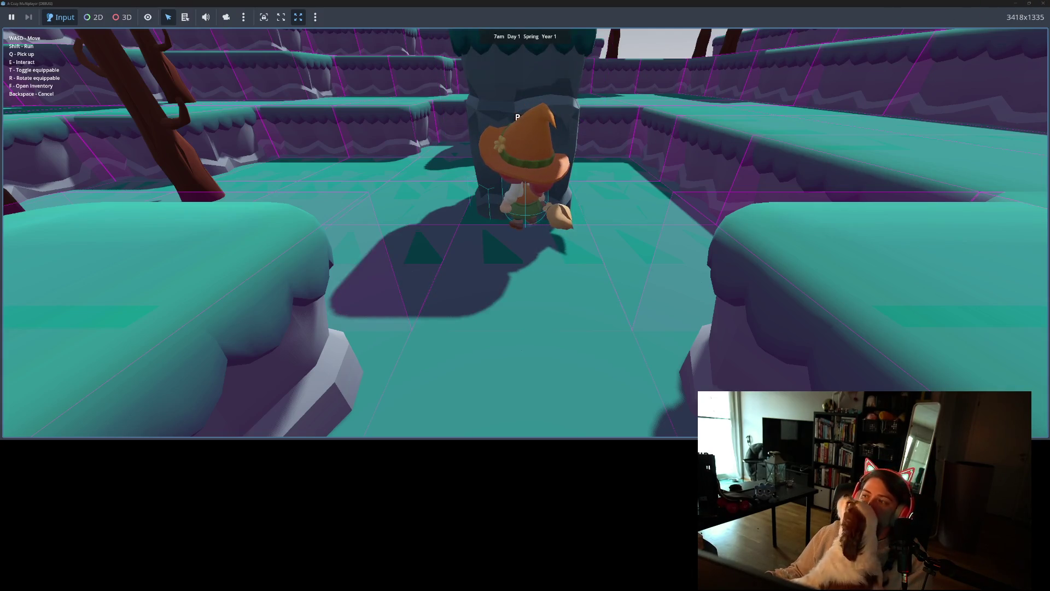
click(1041, 3)
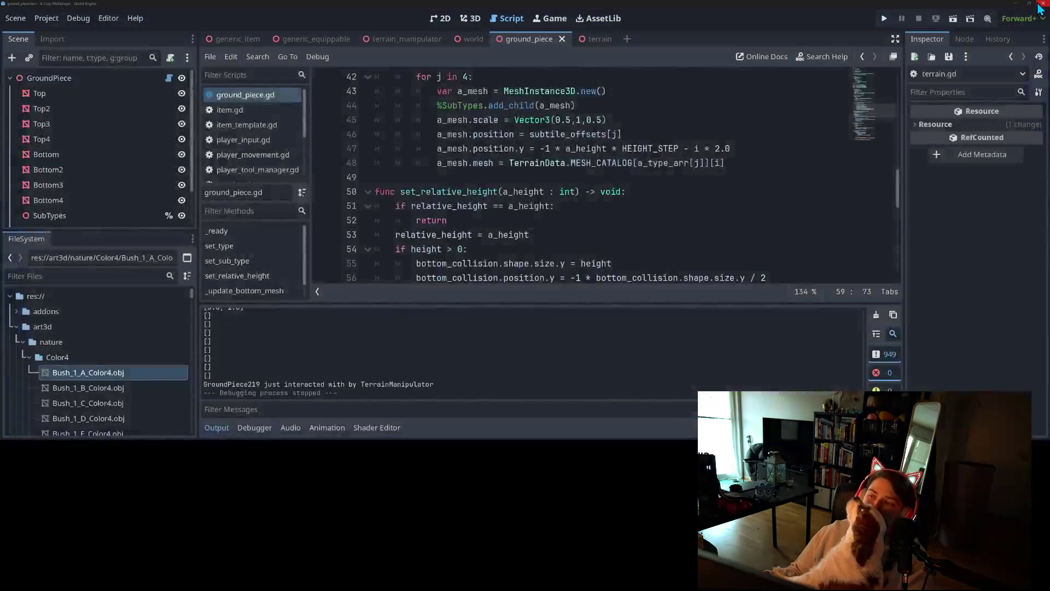
Cut the bottom-collision if/else block from set_relative_height and save ground_piece.gd
scroll(630, 152, up, 5)
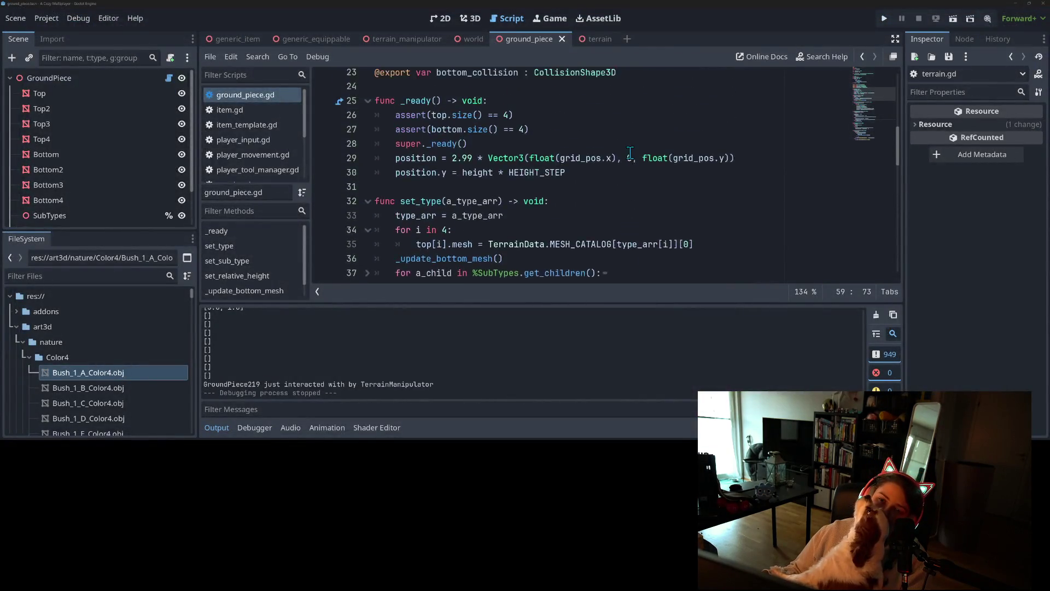
scroll(629, 154, down, 2)
scroll(629, 154, down, 7)
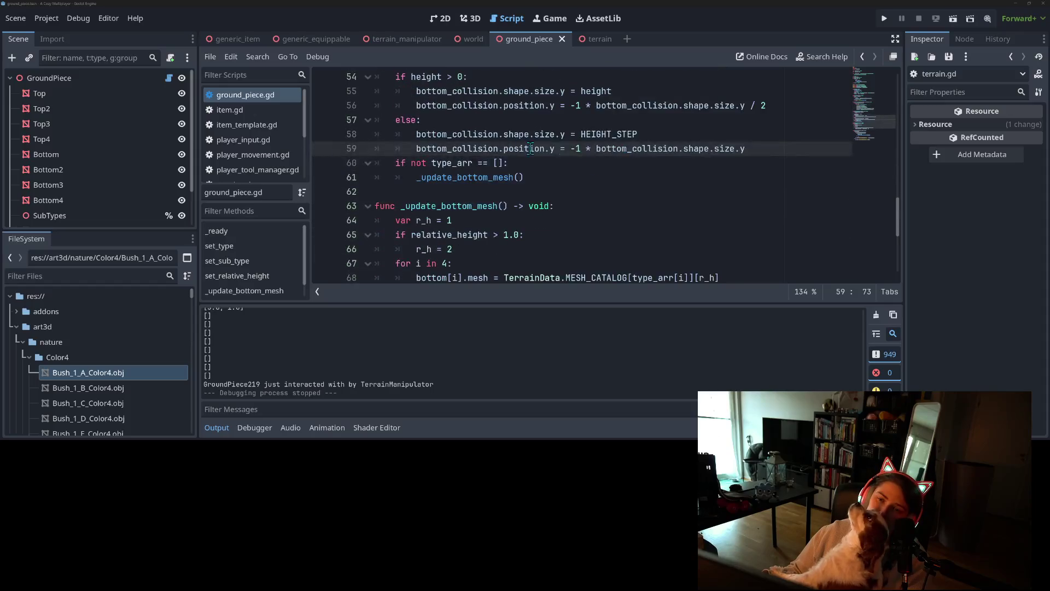
key(Up)
click(759, 150)
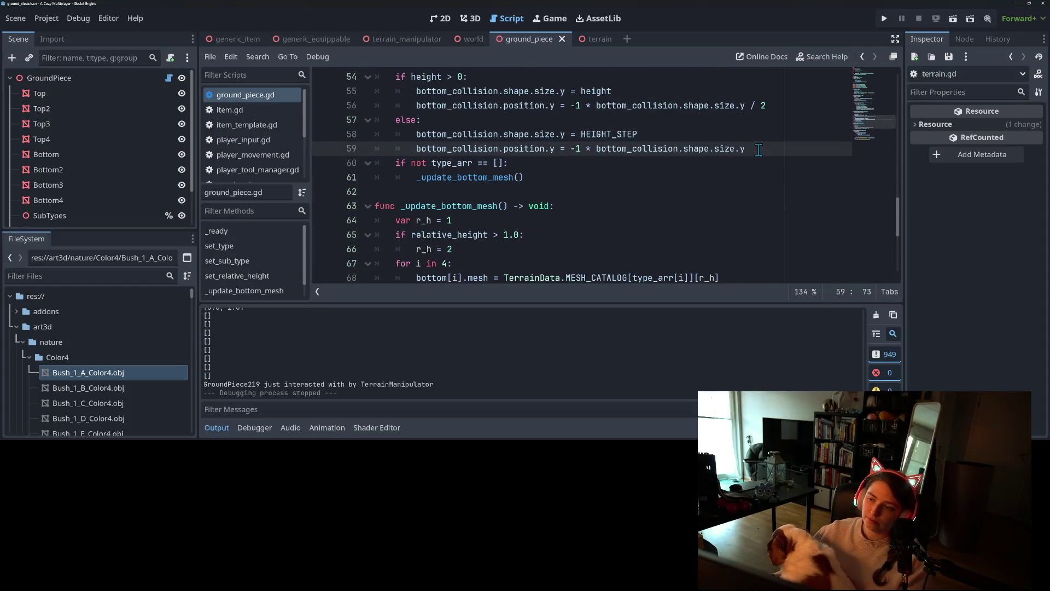
drag(759, 149, 573, 155)
scroll(634, 150, up, 1)
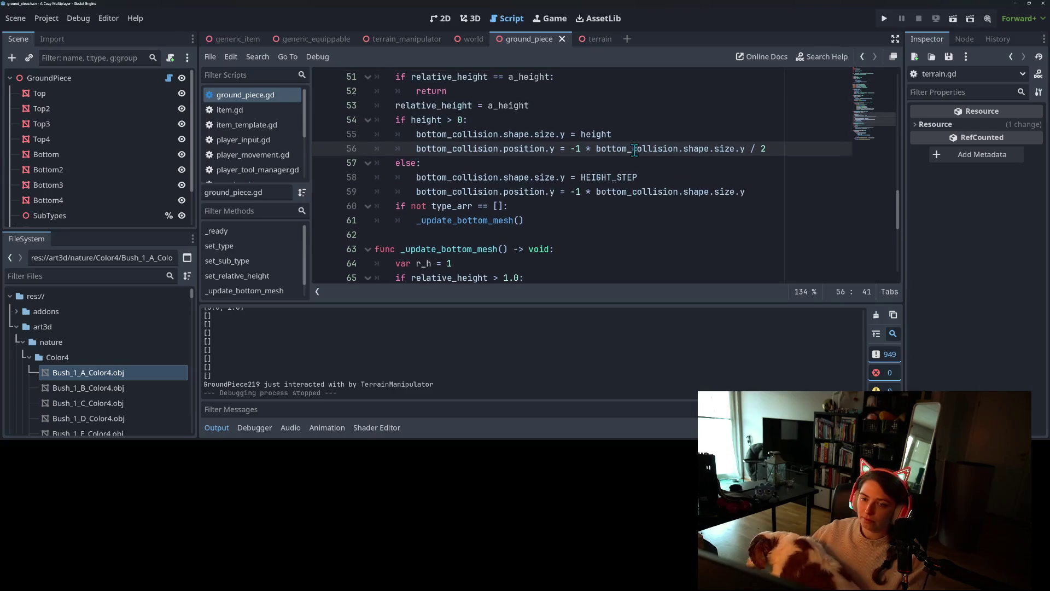
mouse_move(759, 191)
mouse_down()
mouse_move(574, 177)
mouse_move(380, 125)
mouse_up()
key(ctrl+c)
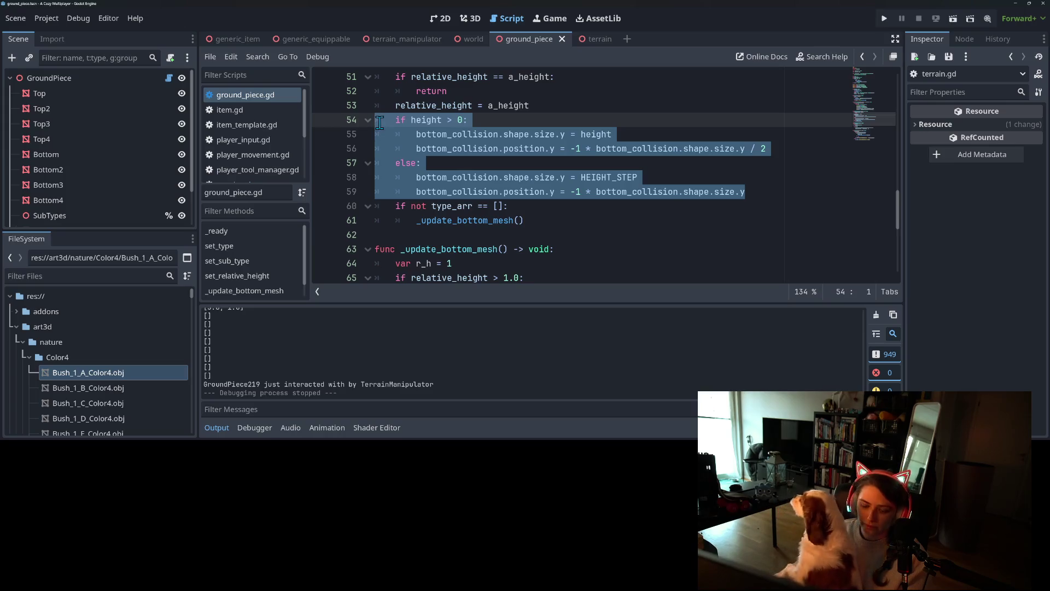
key(BackSpace)
key(BackSpace)
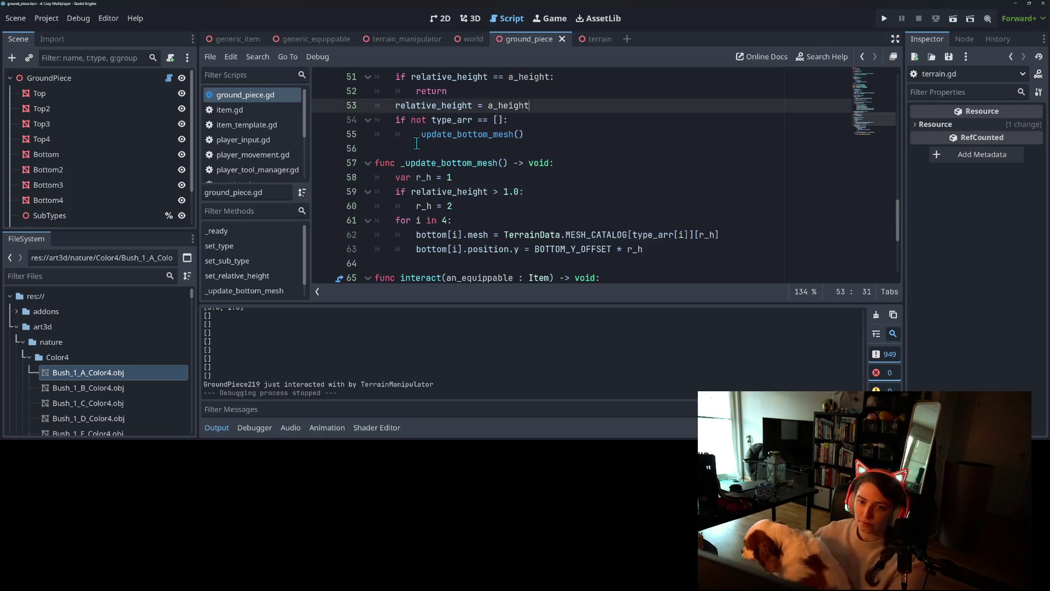
scroll(415, 142, up, 2)
key(ctrl+s)
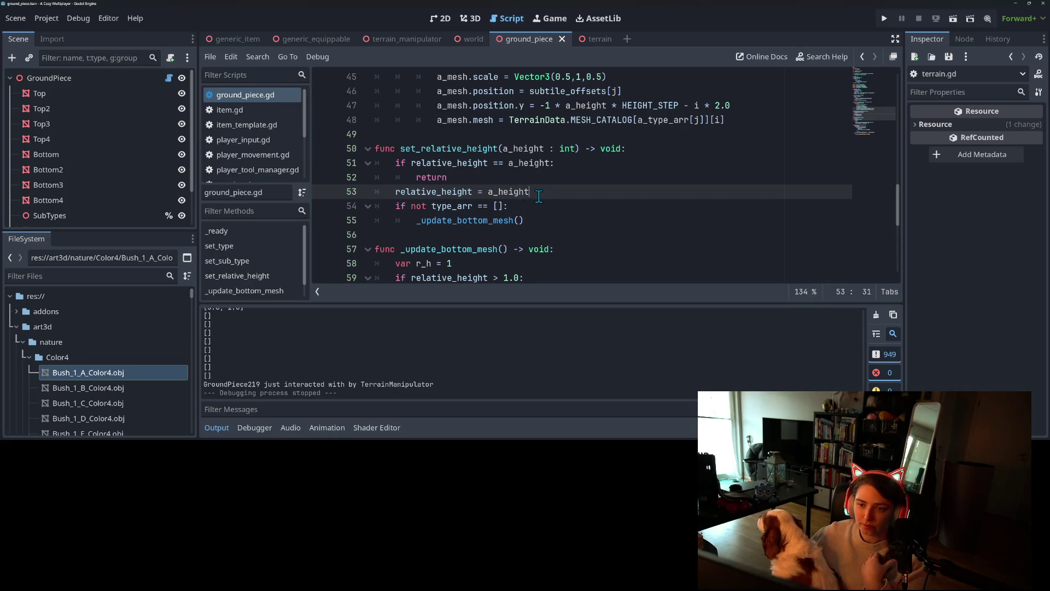
Place the caret after the position.y = height * HEIGHT_STEP line in the height setter
scroll(530, 191, down, 5)
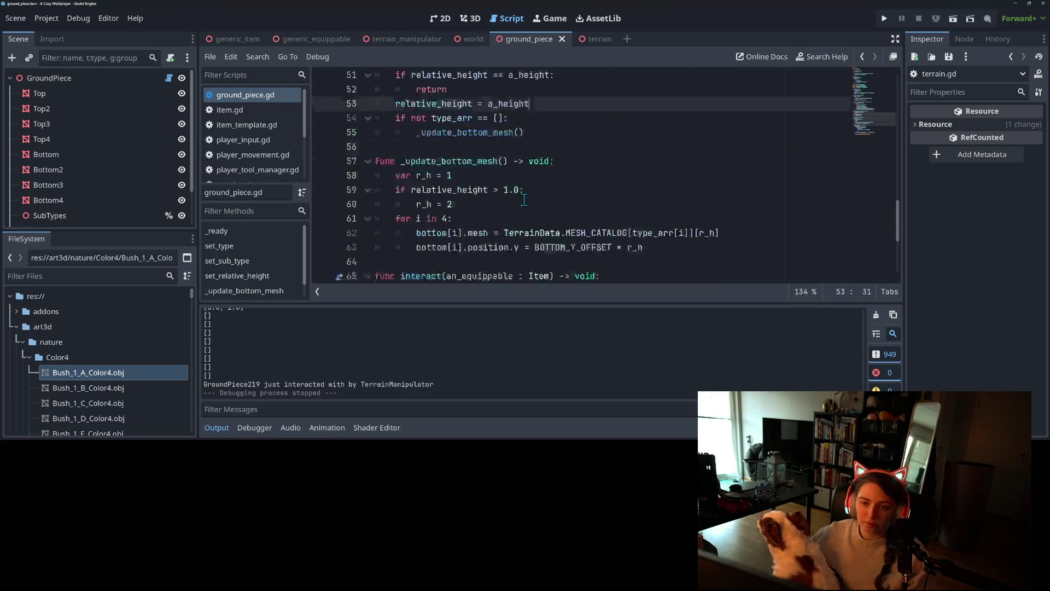
scroll(526, 187, down, 1)
scroll(520, 191, up, 11)
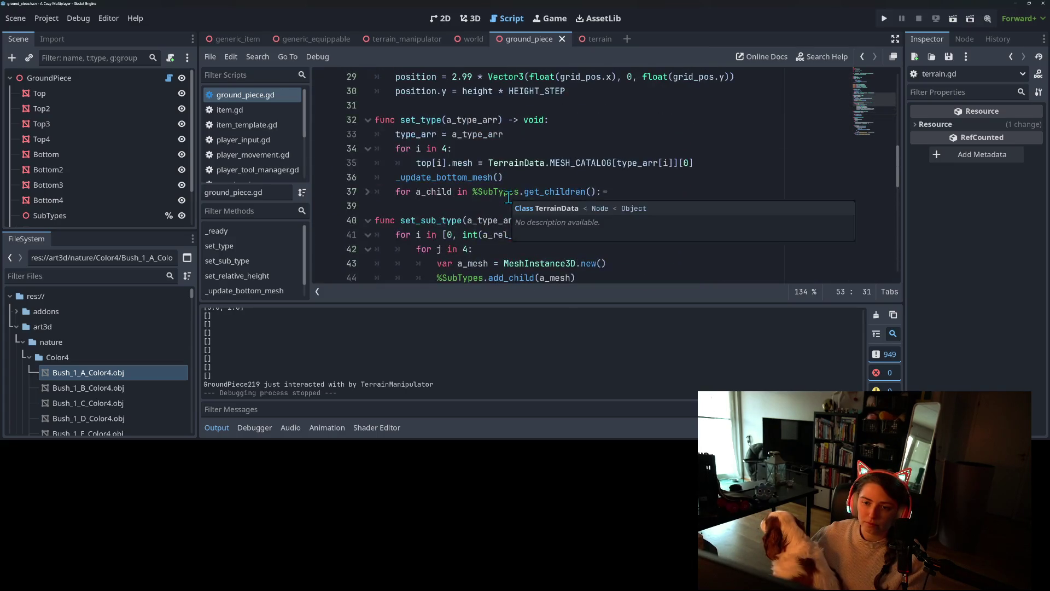
scroll(509, 197, up, 3)
scroll(520, 175, up, 3)
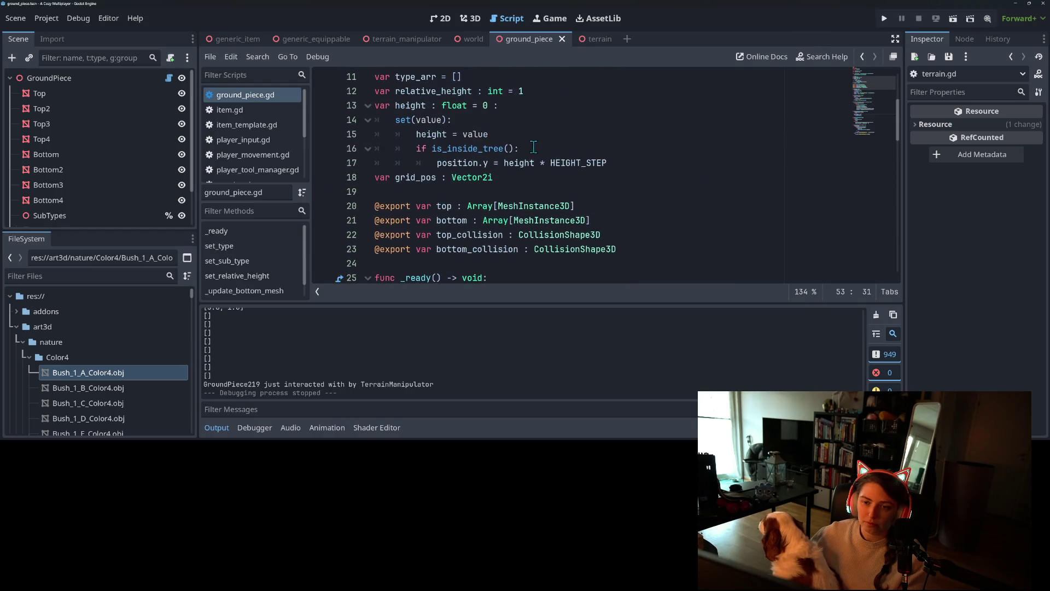
click(616, 164)
Paste the if/else block after line 17, fix its indentation, save, and run the game
key(Return)
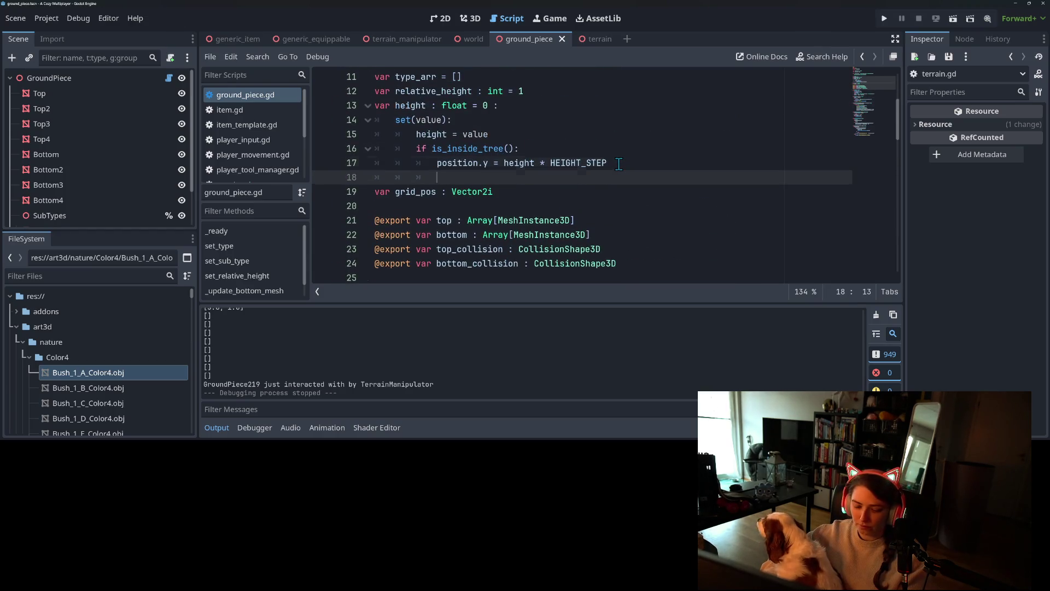
key(ctrl+v)
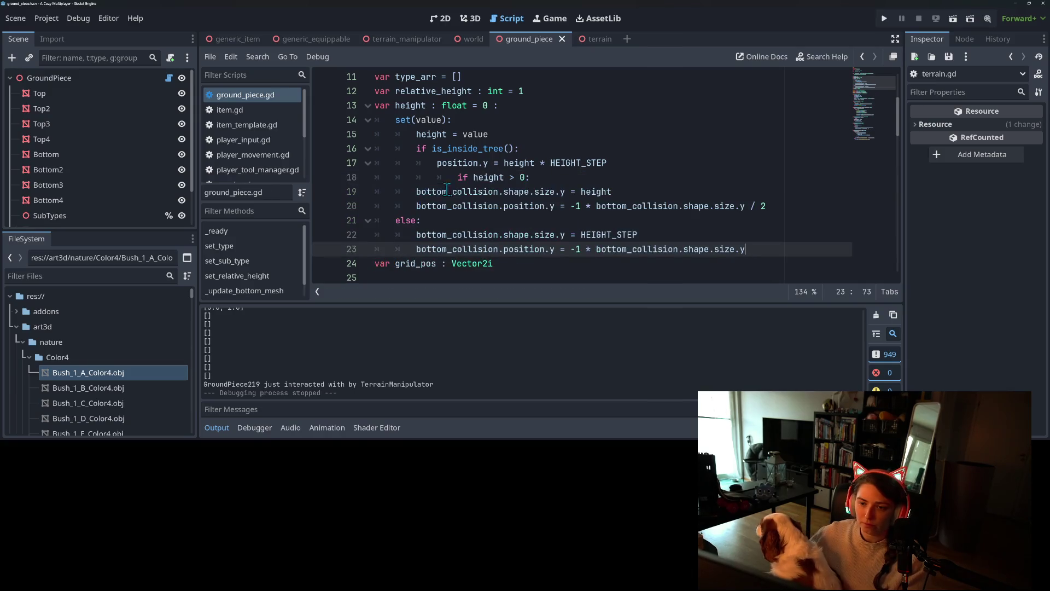
click(457, 177)
key(BackSpace)
drag(449, 191, 464, 249)
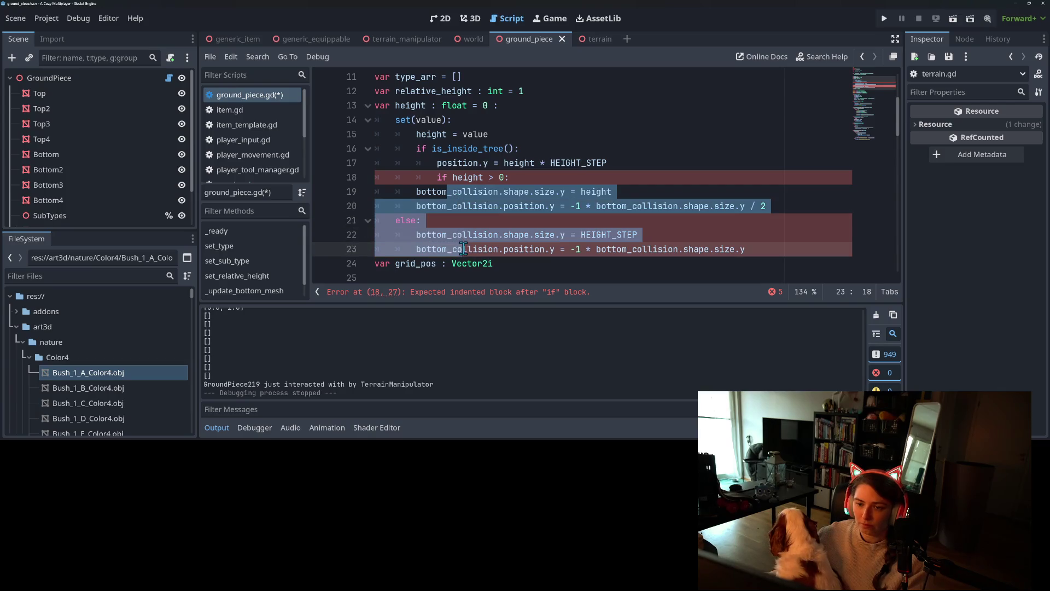
key(Tab)
key(Tab)
click(506, 234)
key(ctrl+s)
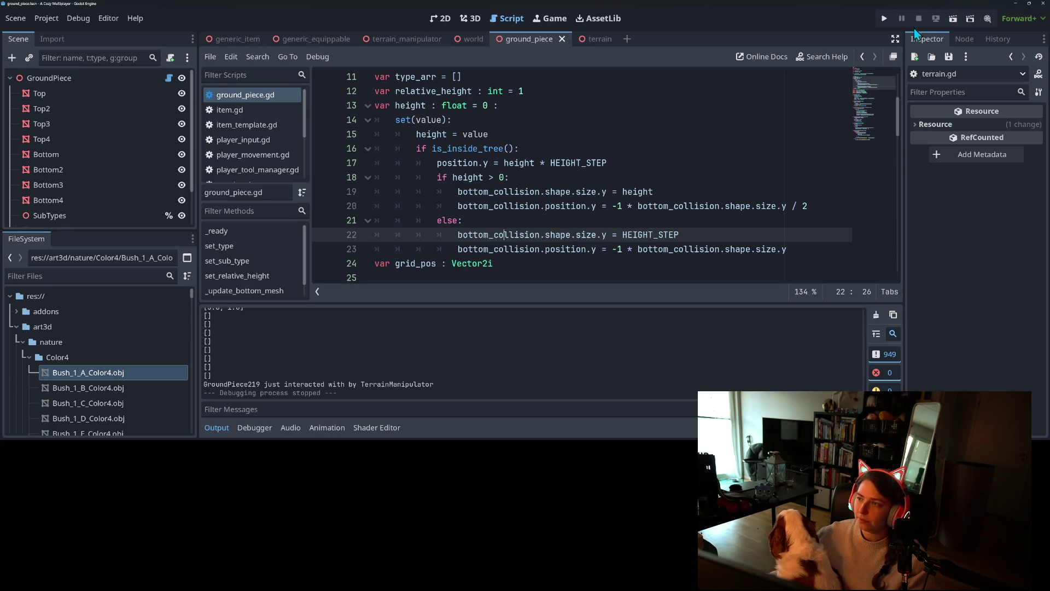
click(884, 18)
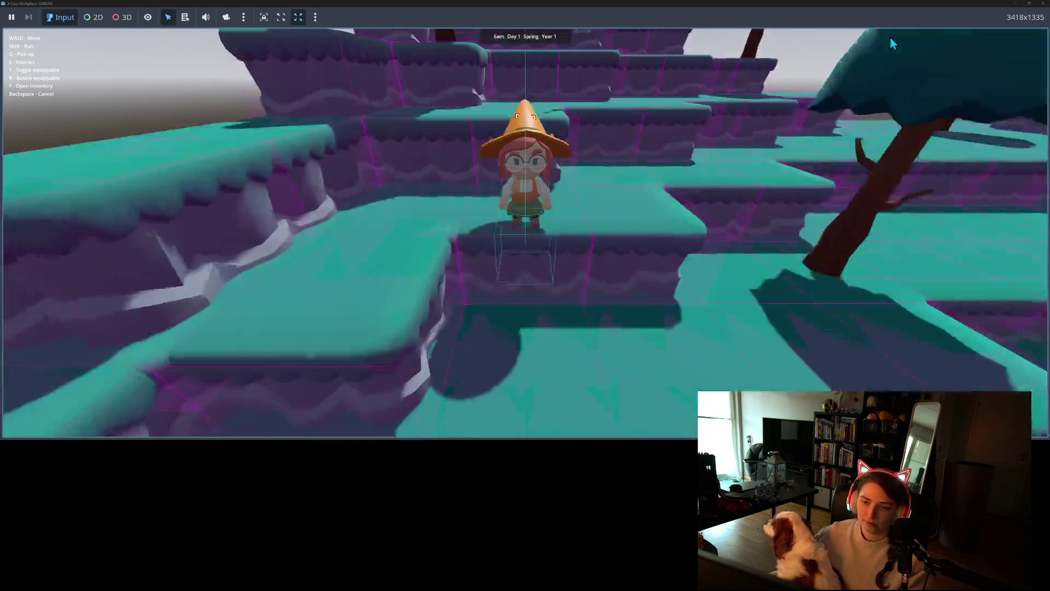
Walk the witch forward, pick up the broom, drop off a ledge and climb back up
key(w)
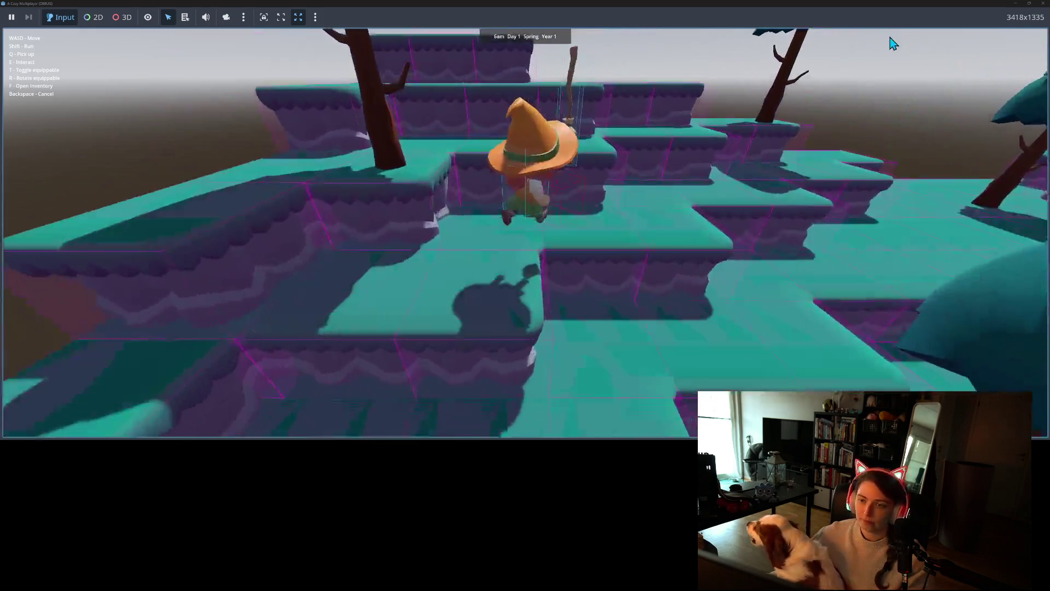
key(q)
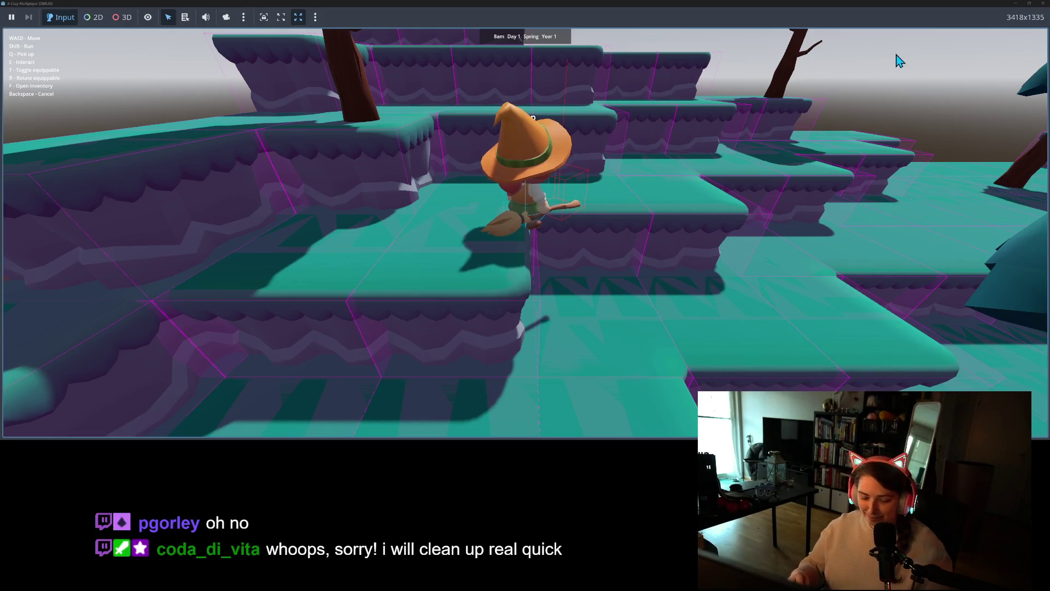
key(s)
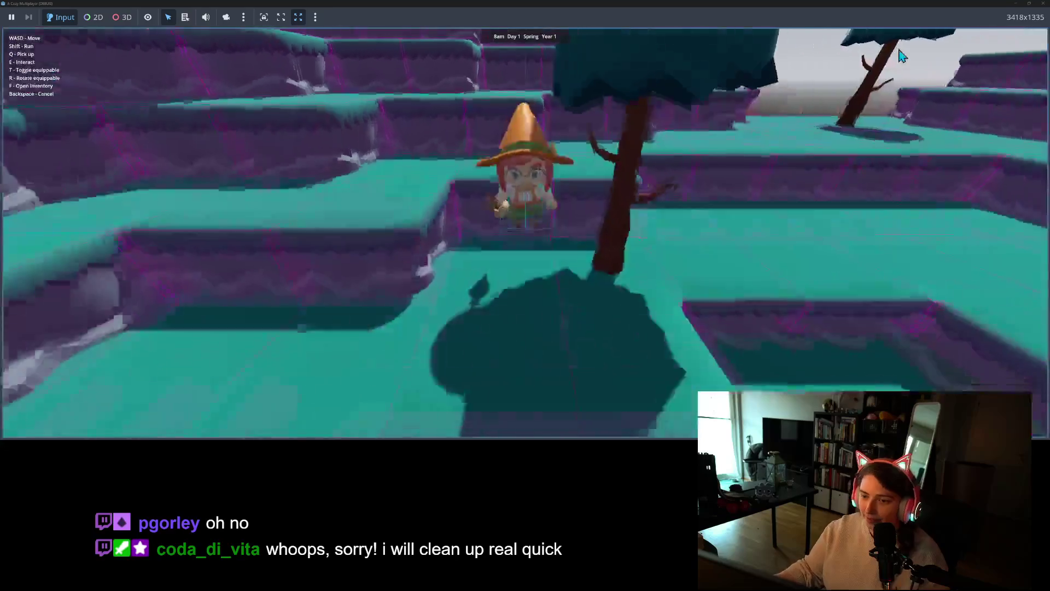
key(w)
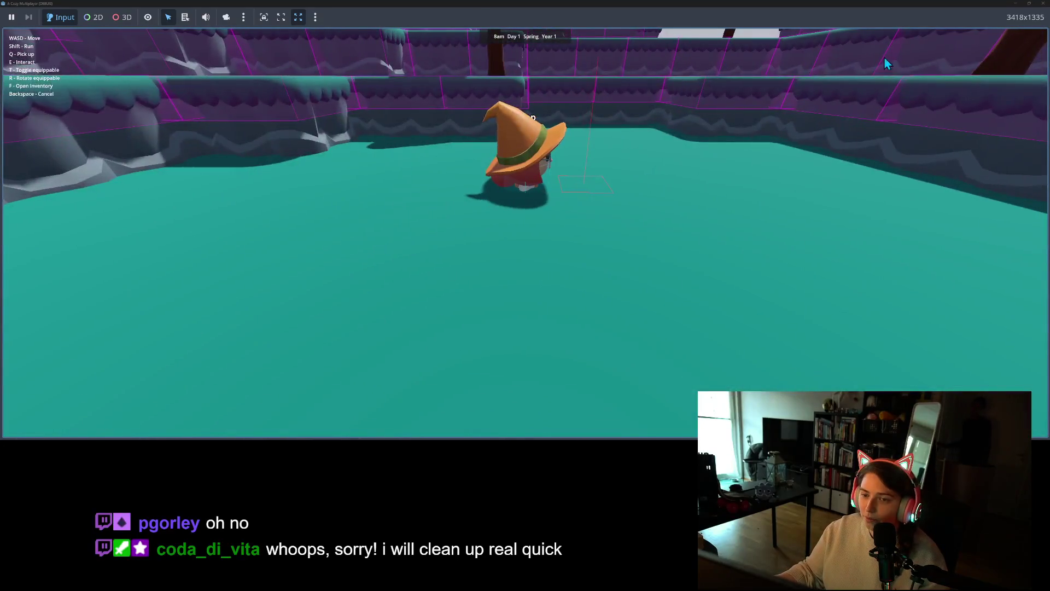
key(a)
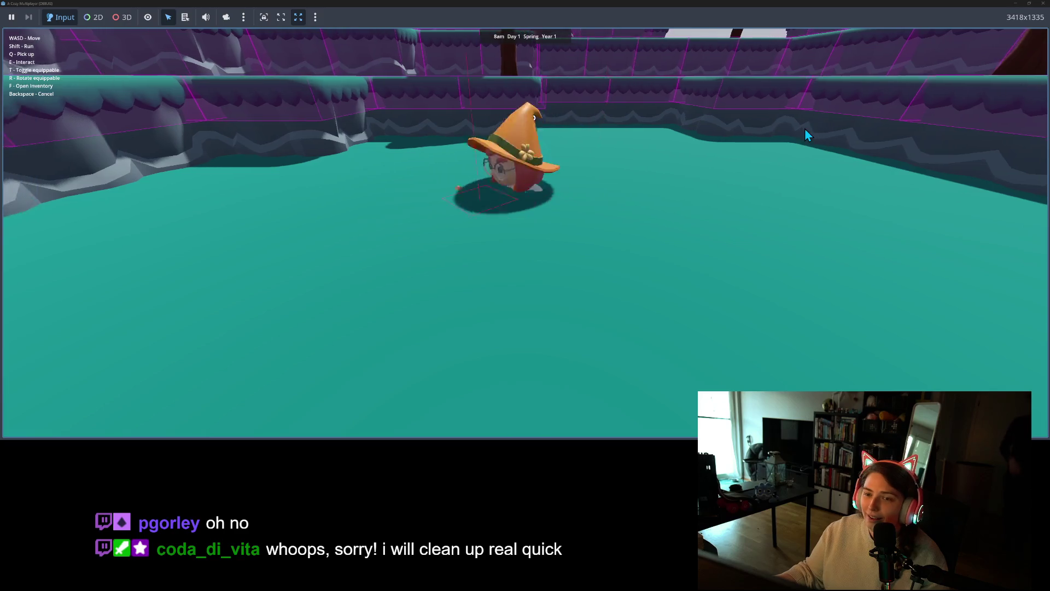
key(w)
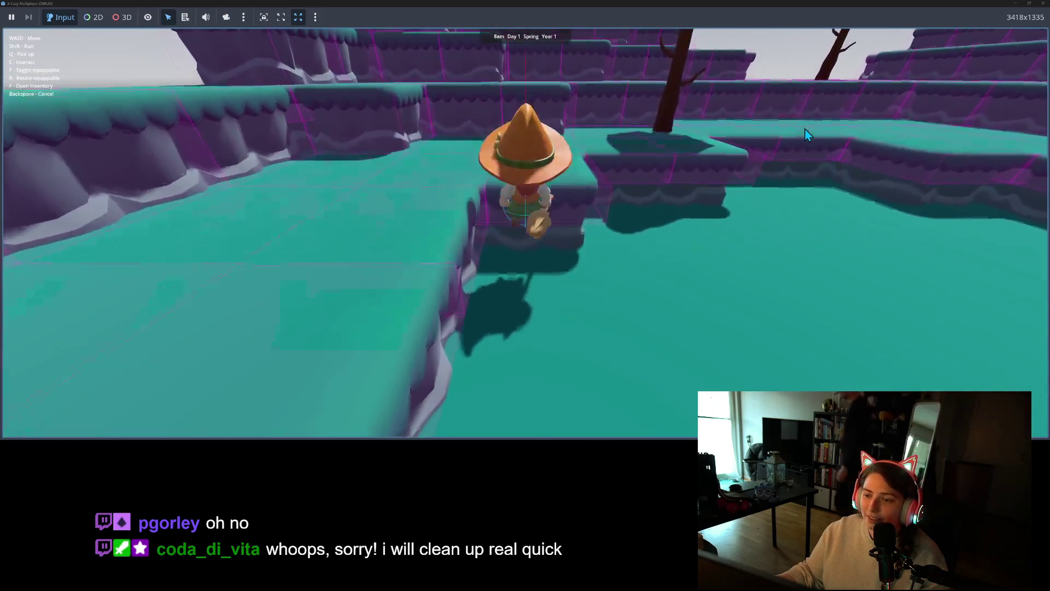
key(d)
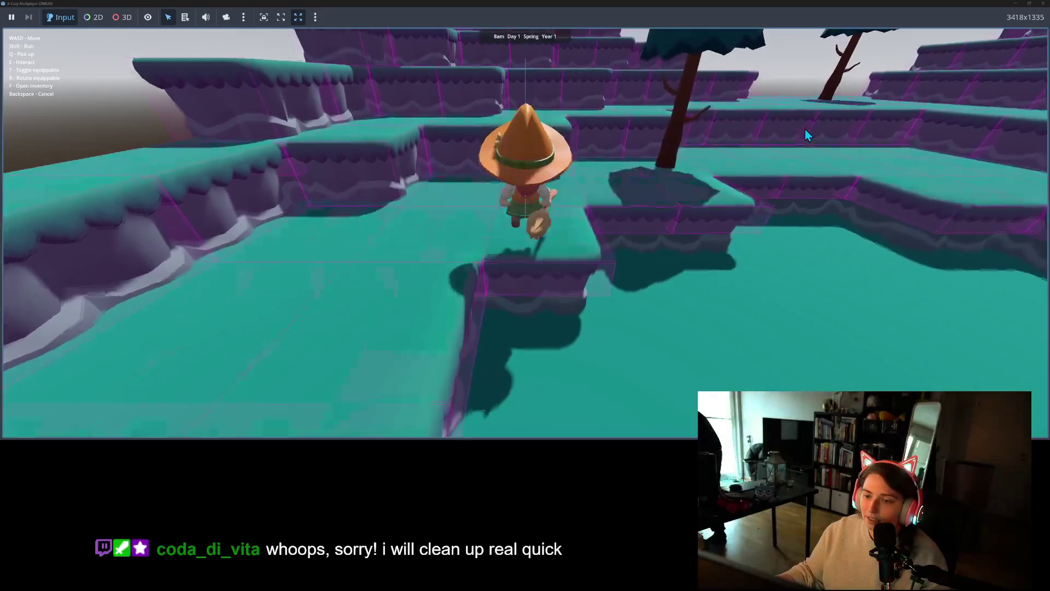
key(w)
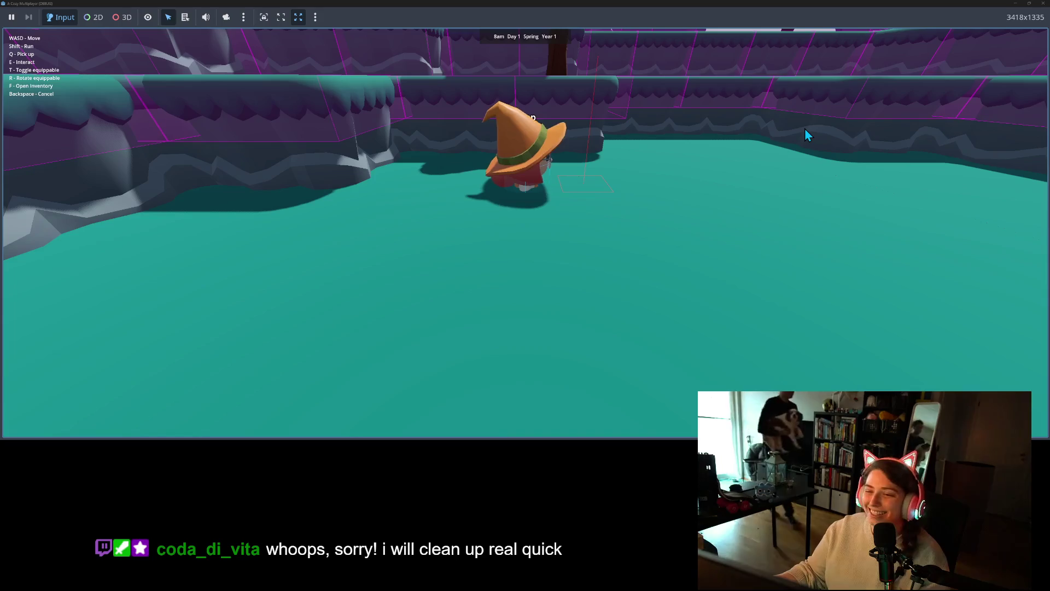
key(t)
Walk along the terraces, dropping to a lower level and heading toward the tree trunk
key(w)
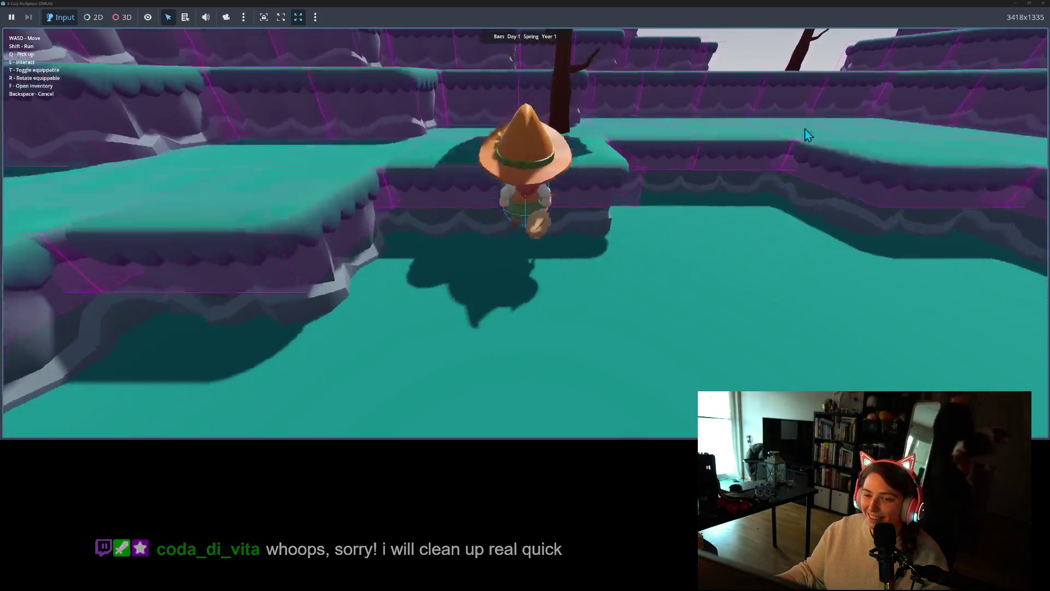
key(s)
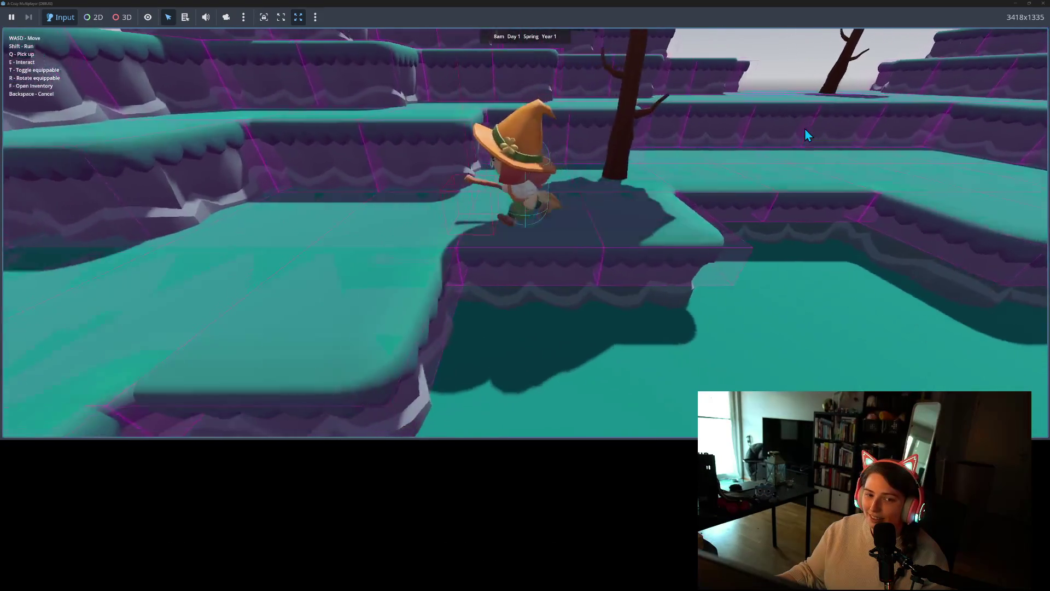
key(w)
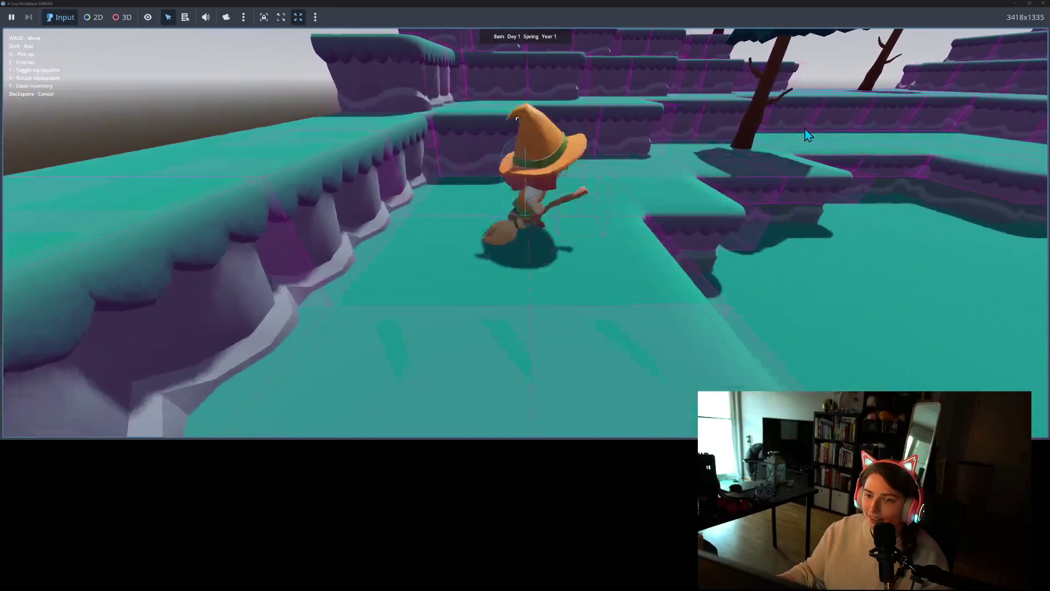
key(w)
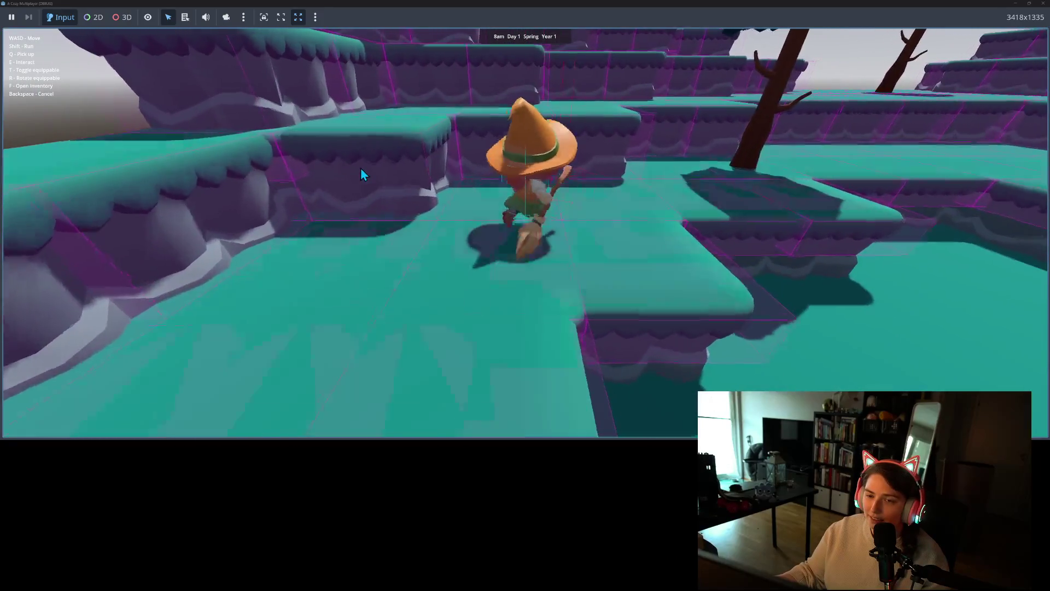
key(w)
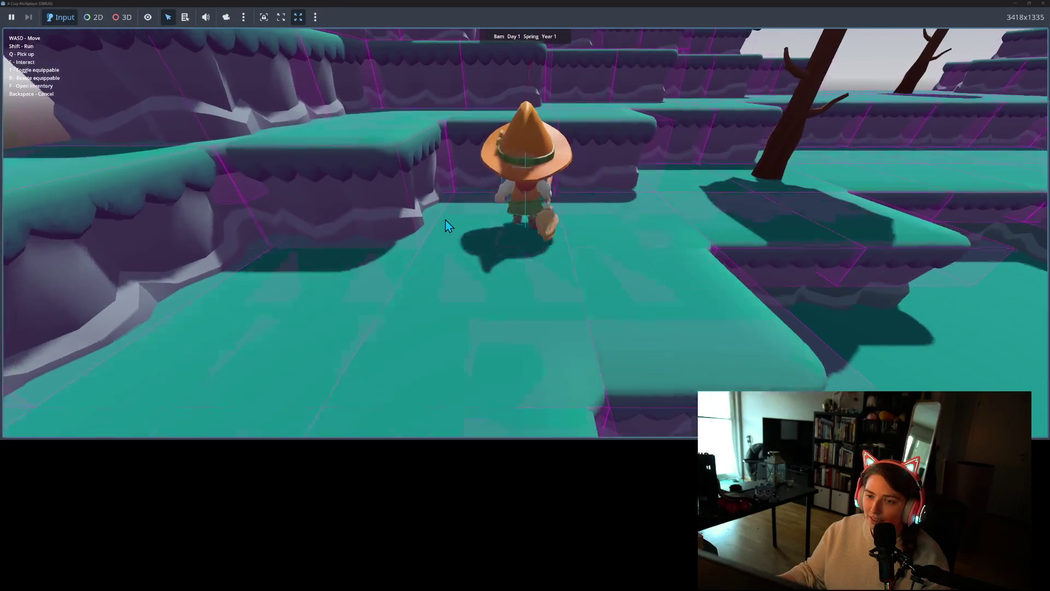
key(w)
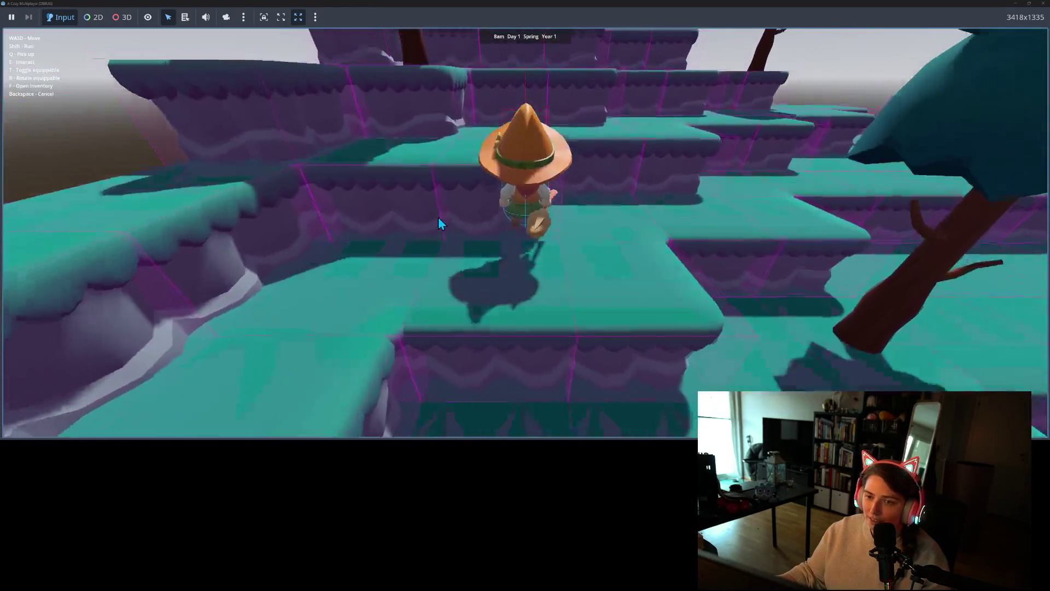
key(w)
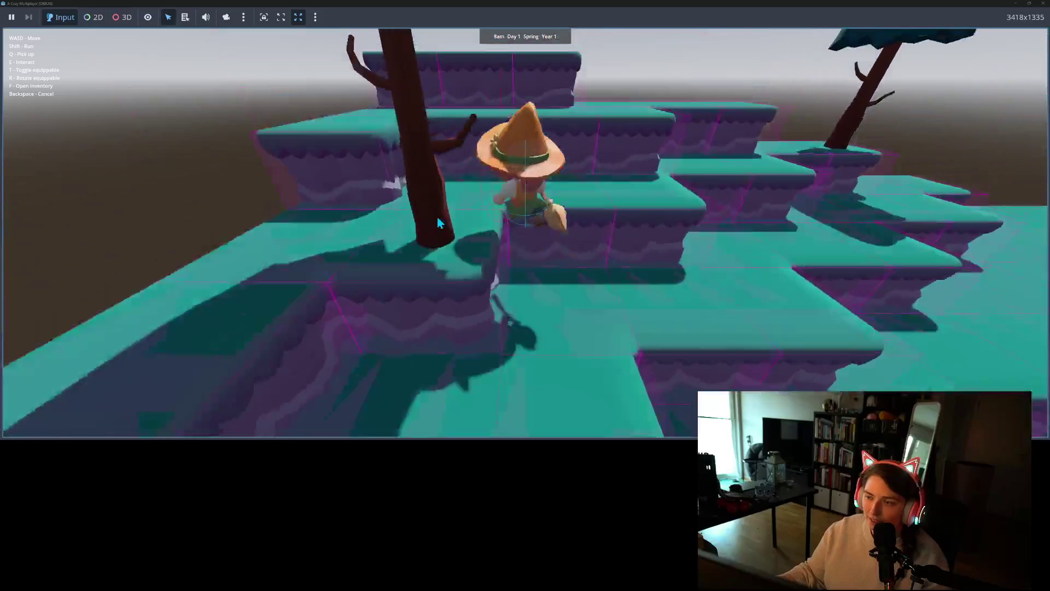
key(w)
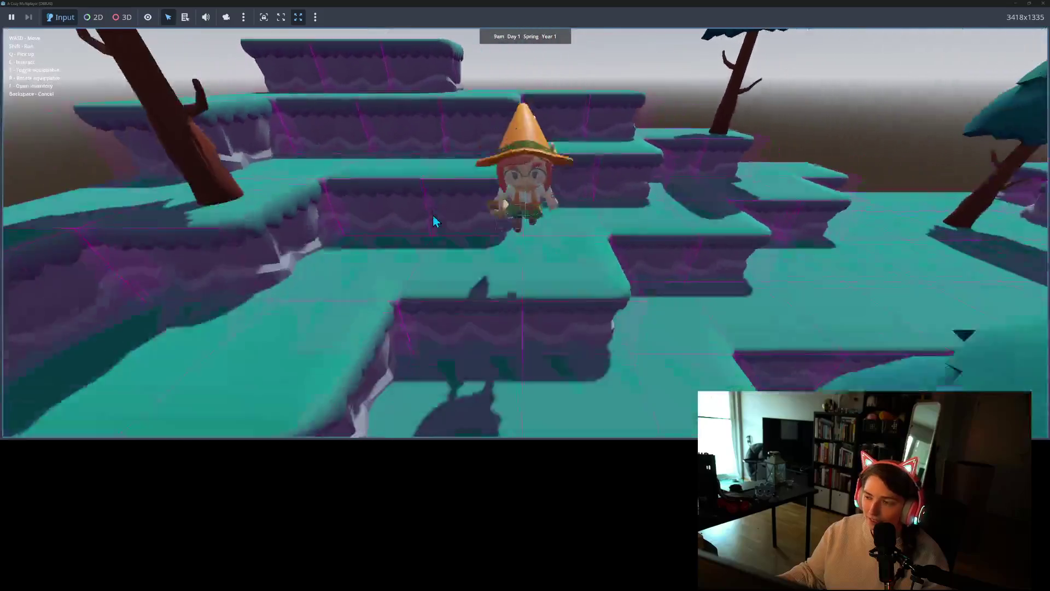
Walk the witch down to the lower ground and back up the terraces, then stop the game
key(s)
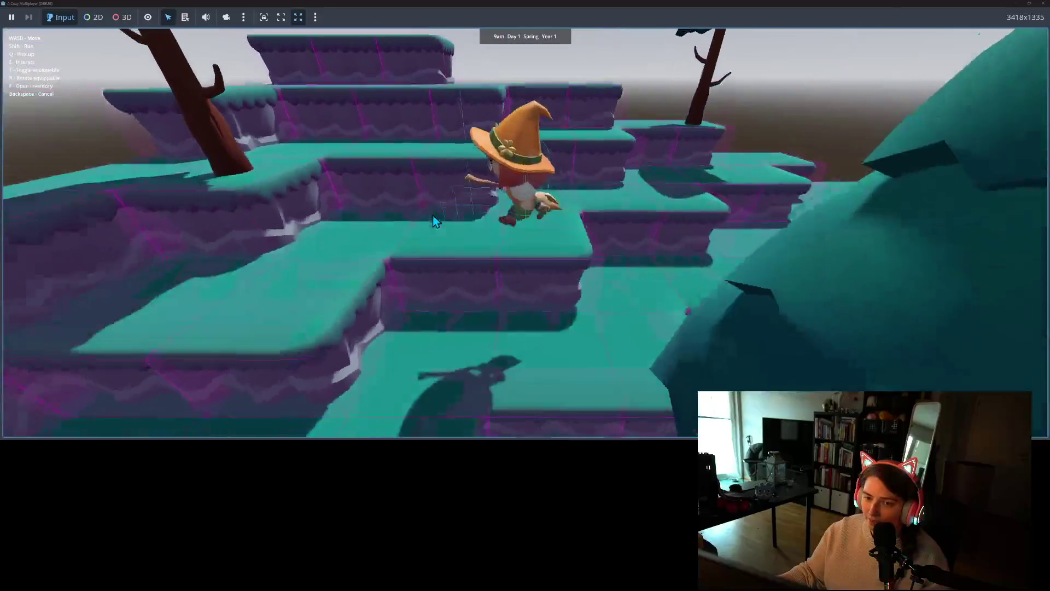
key(s)
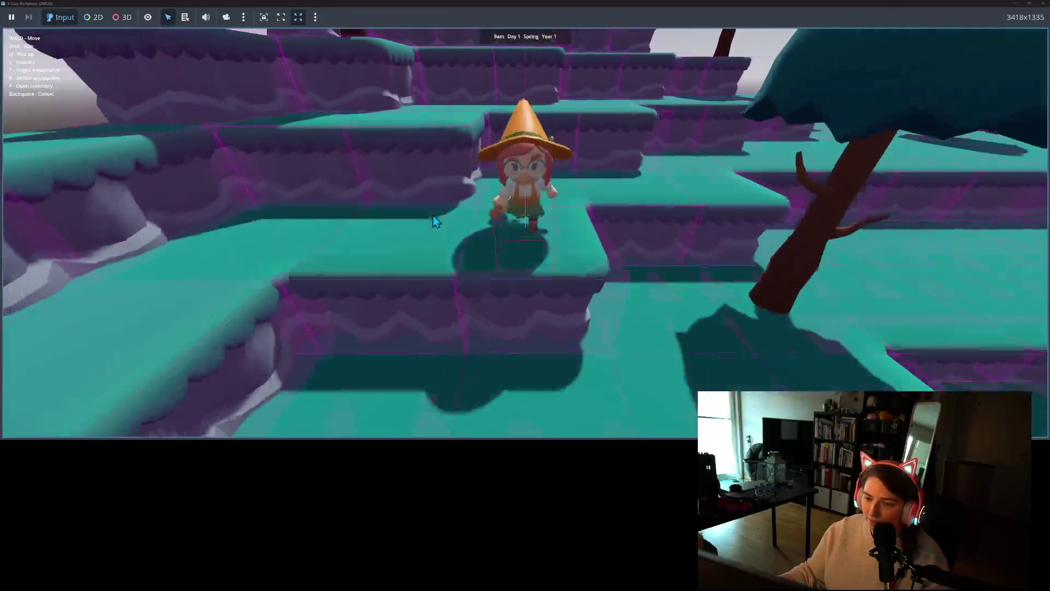
key(s)
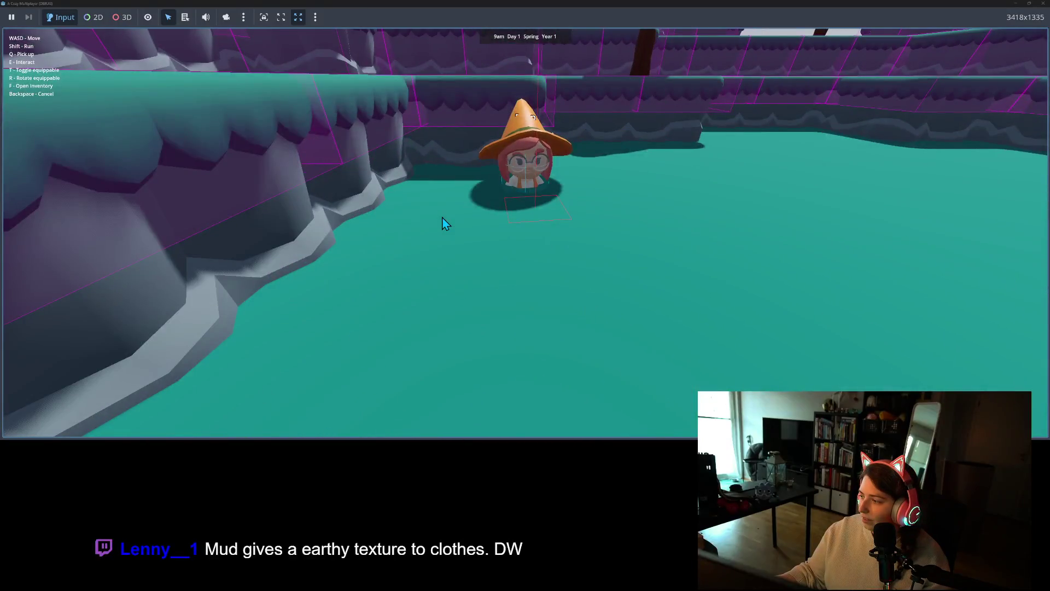
key(w)
key(s)
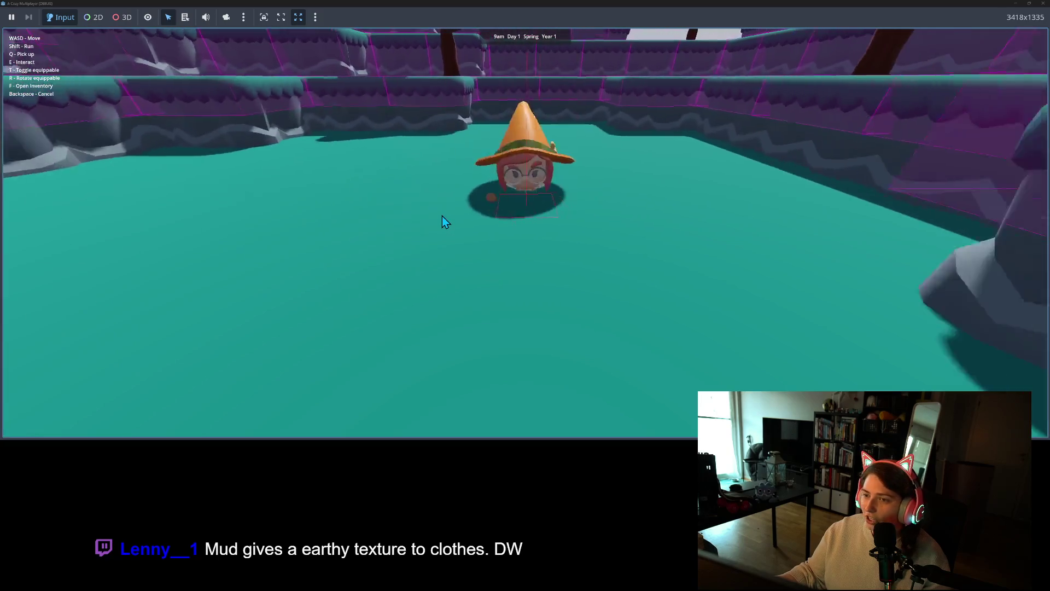
key(s)
key(w)
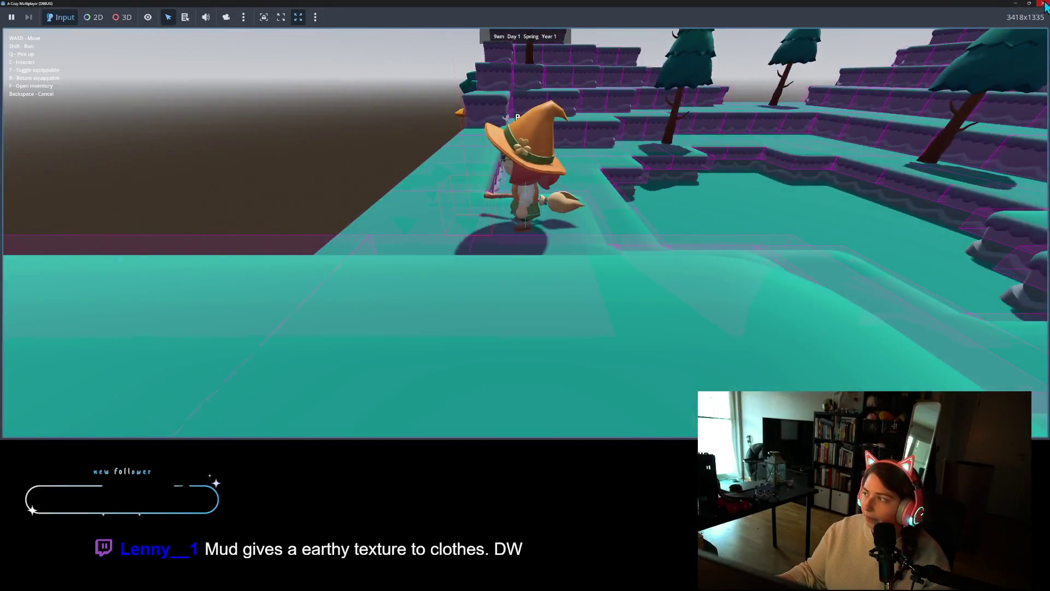
click(1042, 3)
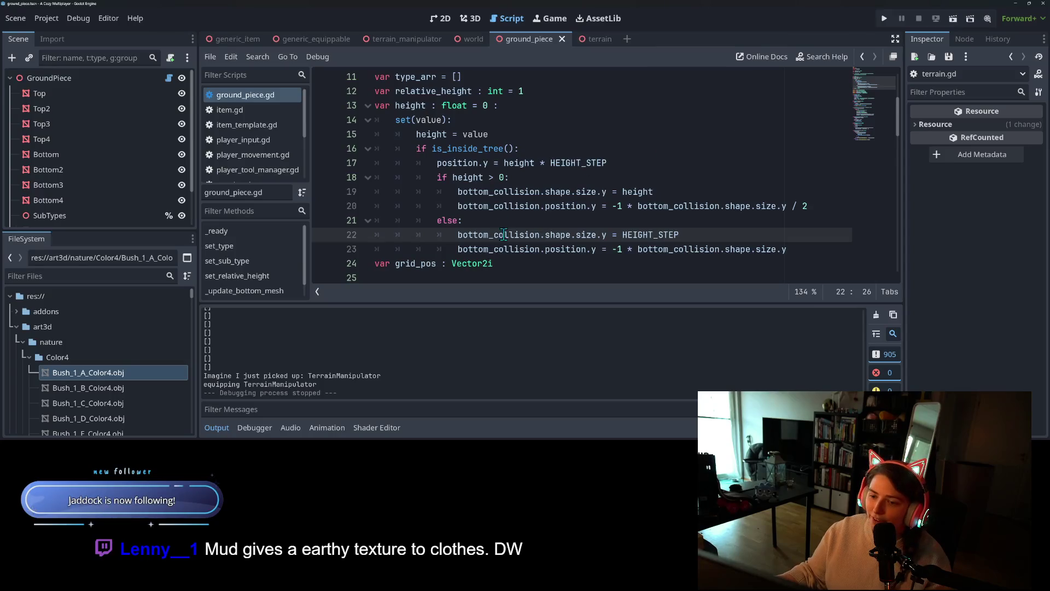
Change the line 18 height check to 'if height > 2' and save ground_piece.gd
click(463, 206)
click(474, 177)
click(481, 234)
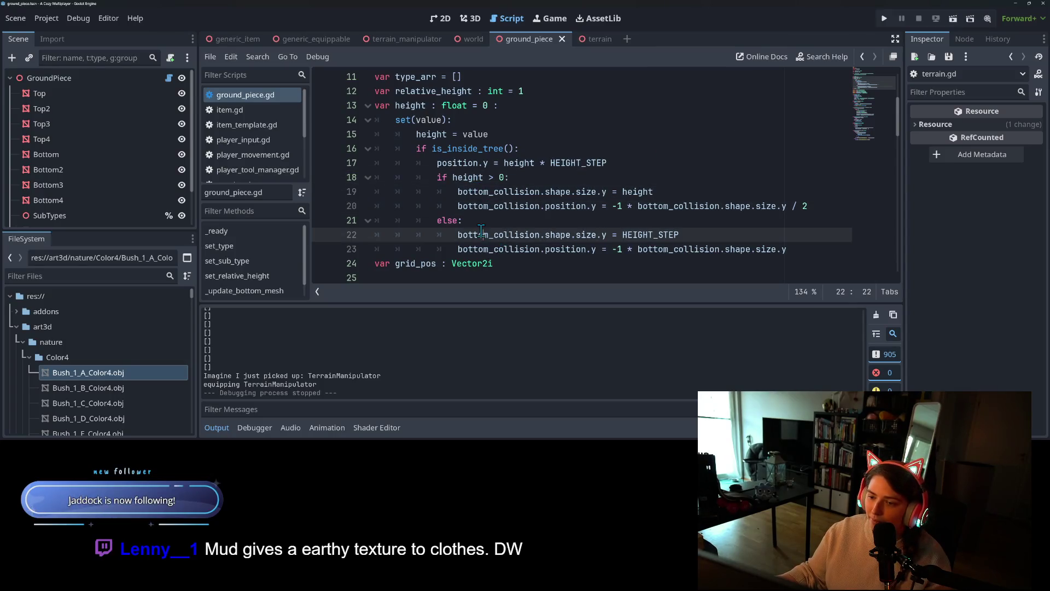
double_click(663, 234)
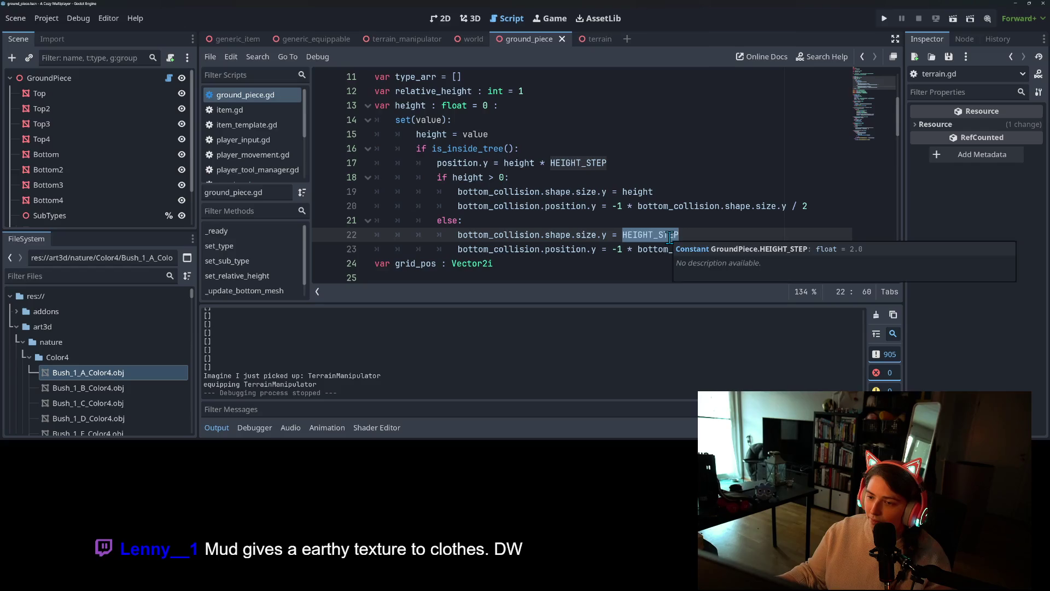
click(720, 234)
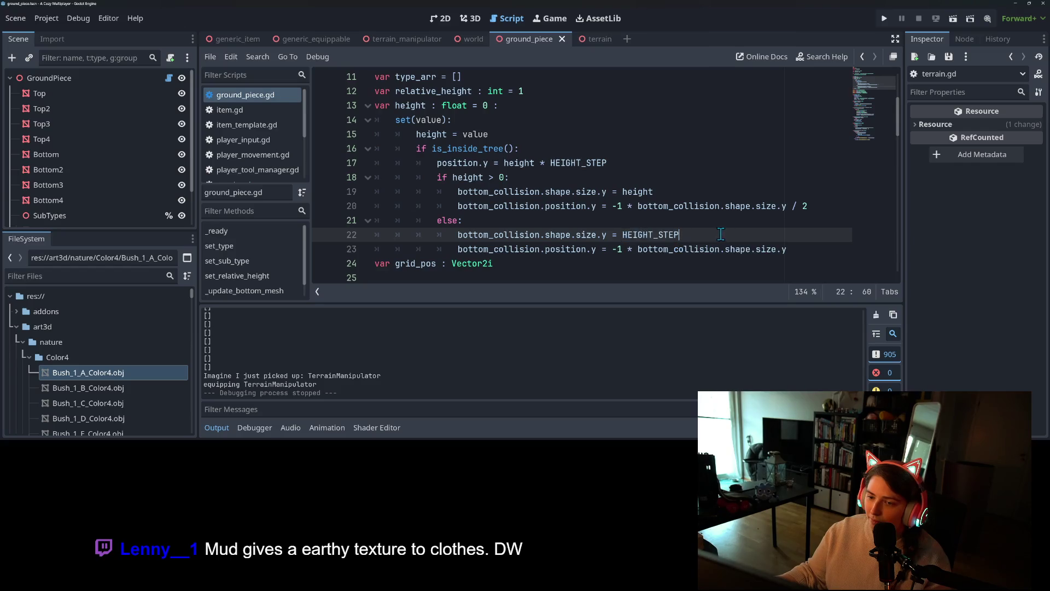
click(504, 177)
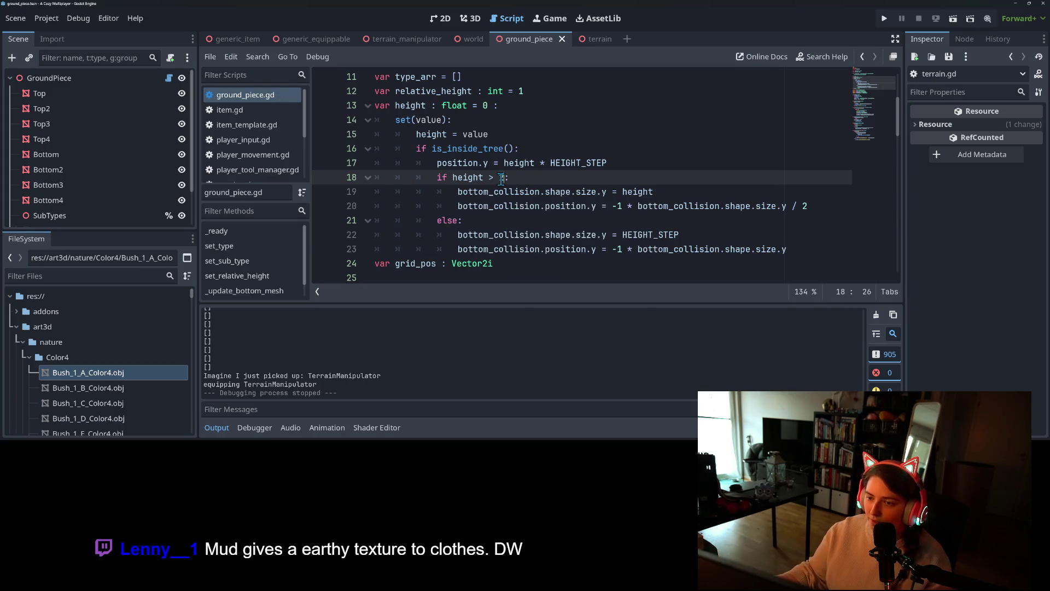
double_click(502, 177)
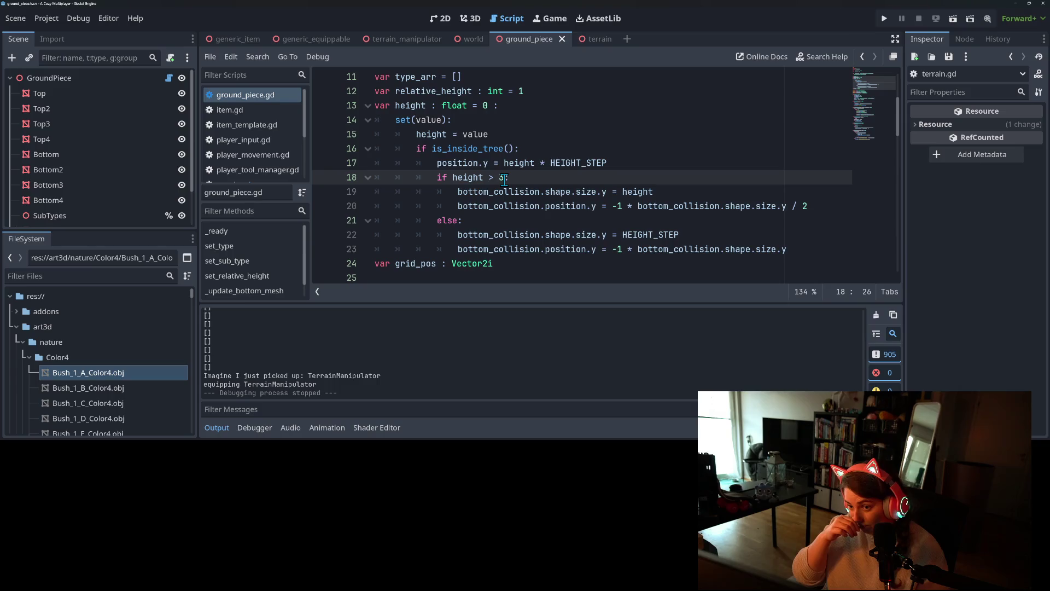
text(2)
key(ctrl+s)
Check HEIGHT_STEP on line 22 and run the game to test the terrain
click(660, 235)
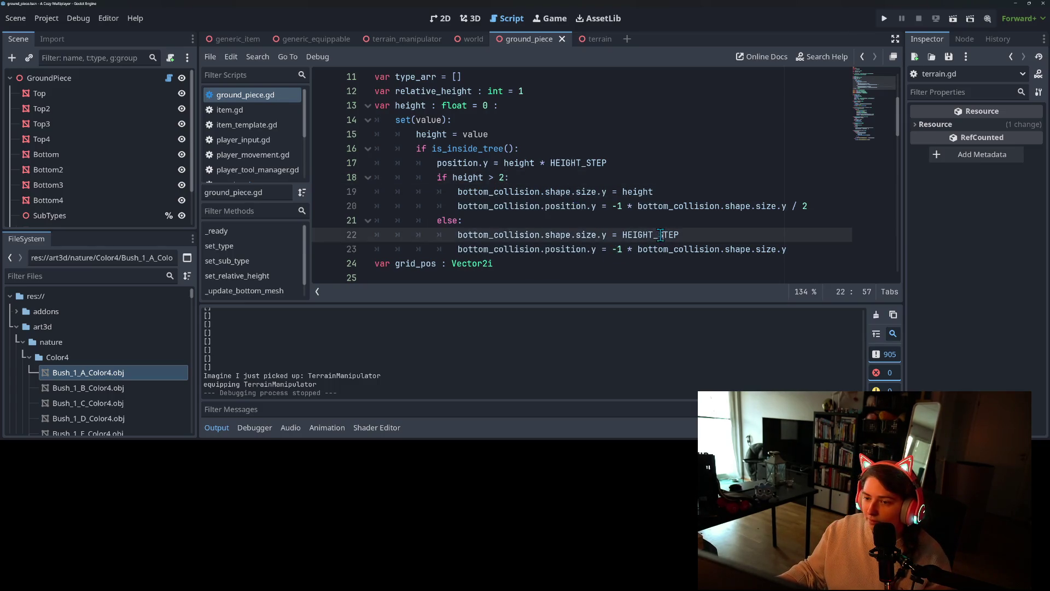
mouse_move(660, 235)
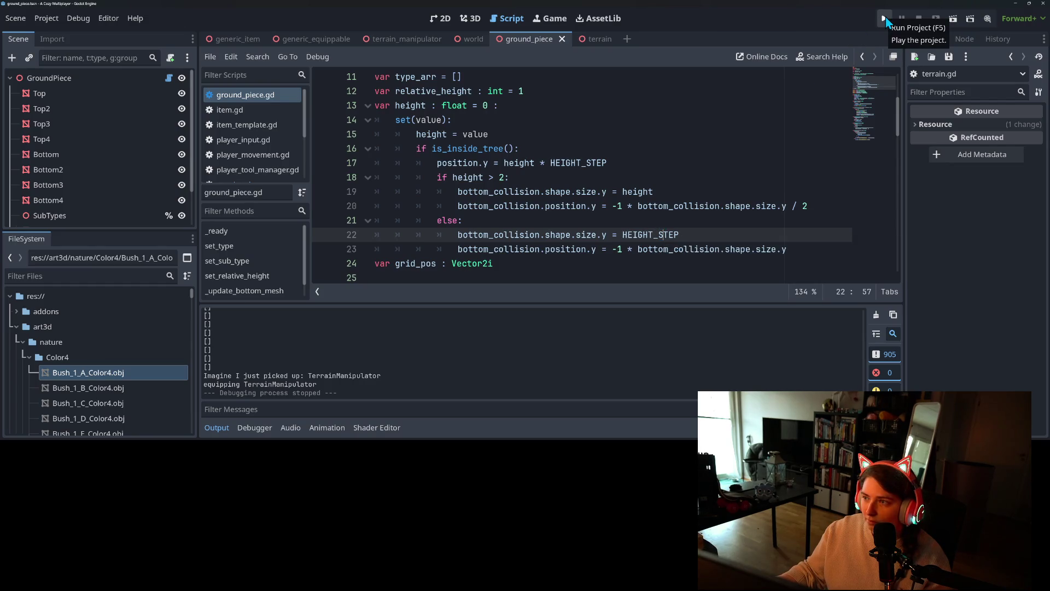
scroll(775, 206, up, 1)
scroll(775, 206, down, 2)
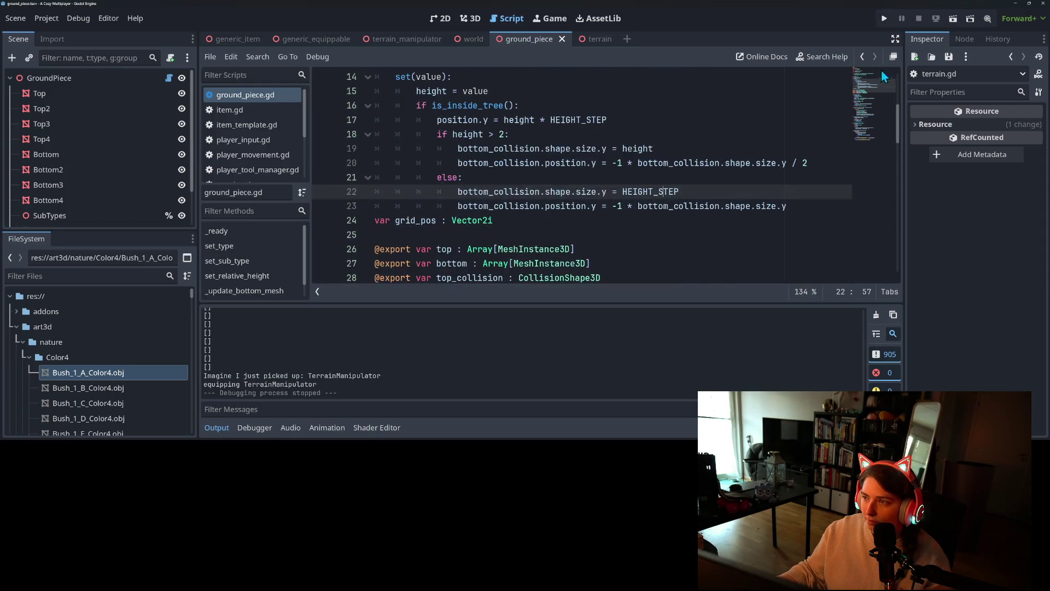
click(884, 18)
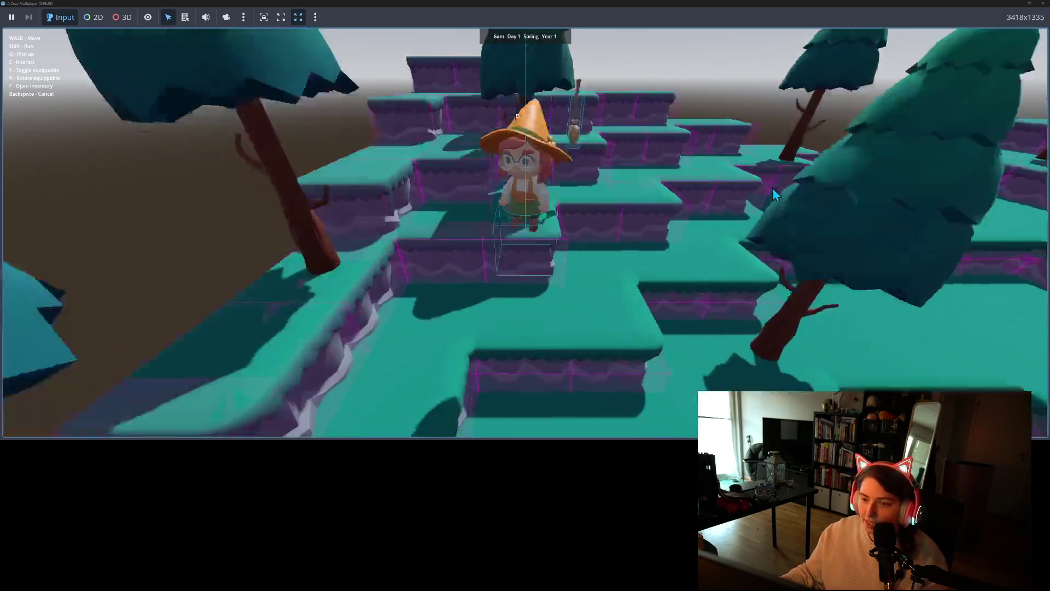
key(a)
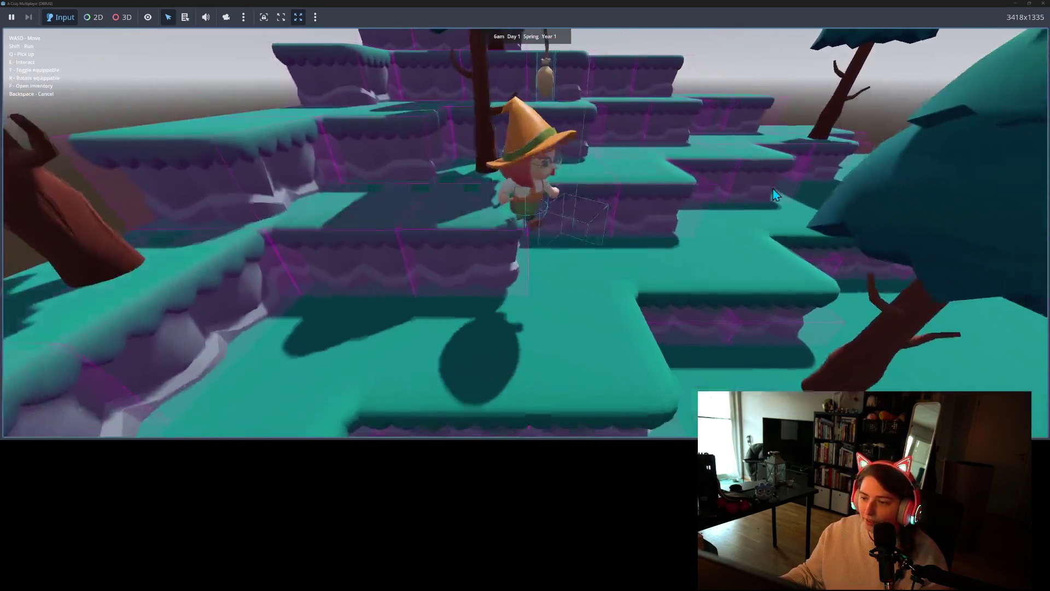
key(s)
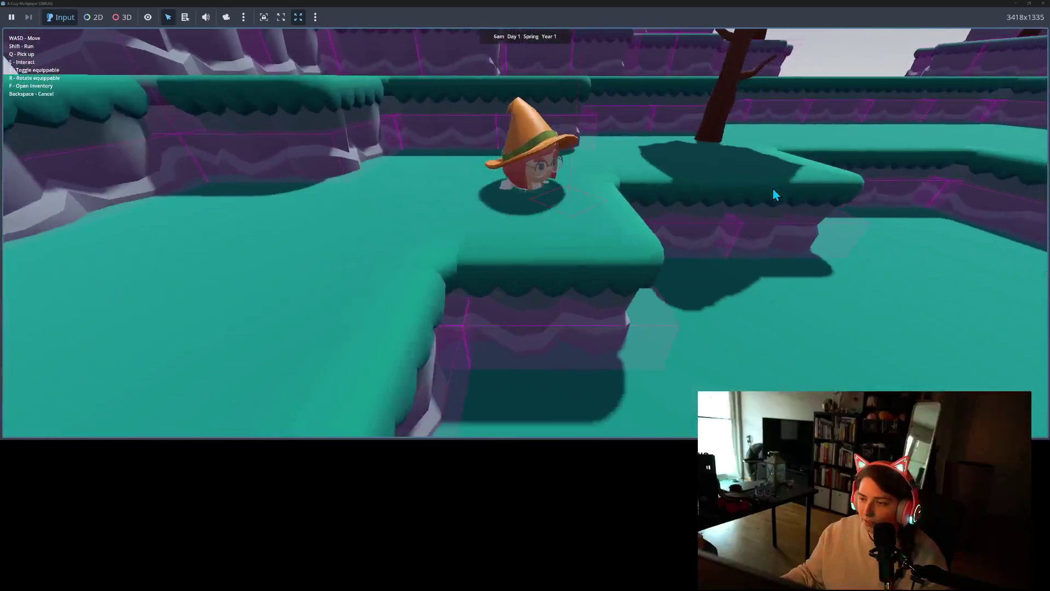
key(s)
key(w)
key(w)
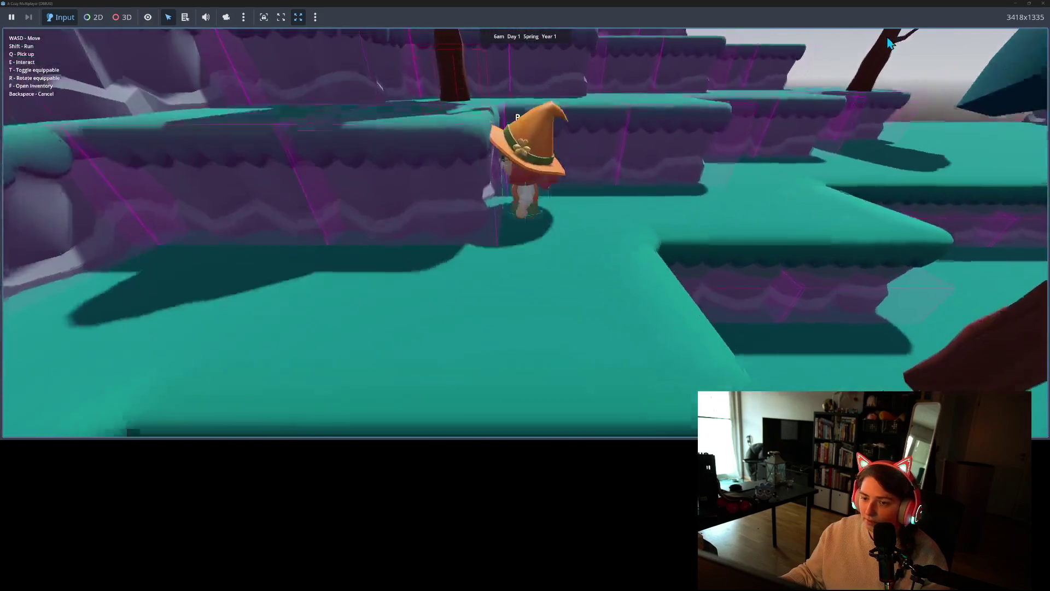
key(w)
key(F8)
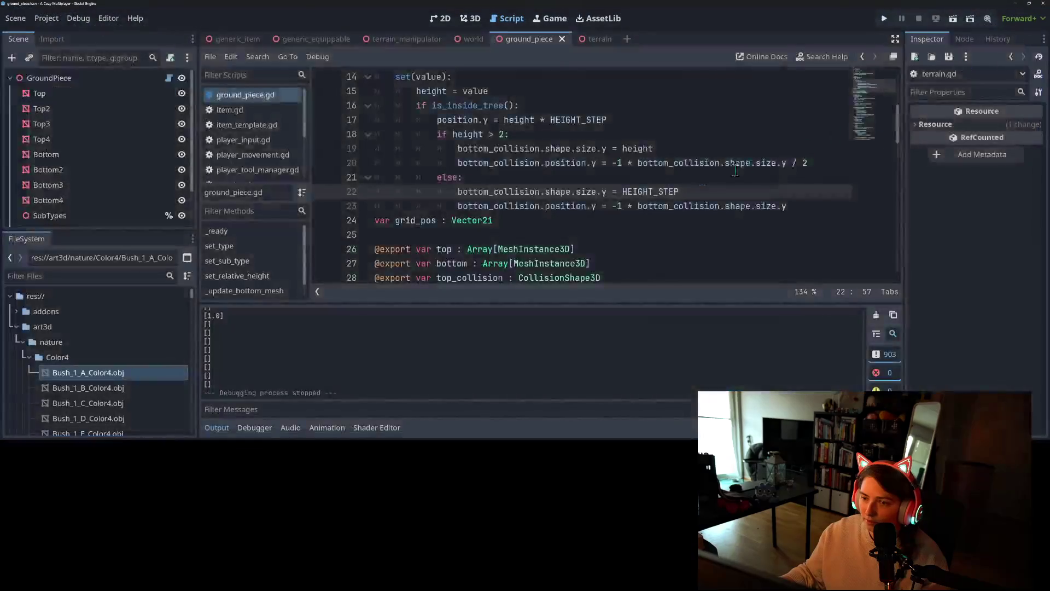
Set line 18 to 'height > 0' and line 22's size to HEIGHT_STEP * 3, then run the game
click(503, 136)
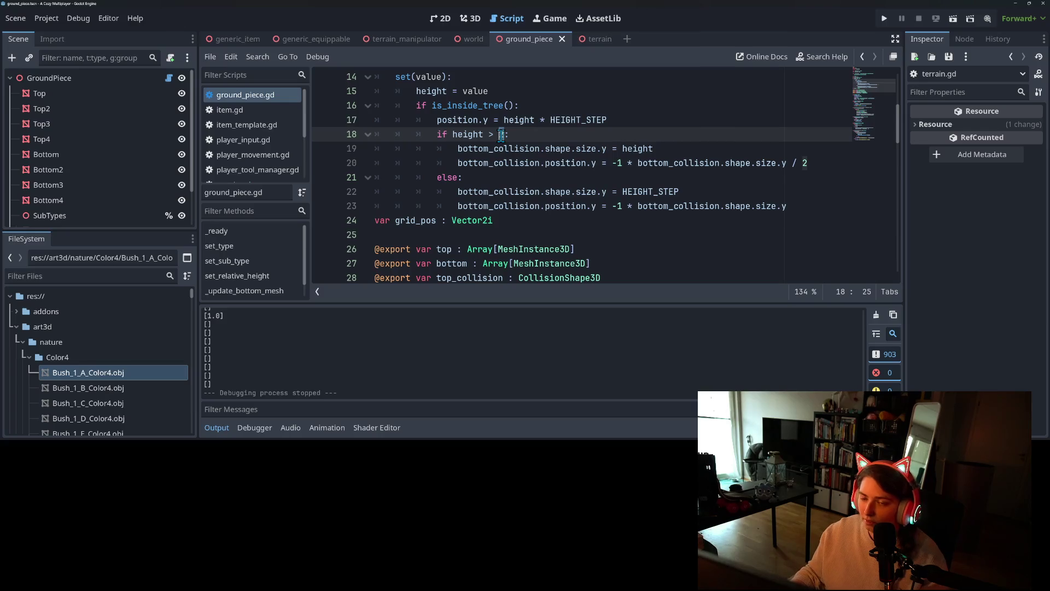
text(0)
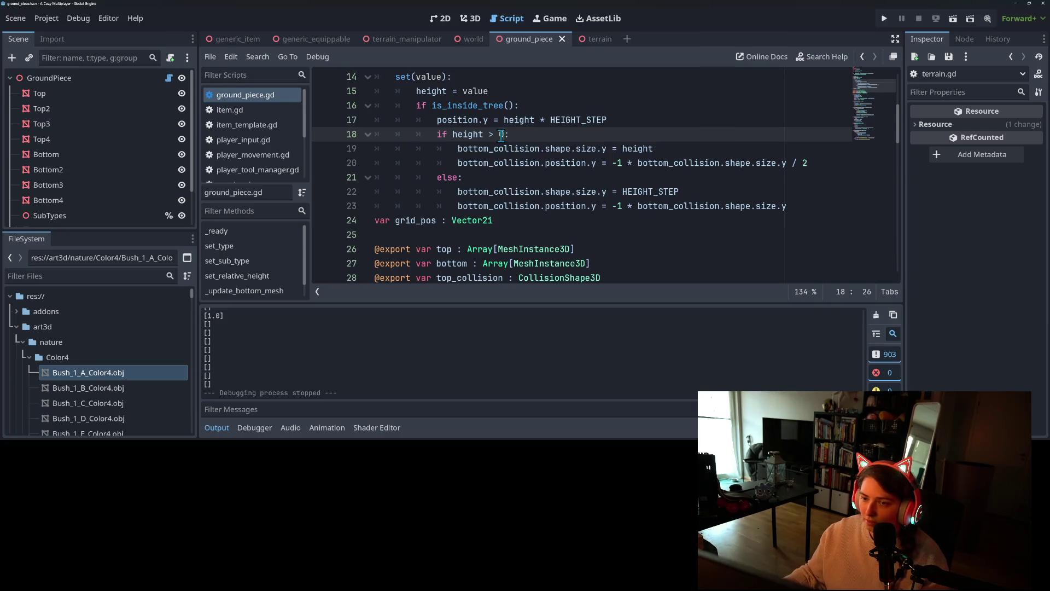
key(Escape)
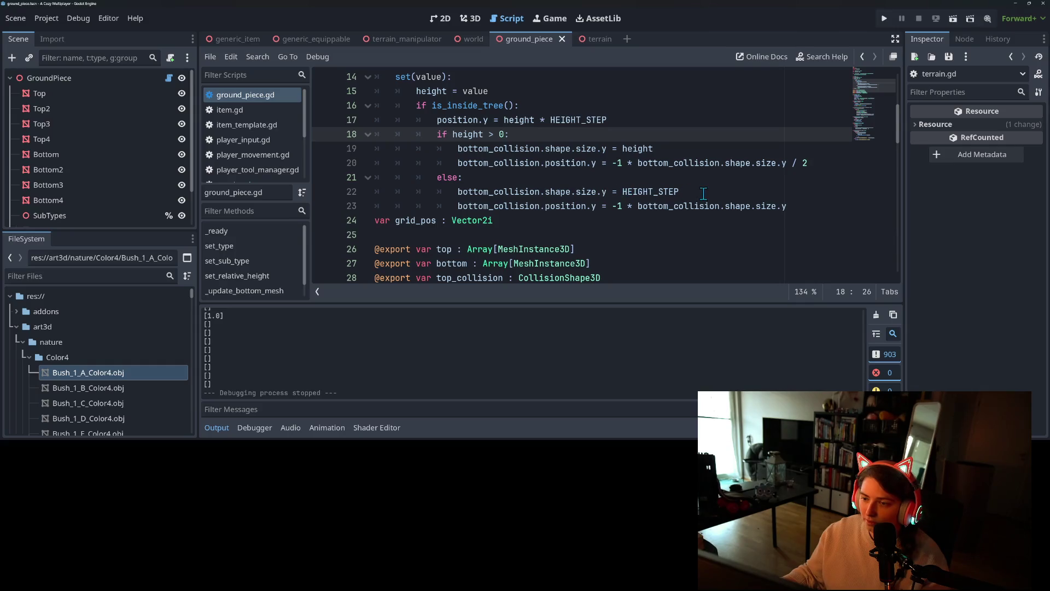
click(698, 193)
text(* 2)
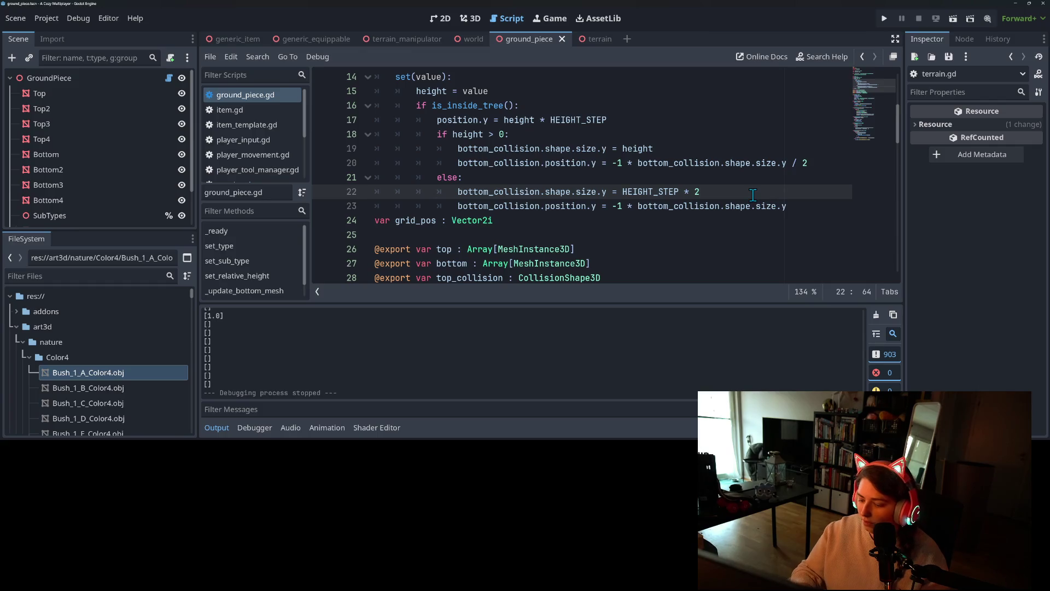
key(BackSpace)
text(3)
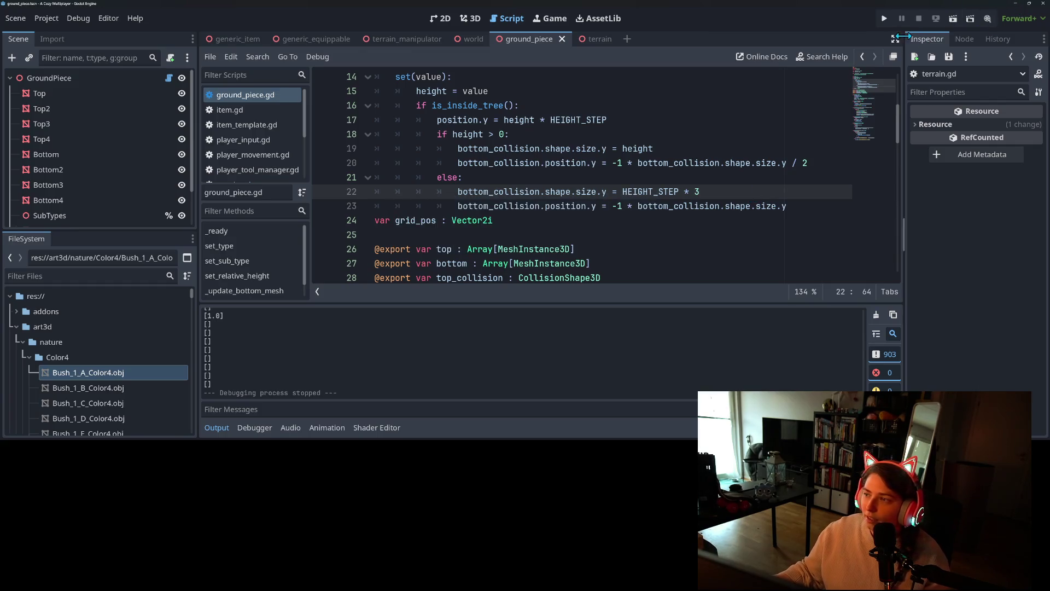
click(884, 18)
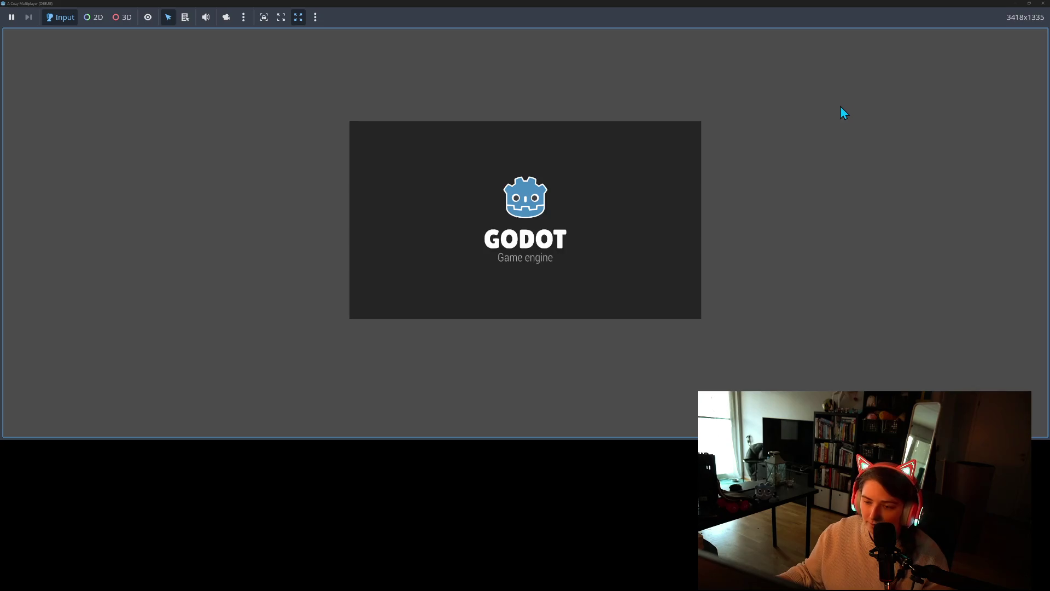
Walk the character back and forth across the ground to test the HEIGHT_STEP * 3 collisions
key(a)
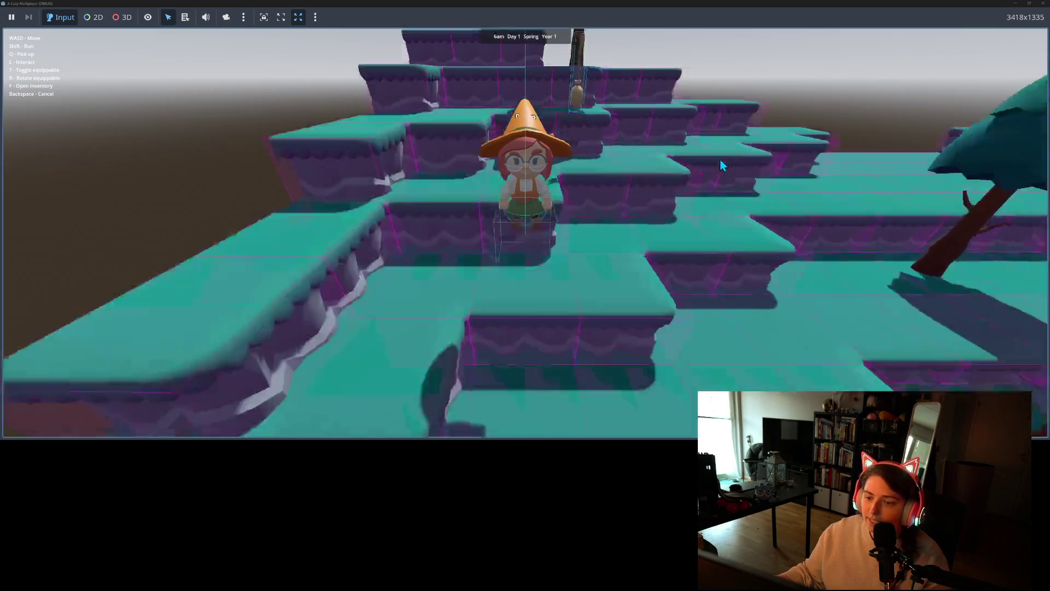
key(s)
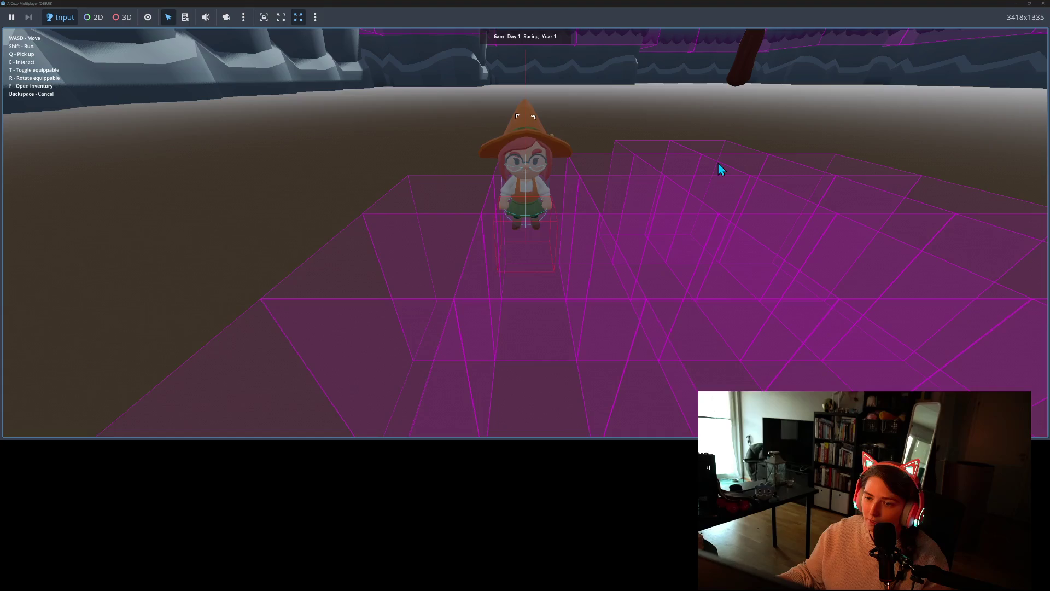
key(w)
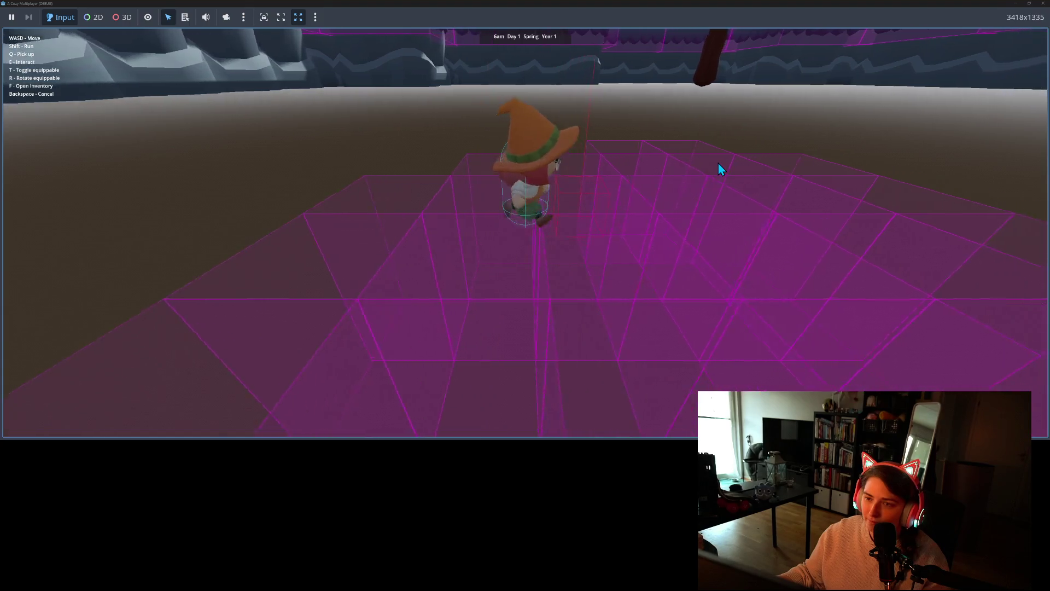
key(s)
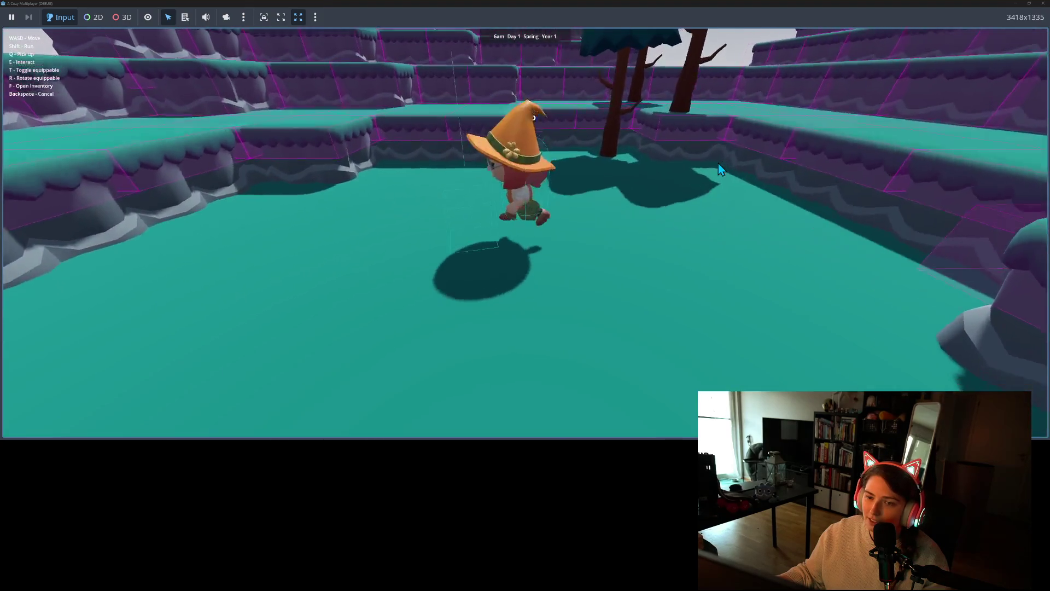
key(s)
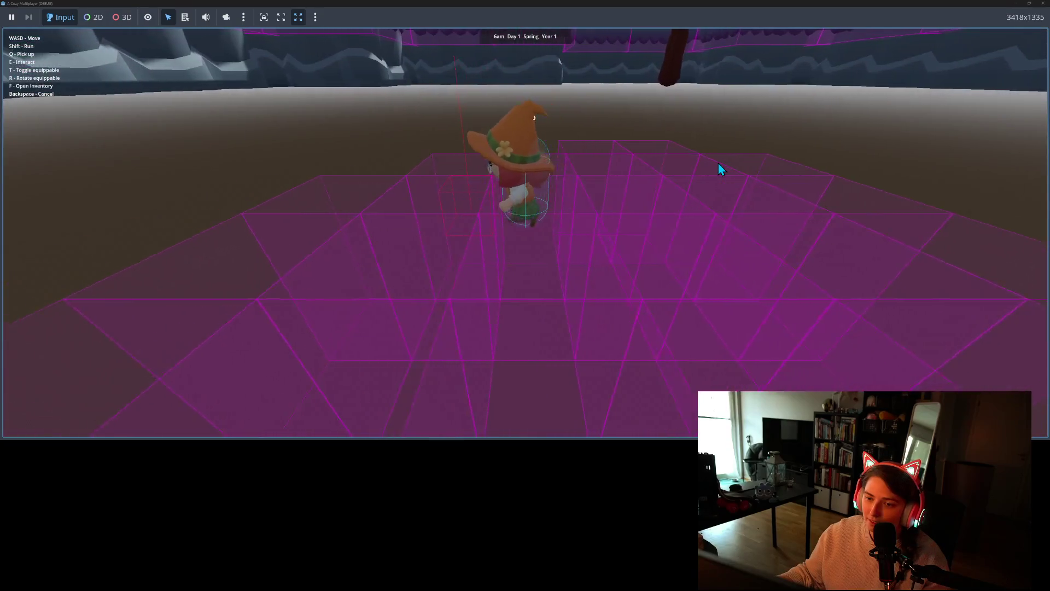
key(w)
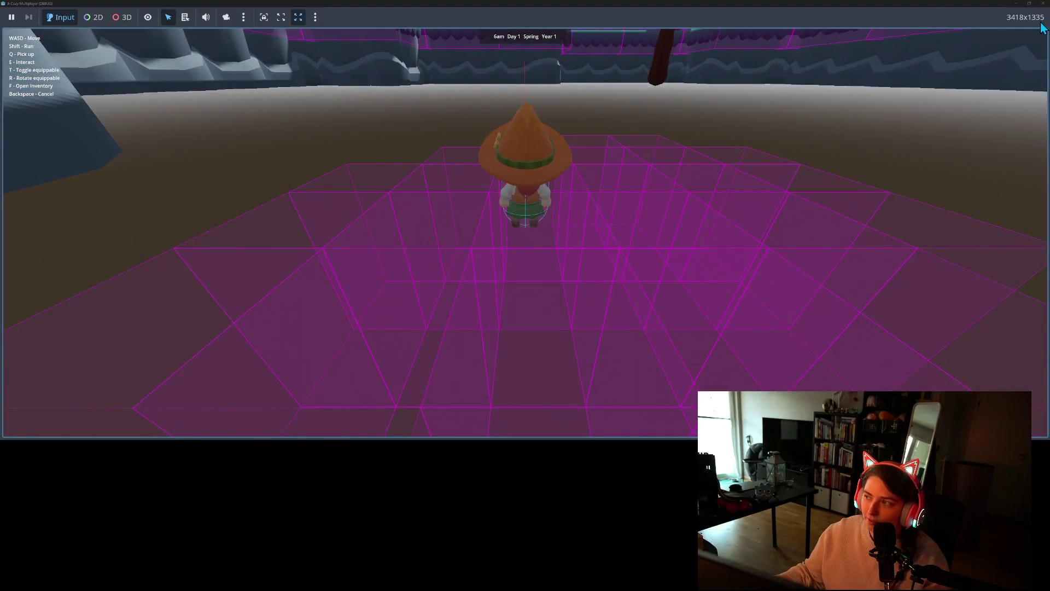
Close the game and review HEIGHT_STEP and bottom_collision on lines 22-23
click(1043, 3)
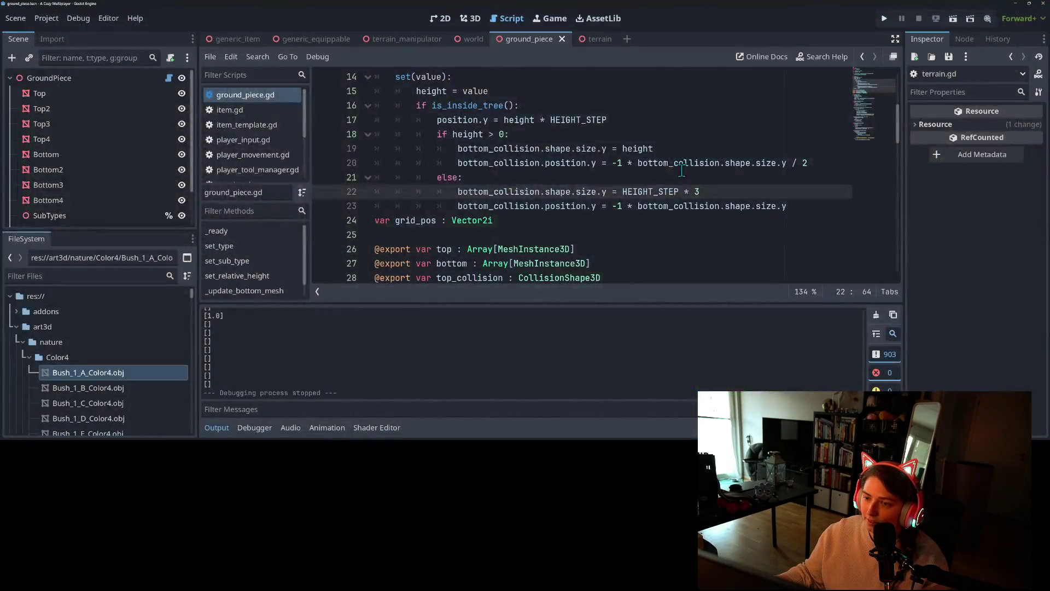
double_click(663, 191)
scroll(664, 192, up, 5)
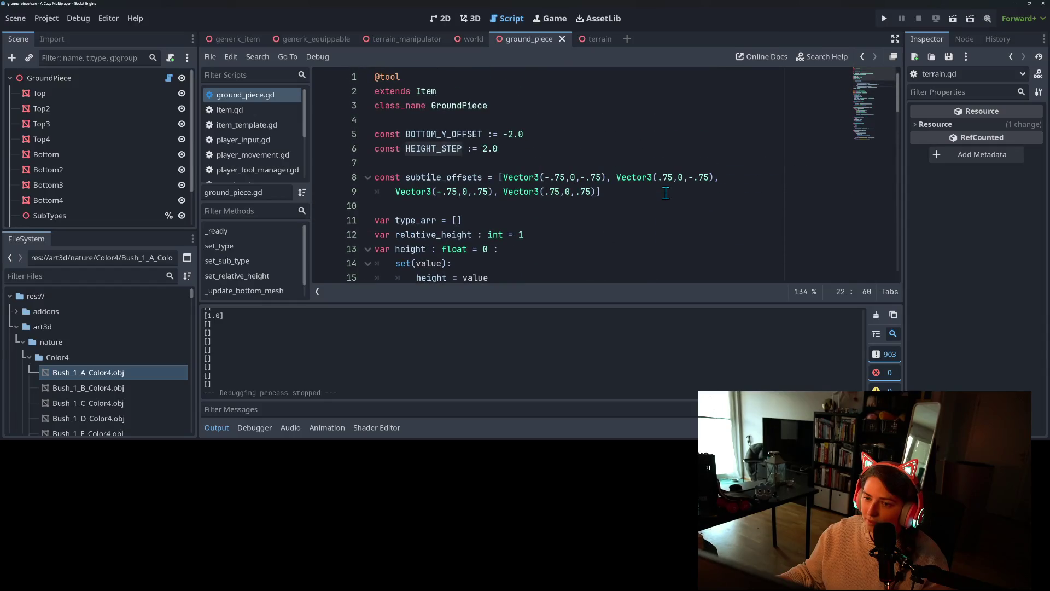
scroll(666, 192, down, 3)
scroll(666, 193, down, 1)
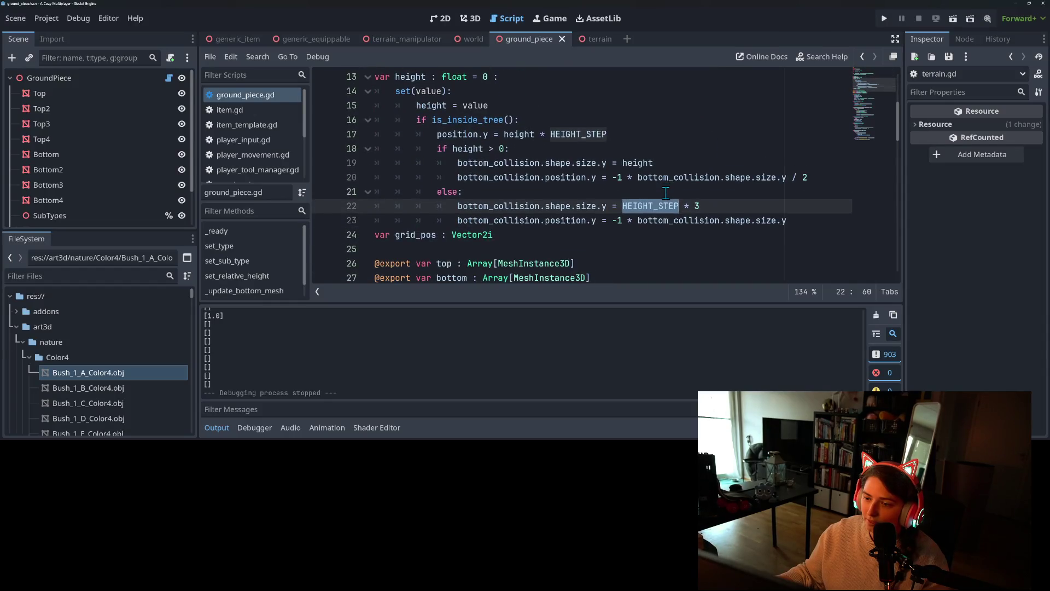
double_click(667, 218)
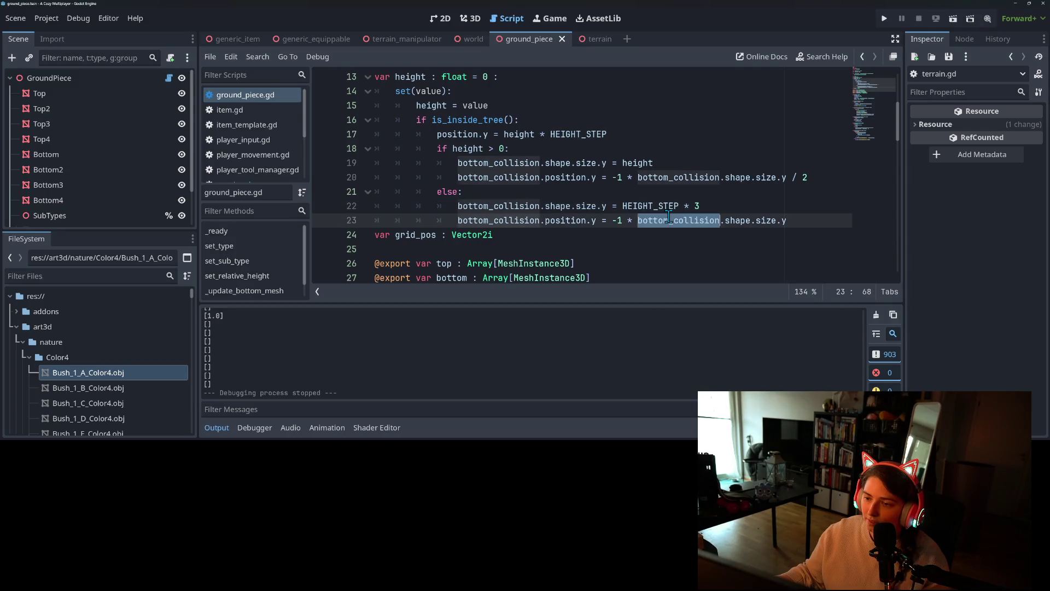
click(655, 206)
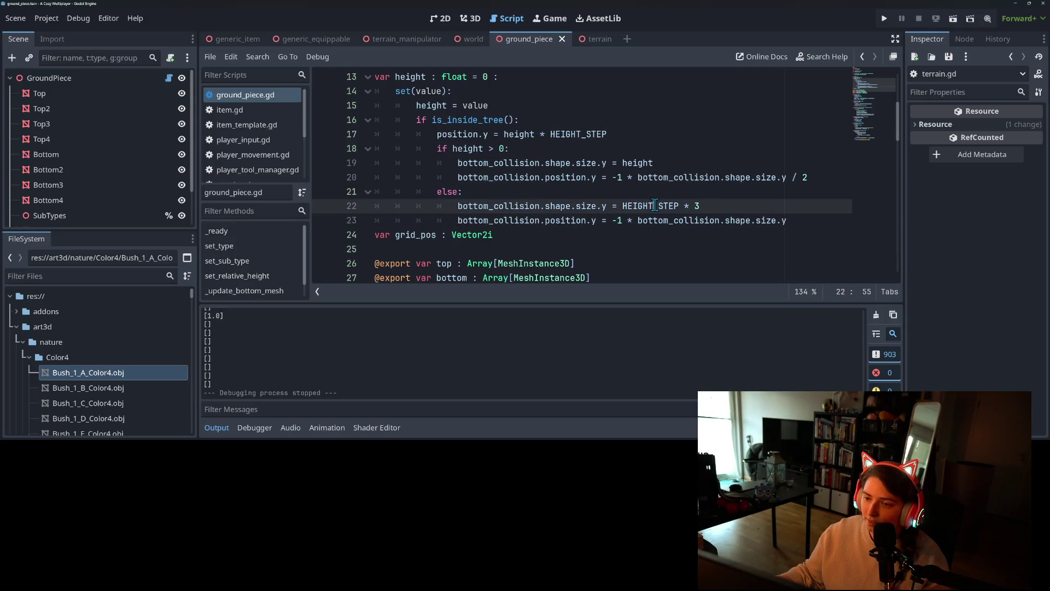
Change the height check on line 18 to 'if height > 2:' and relaunch the game
click(747, 207)
scroll(700, 209, up, 1)
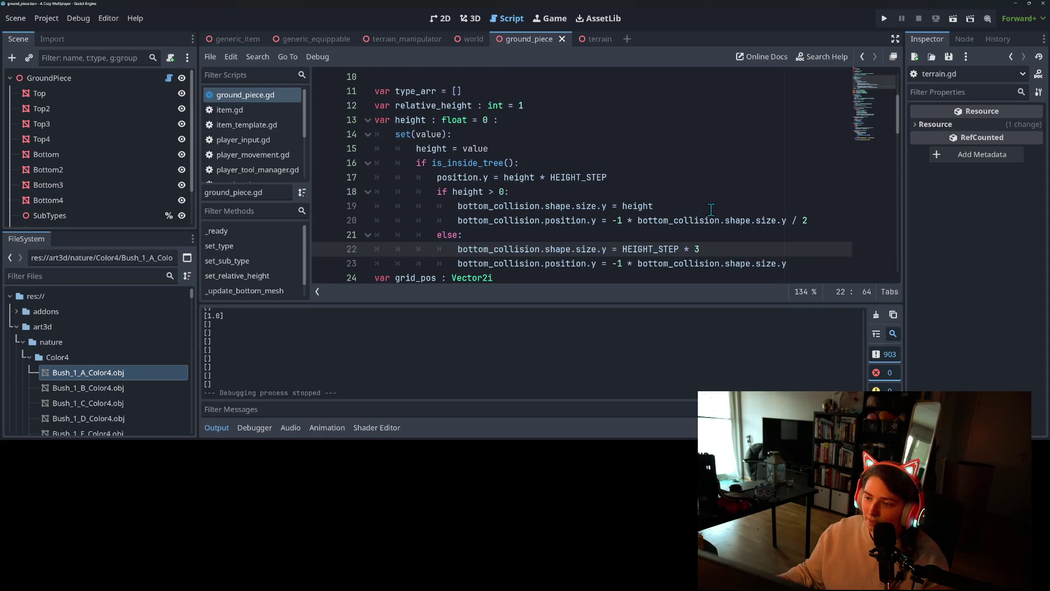
click(500, 191)
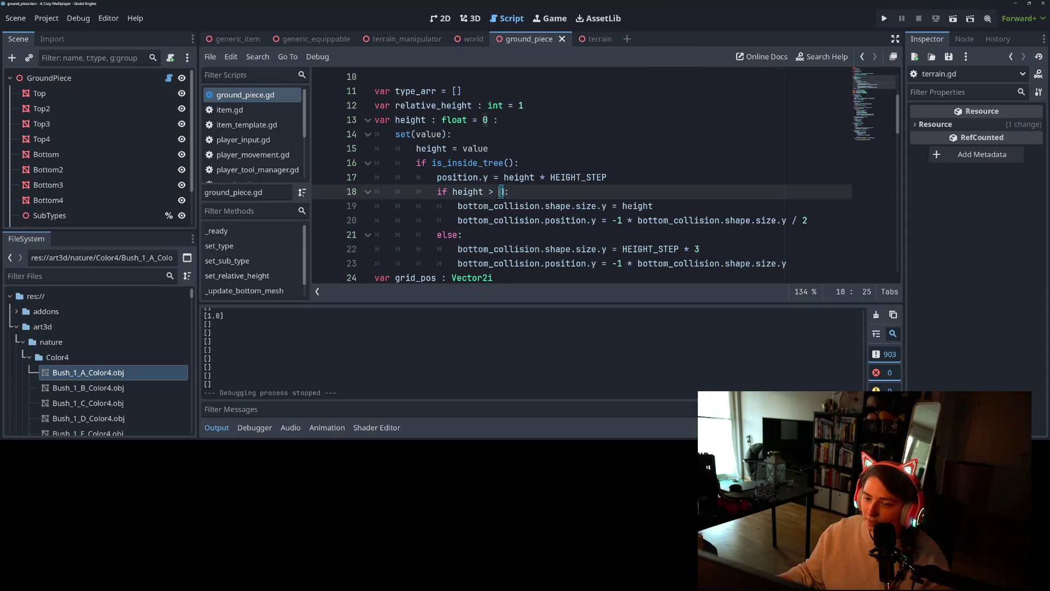
text(2)
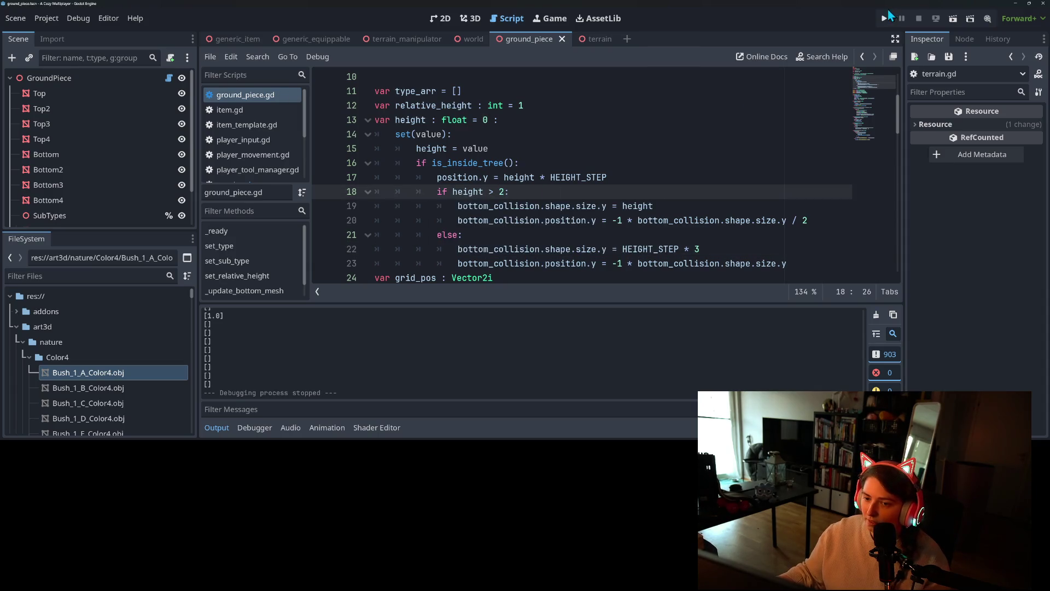
click(886, 17)
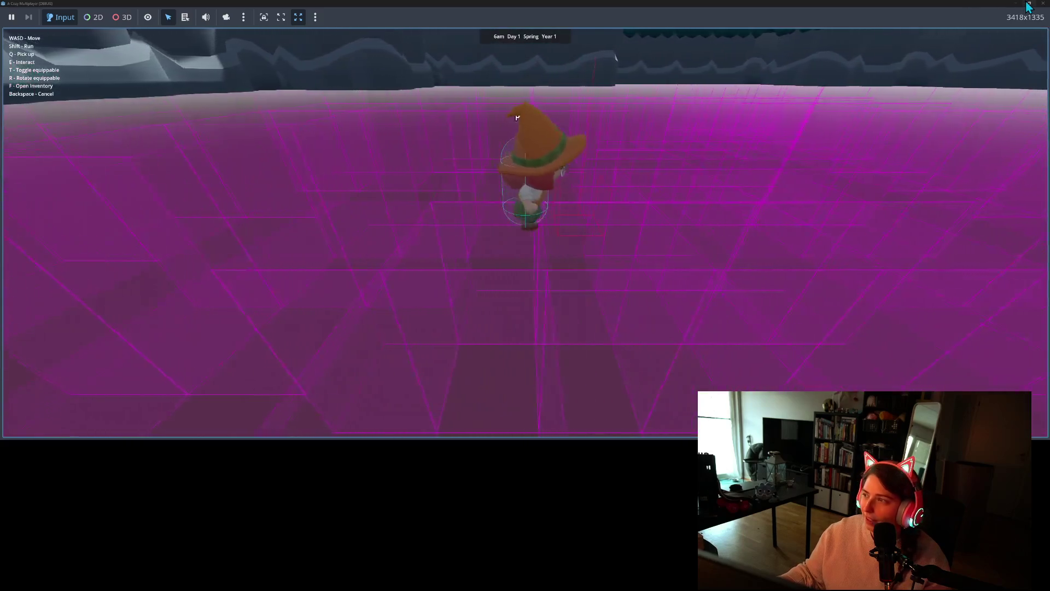
Stop the game and restore the line 18 height check to 'height > 0'
click(1043, 4)
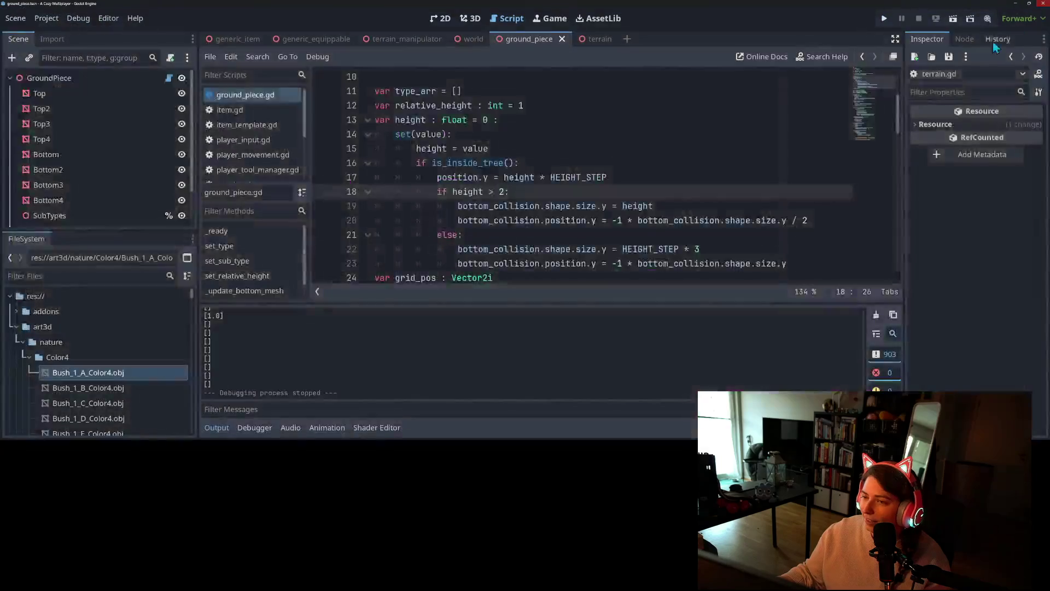
double_click(472, 188)
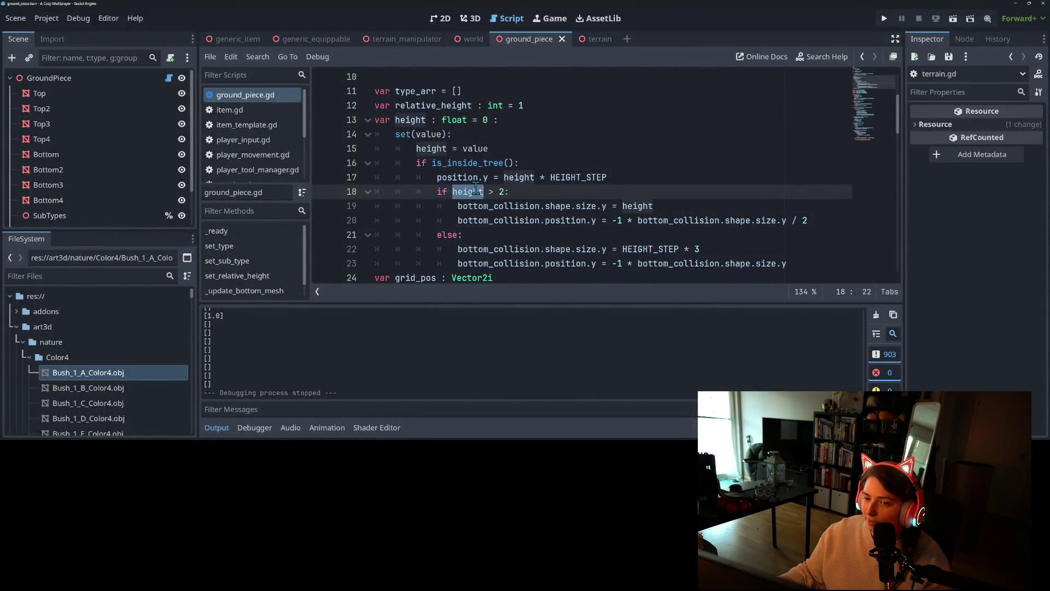
double_click(502, 191)
text(6)
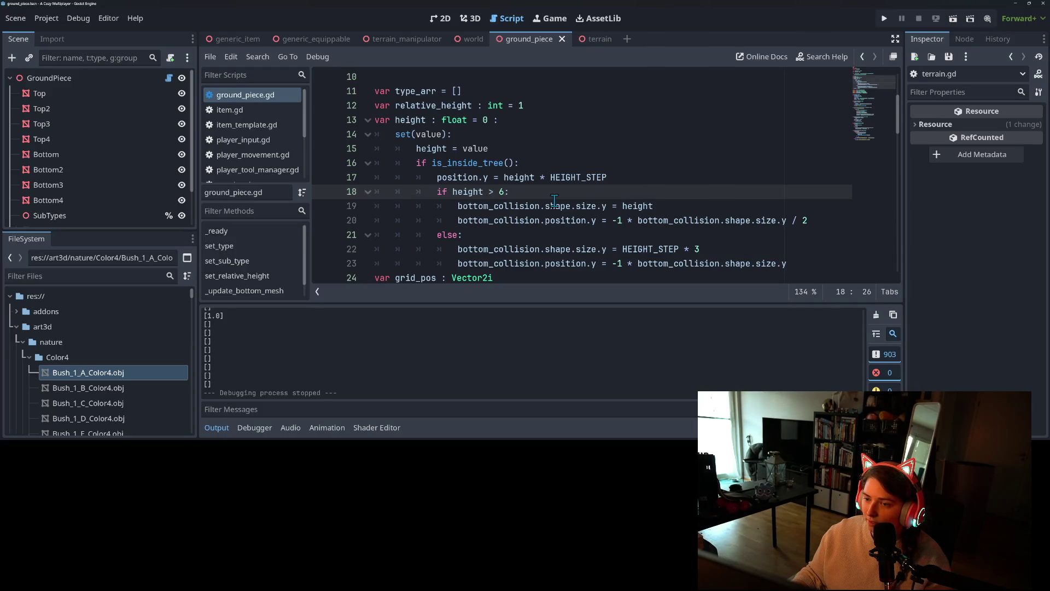
key(BackSpace)
text(3)
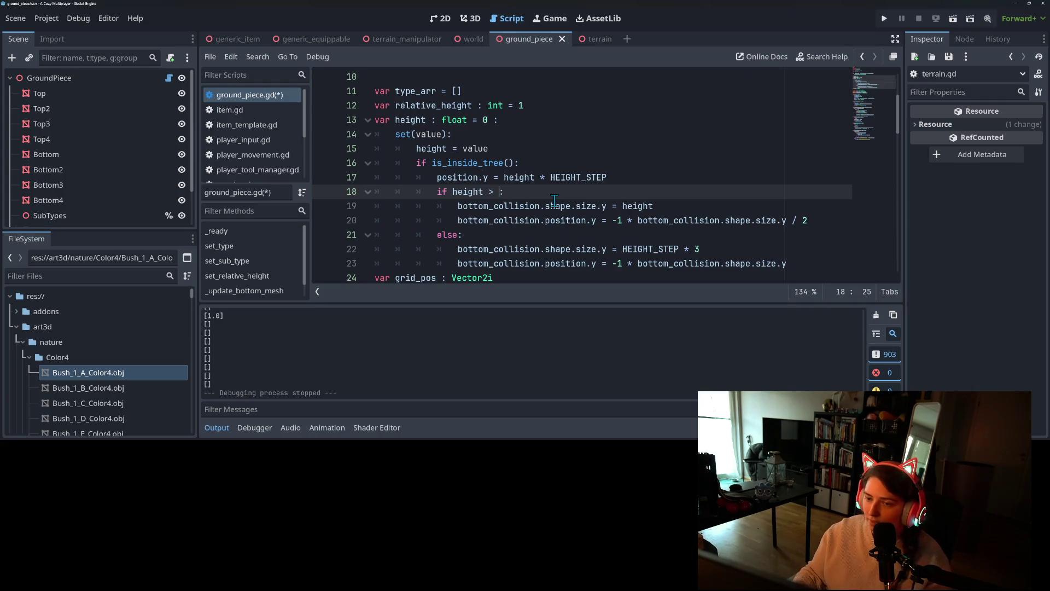
key(BackSpace)
text(0)
Make line 19's bottom collision size height * 3, save, and relaunch the game
click(678, 206)
text(* 3)
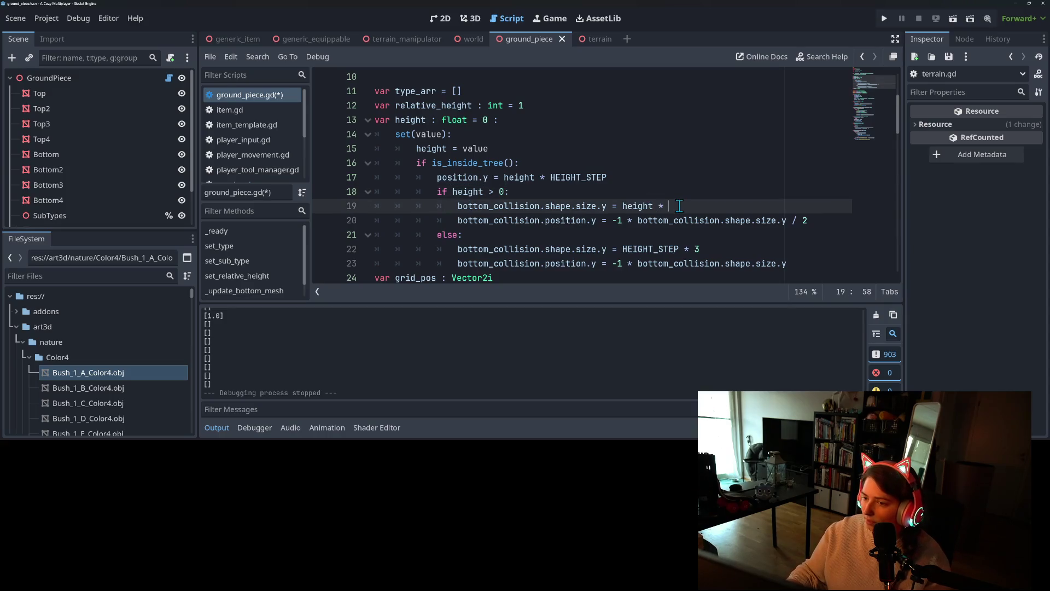
key(ctrl+s)
click(885, 18)
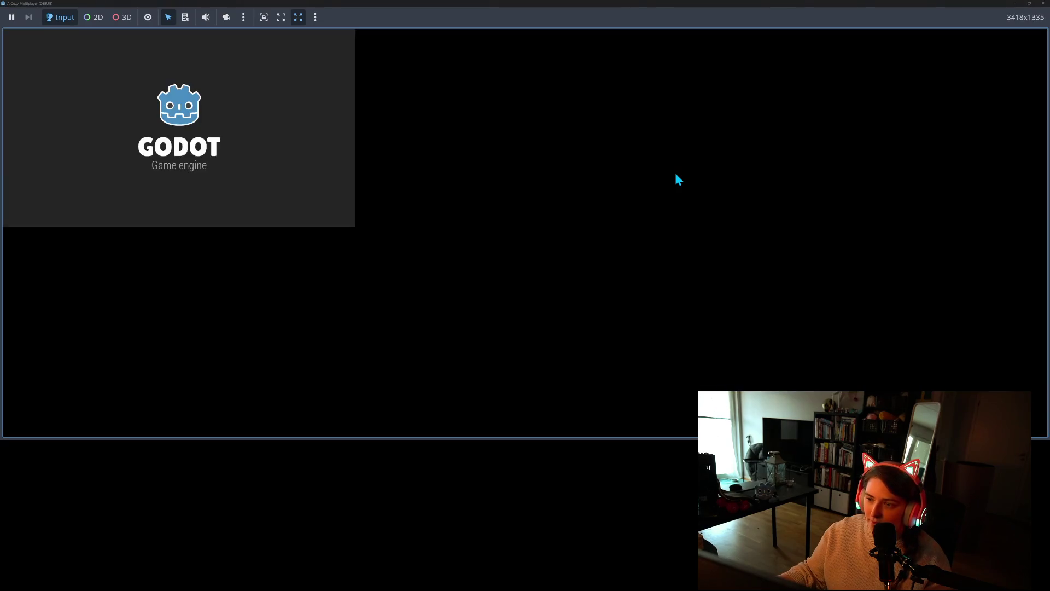
Walk the stepped platforms, then set line 18 to 'if height > 3:' and rerun the game
key(d)
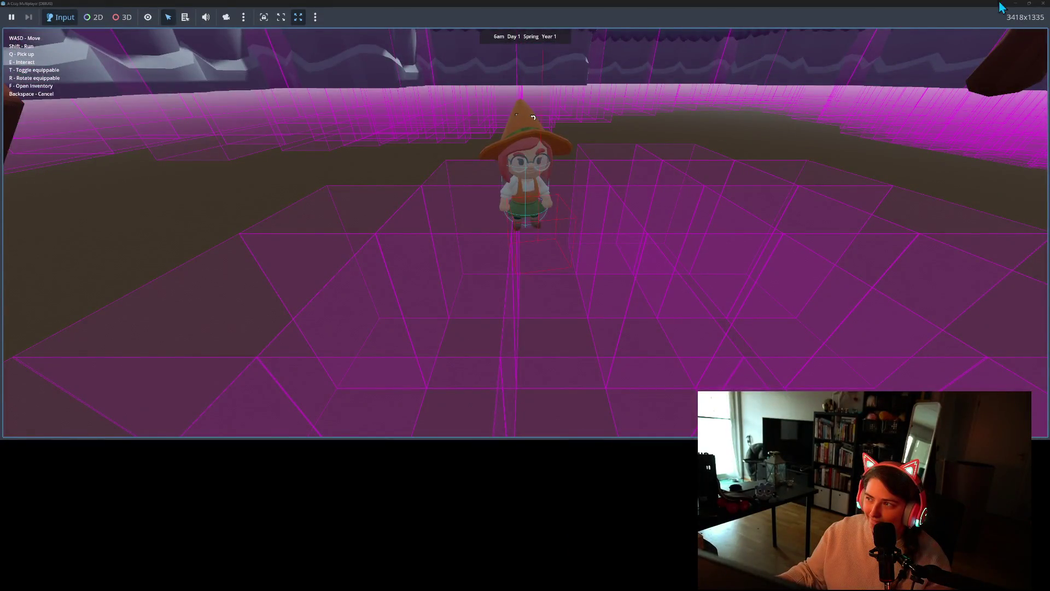
click(1039, 5)
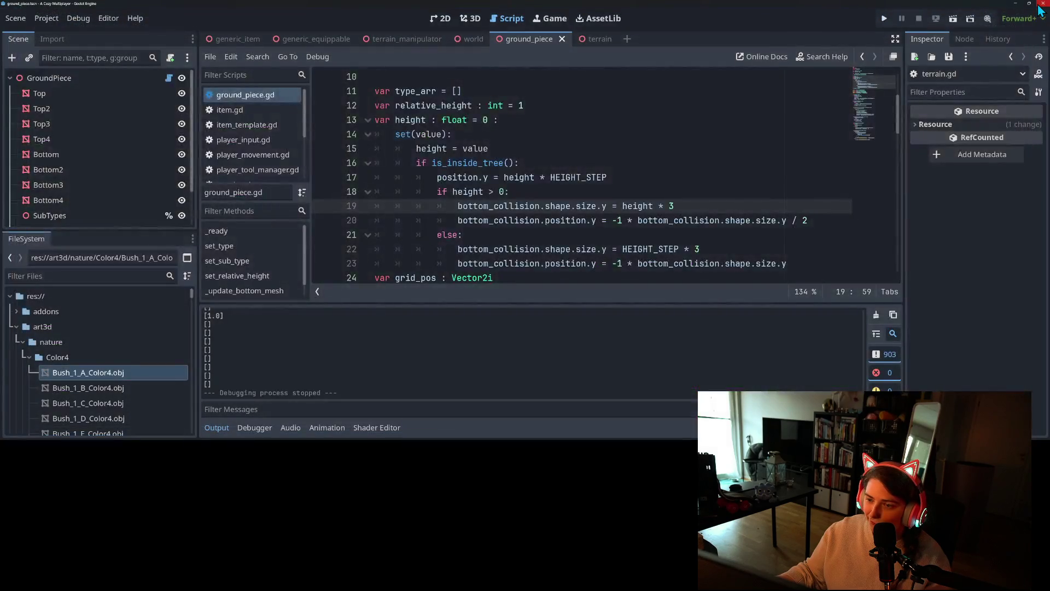
double_click(477, 195)
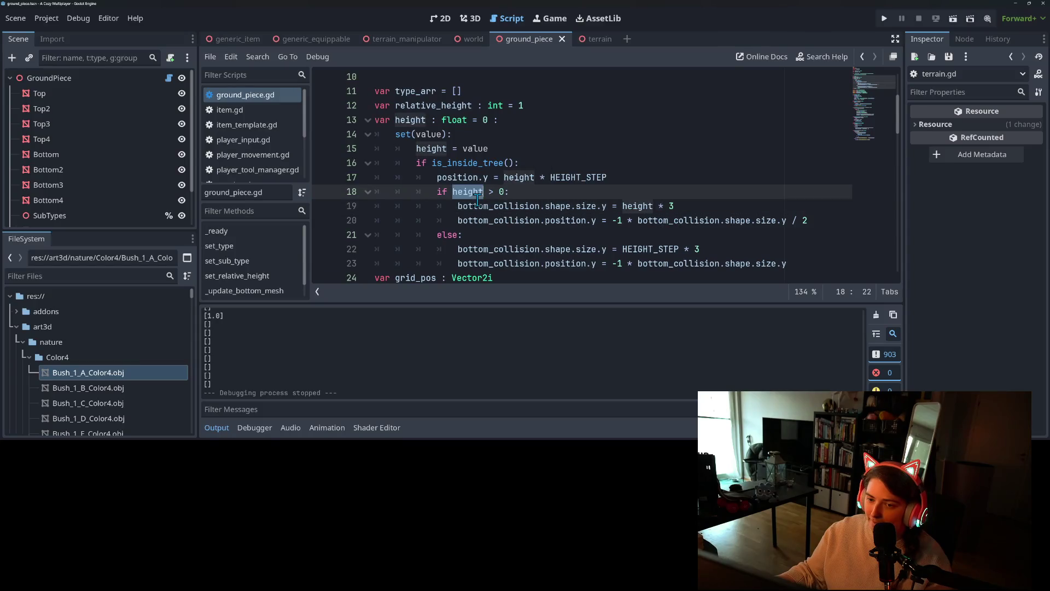
click(514, 233)
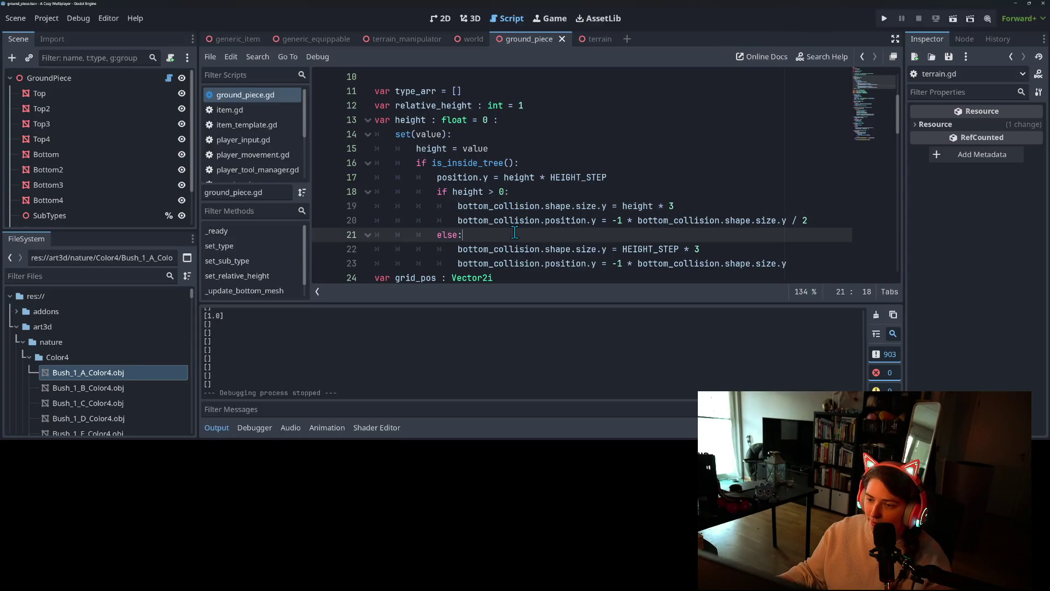
double_click(462, 193)
double_click(500, 193)
text(3)
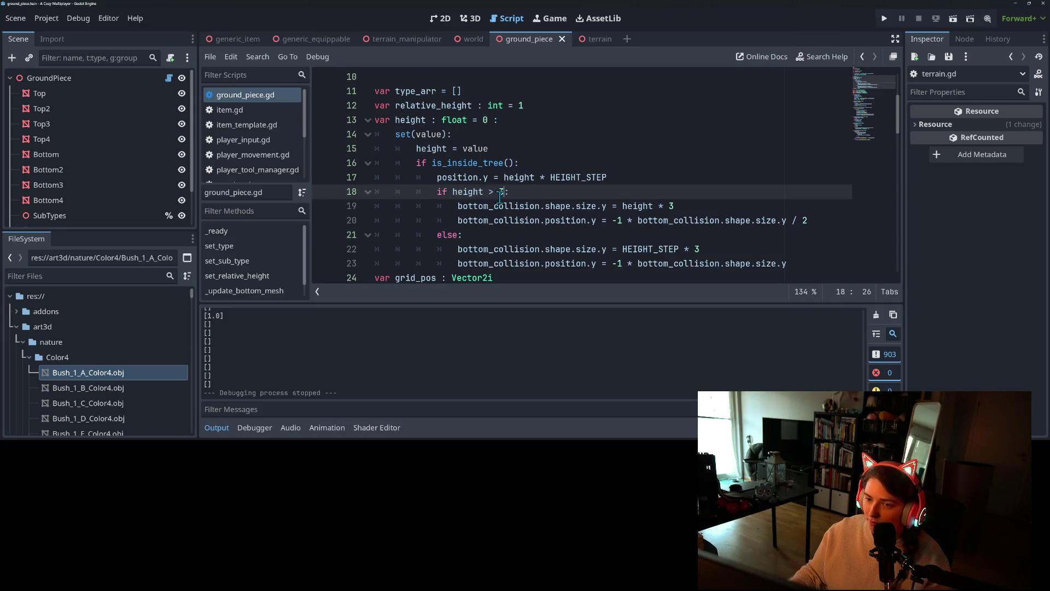
click(884, 19)
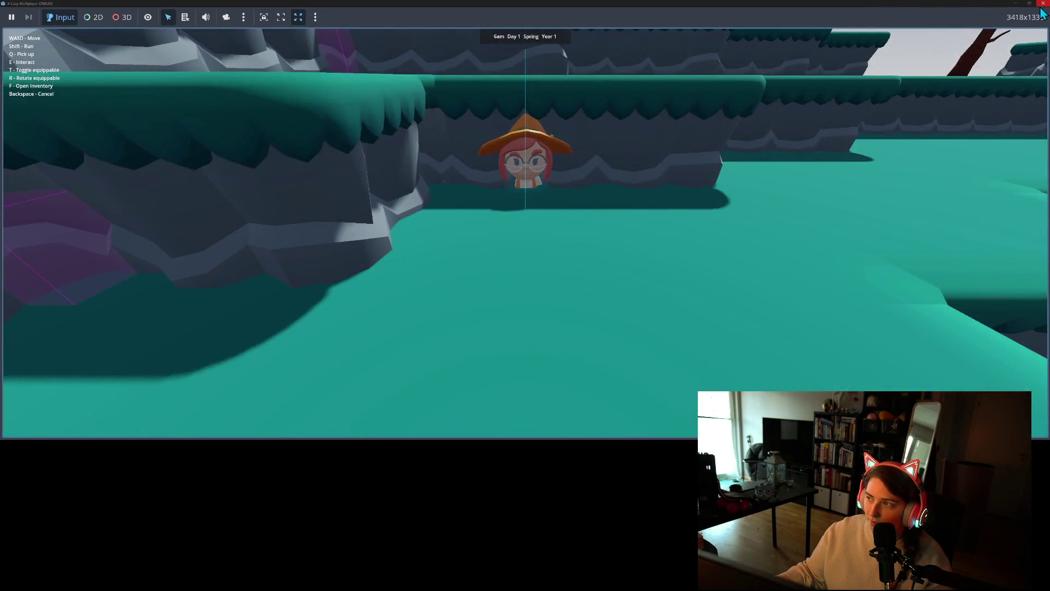
Stop the game, set the height check back to 'height > 0', save, and collapse the output panel
click(1044, 3)
mouse_move(636, 206)
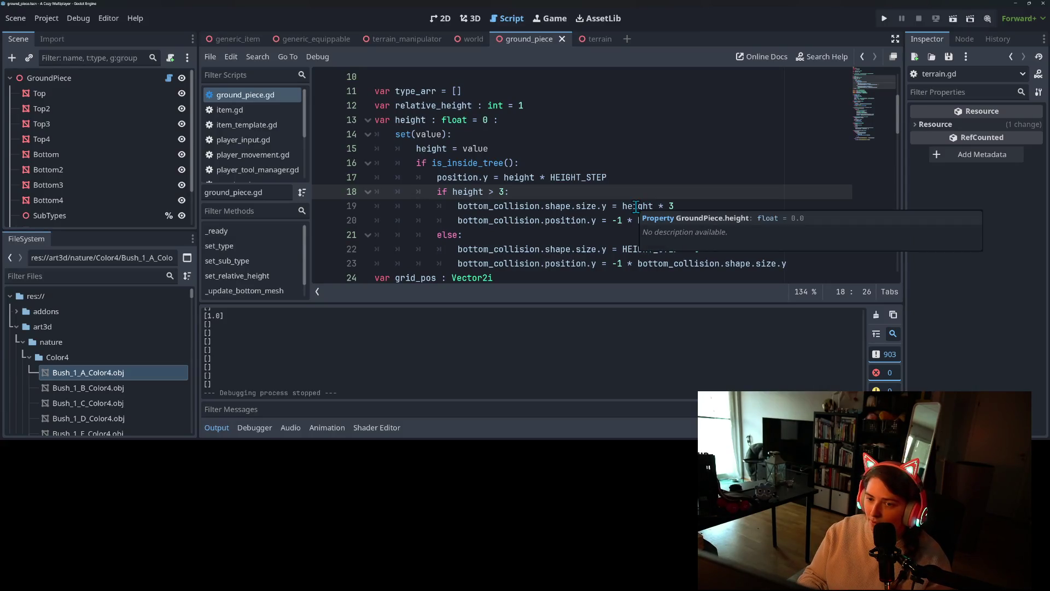
key(BackSpace)
text(0)
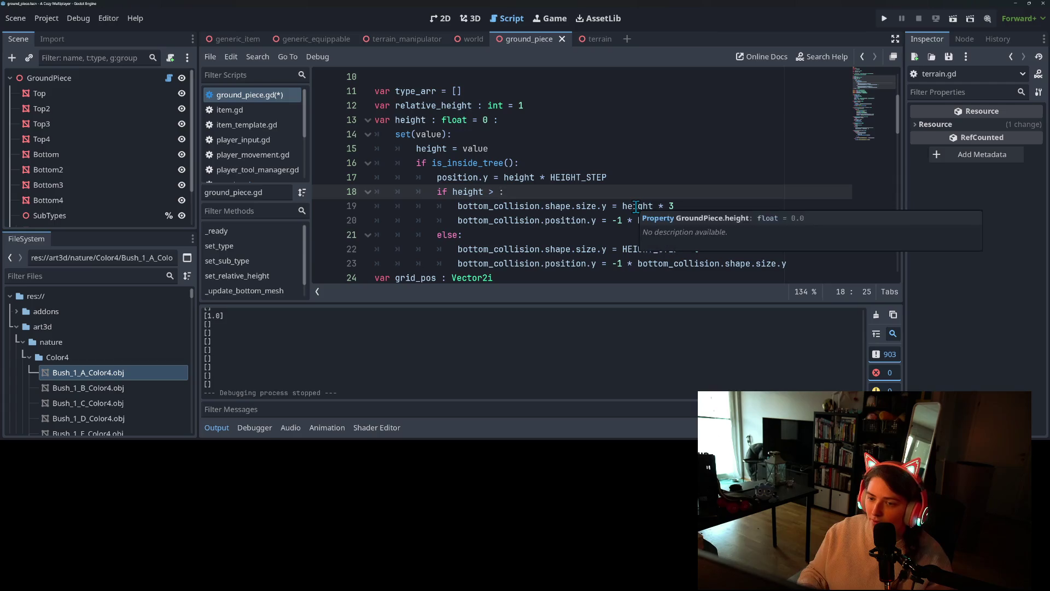
key(ctrl+a)
key(ctrl+s)
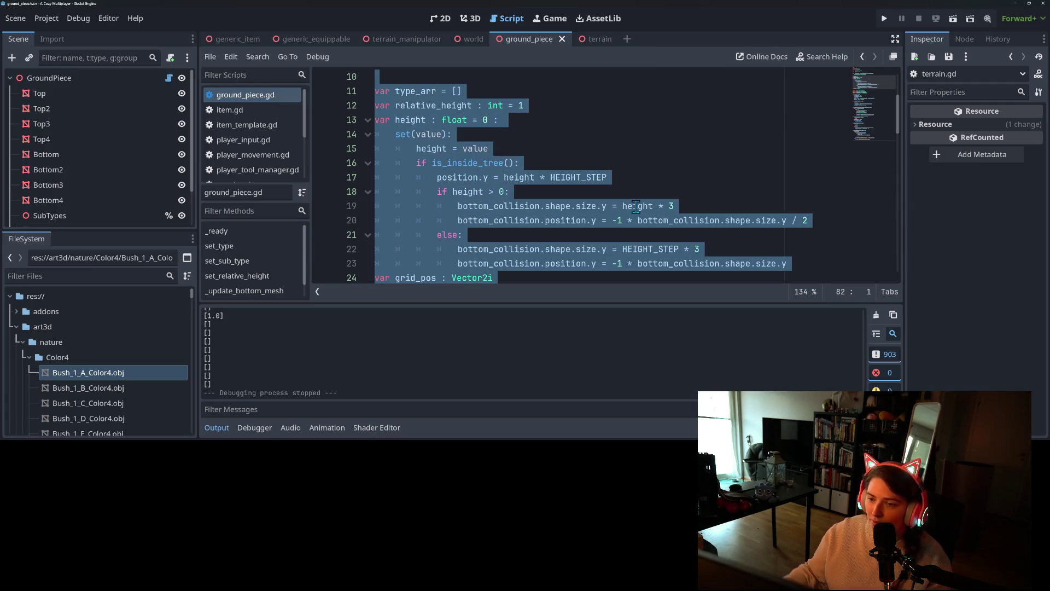
click(636, 206)
click(548, 192)
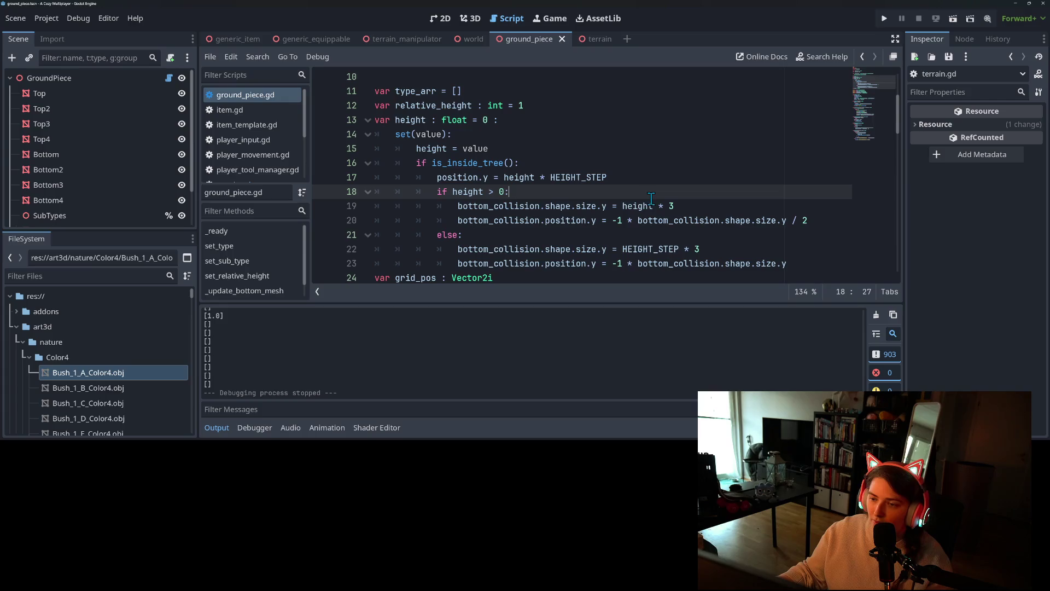
click(236, 430)
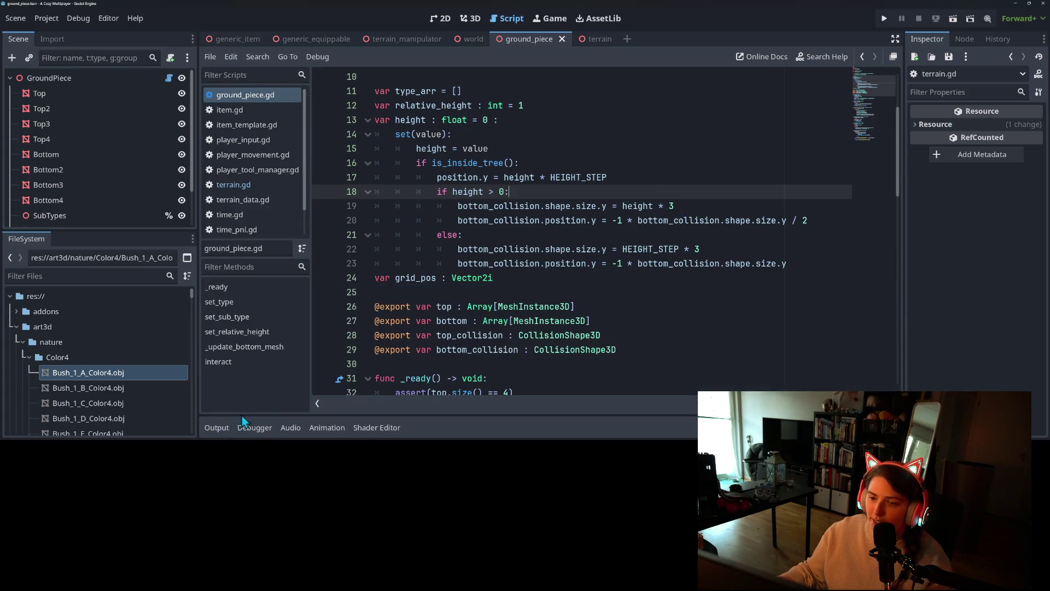
Append '* HEIGHT_STEP' from line 17 to the end of line 19, then run the game
click(725, 220)
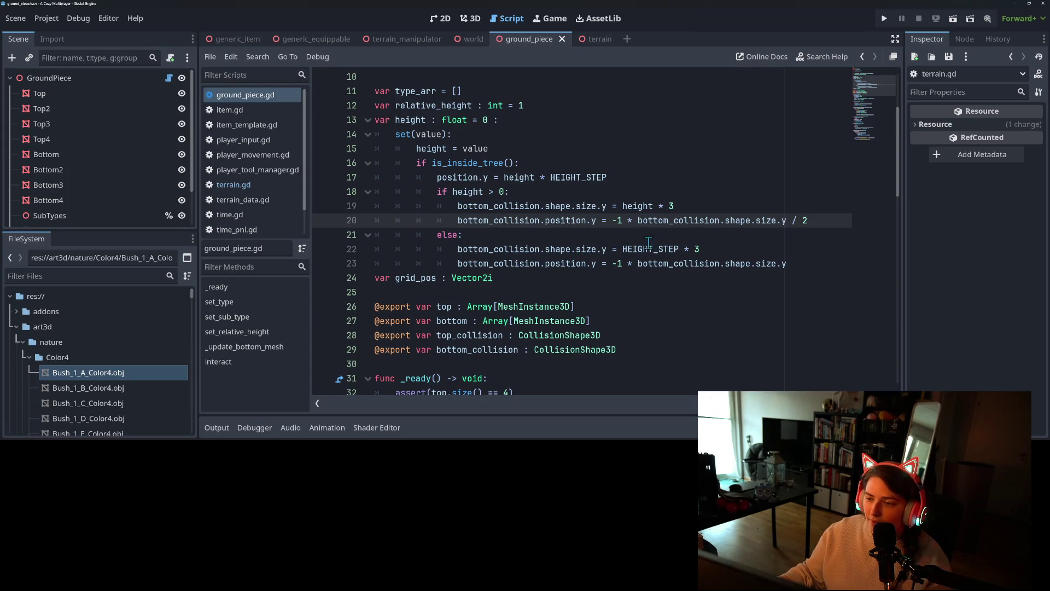
mouse_move(727, 265)
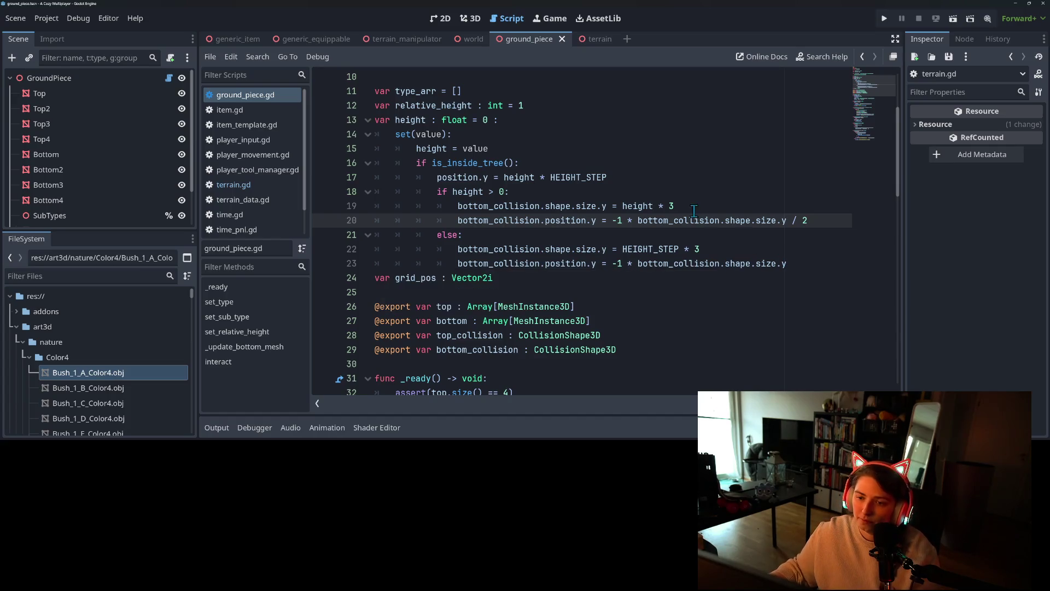
click(623, 206)
drag(540, 177, 608, 175)
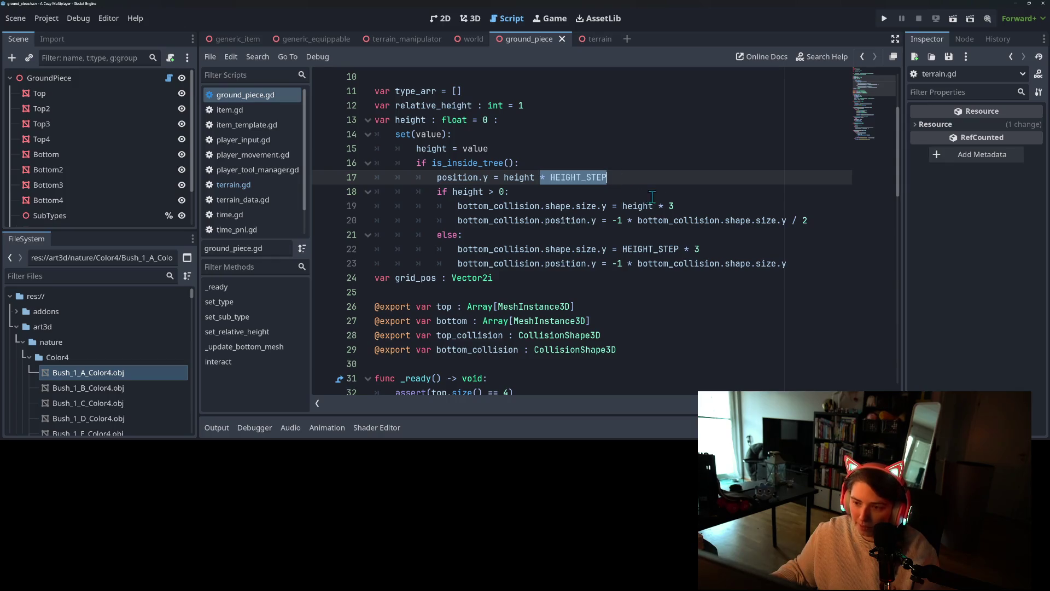
click(692, 206)
text(* HEIGHT_STEP)
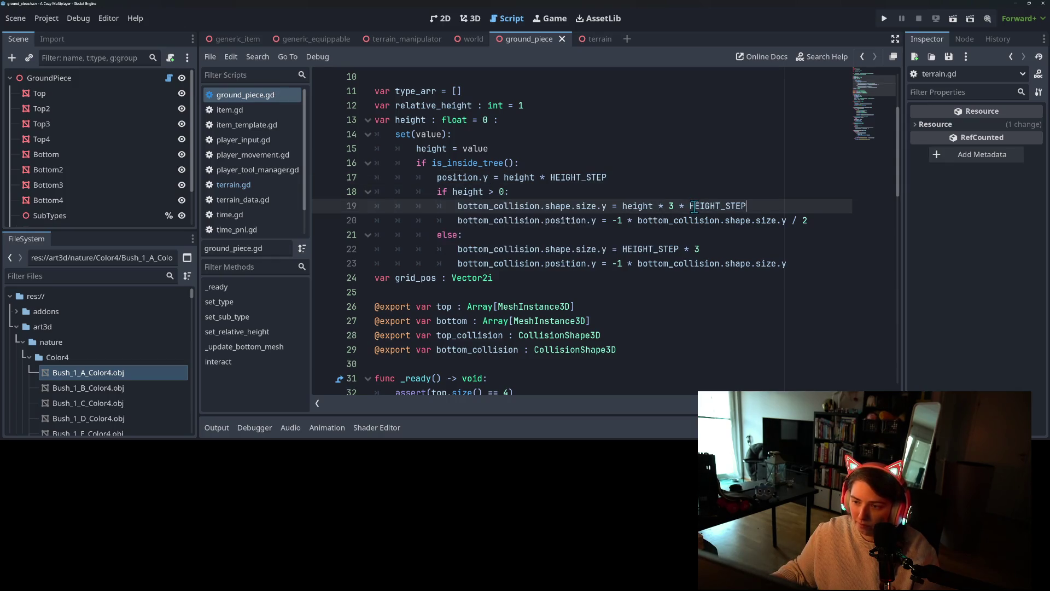
click(884, 18)
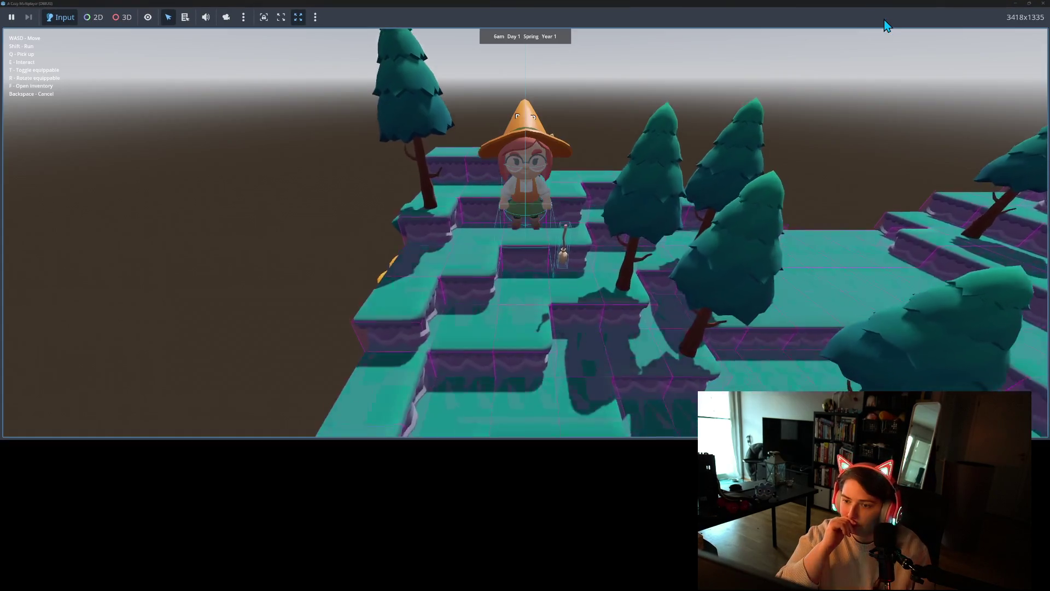
Walk the character over the platform and onto the next ledges, then stop the game
key(w)
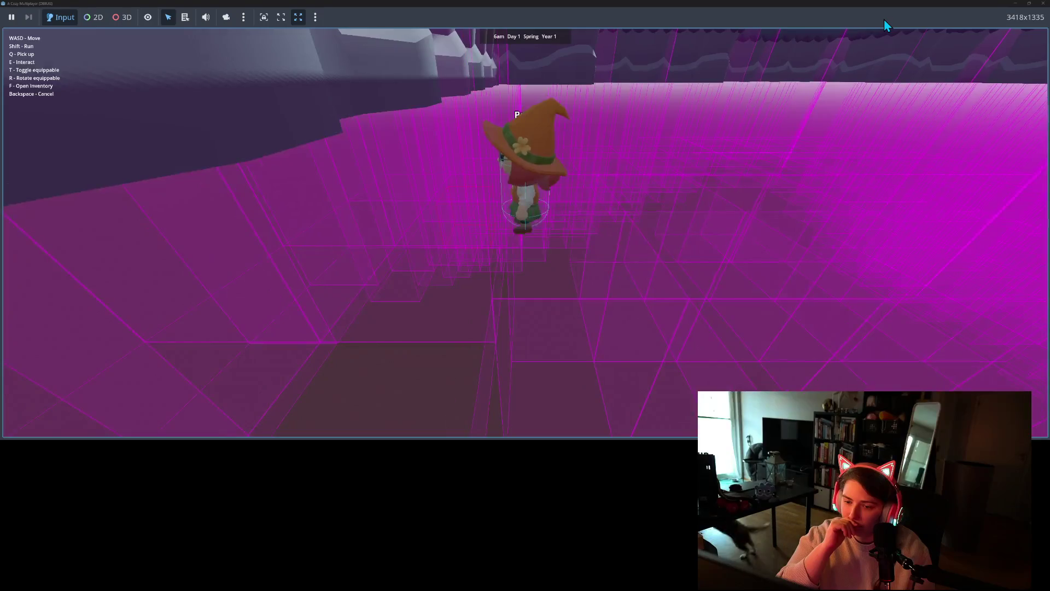
key(s)
key(w)
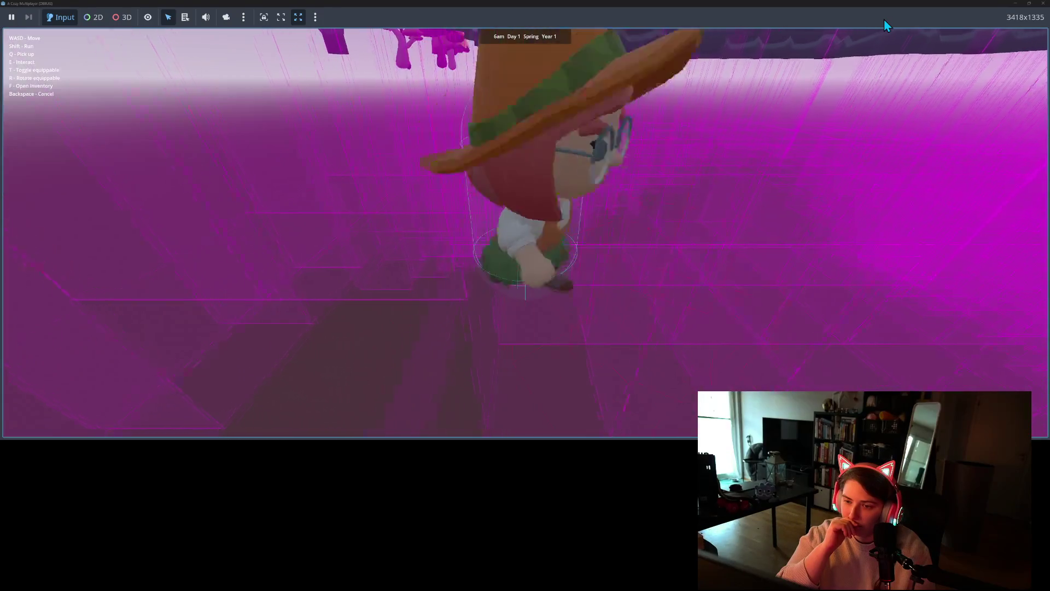
key(w)
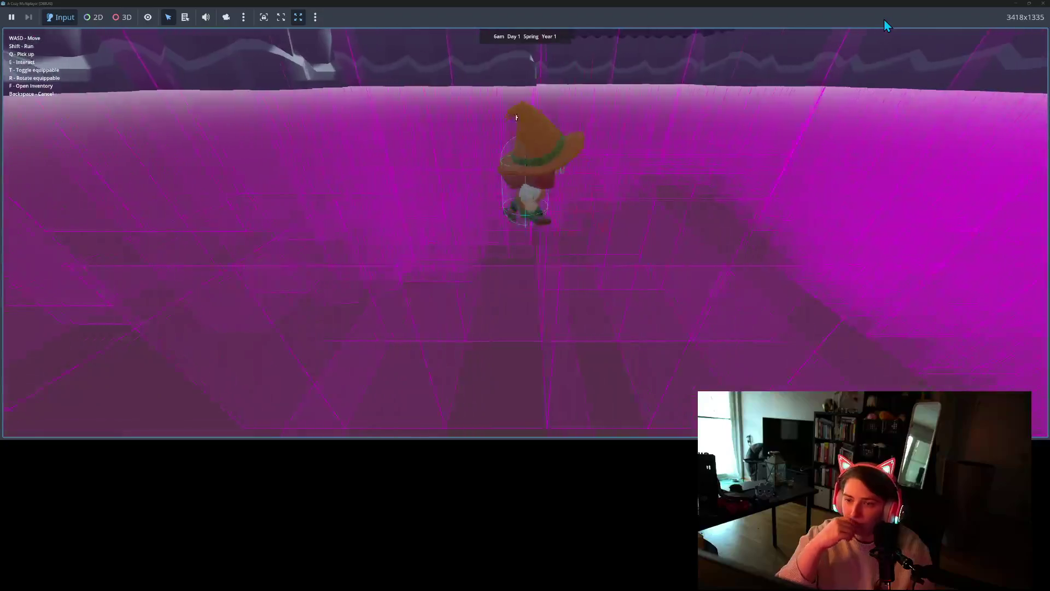
key(a)
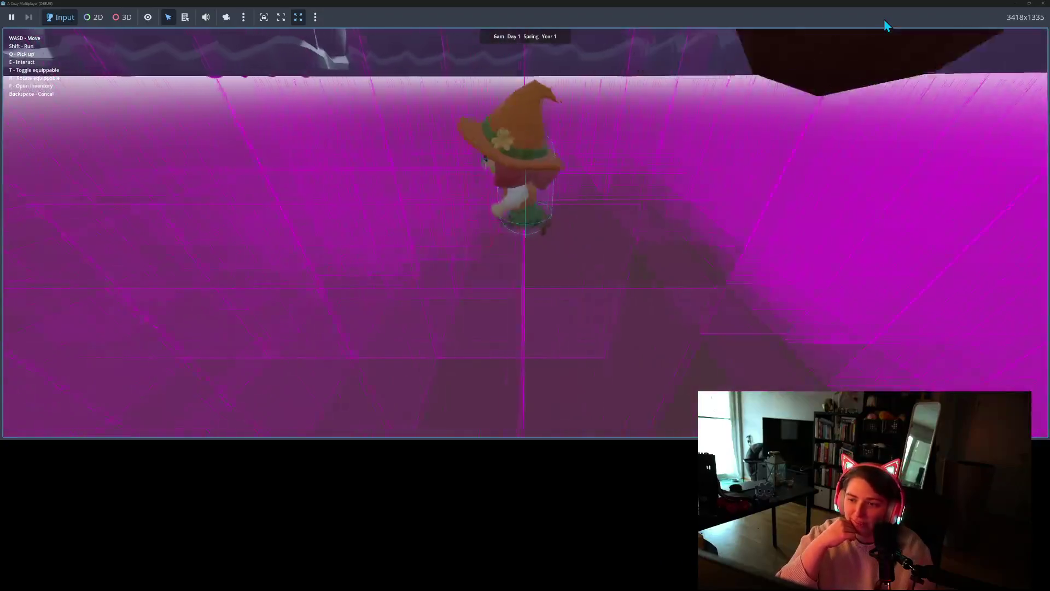
key(w)
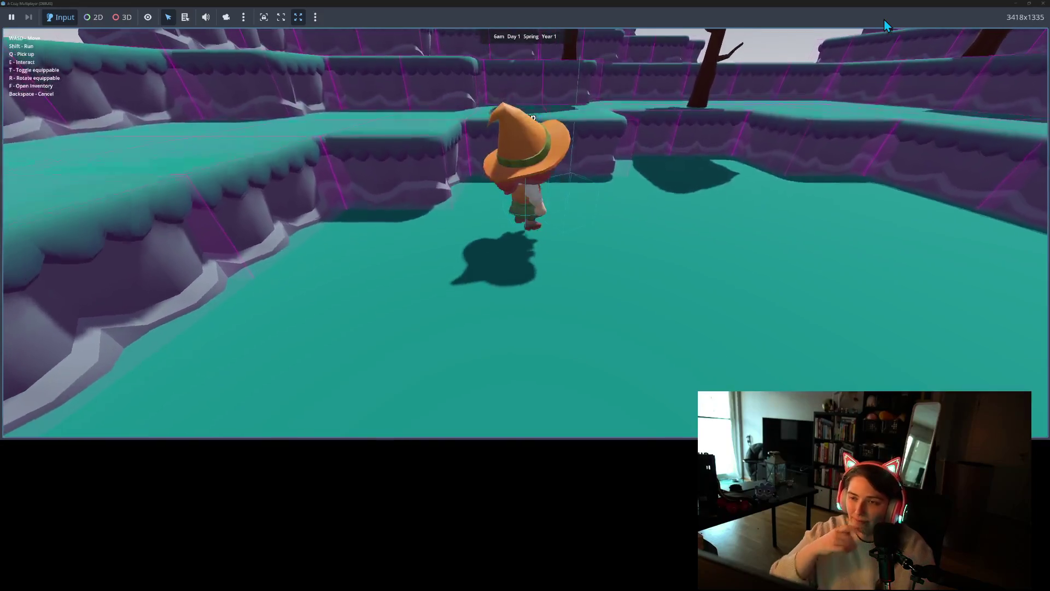
key(w)
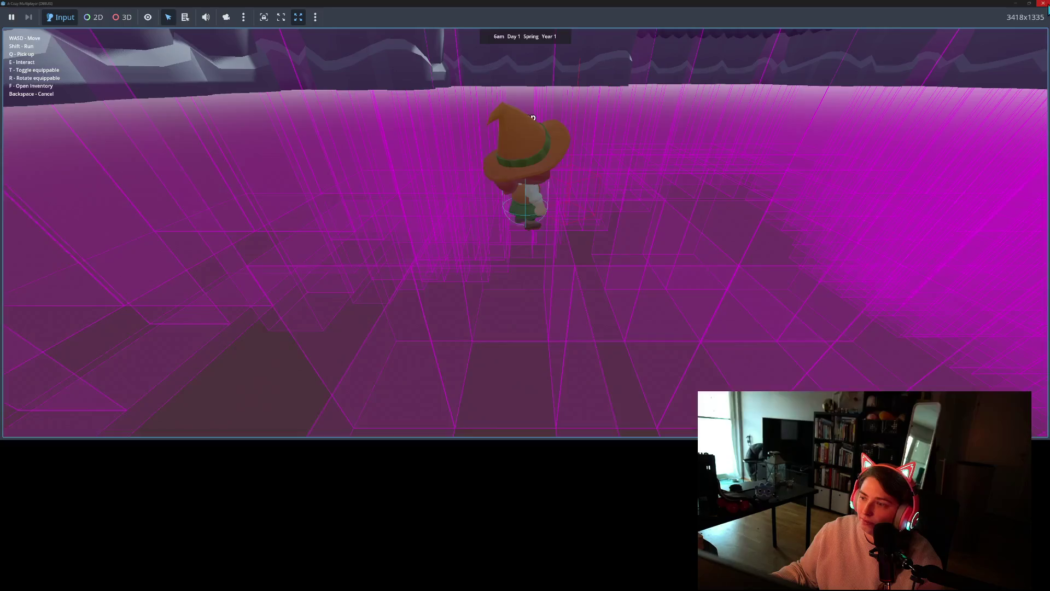
click(1043, 4)
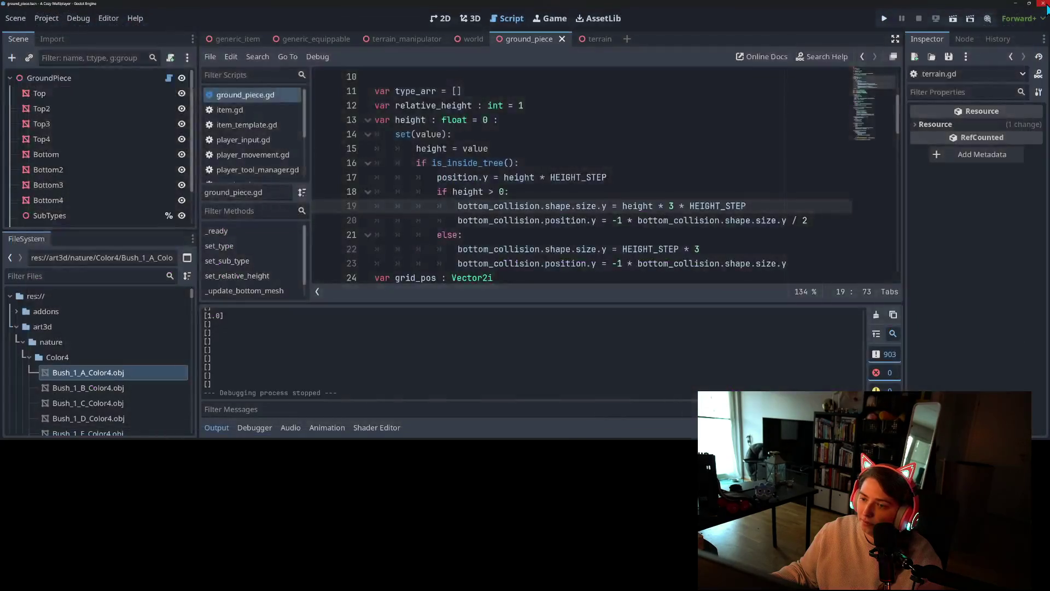
Inspect the else branch's bottom_collision and HEIGHT_STEP lines 22-23
click(644, 235)
scroll(645, 236, down, 1)
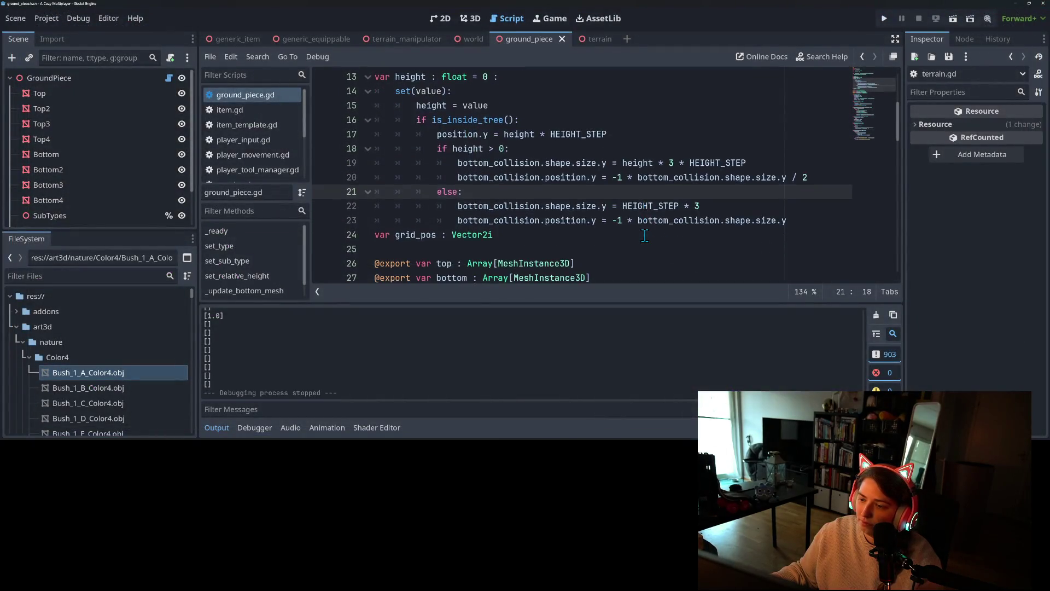
double_click(671, 221)
click(668, 208)
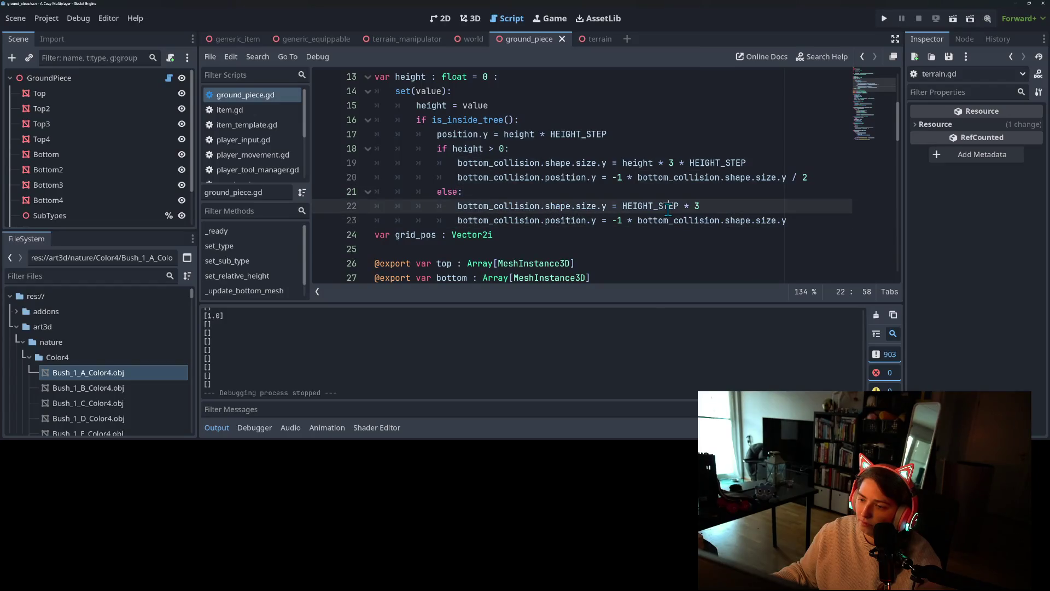
mouse_move(668, 209)
Paste ' / 2' at the end of line 23, save, and run the game again
click(809, 176)
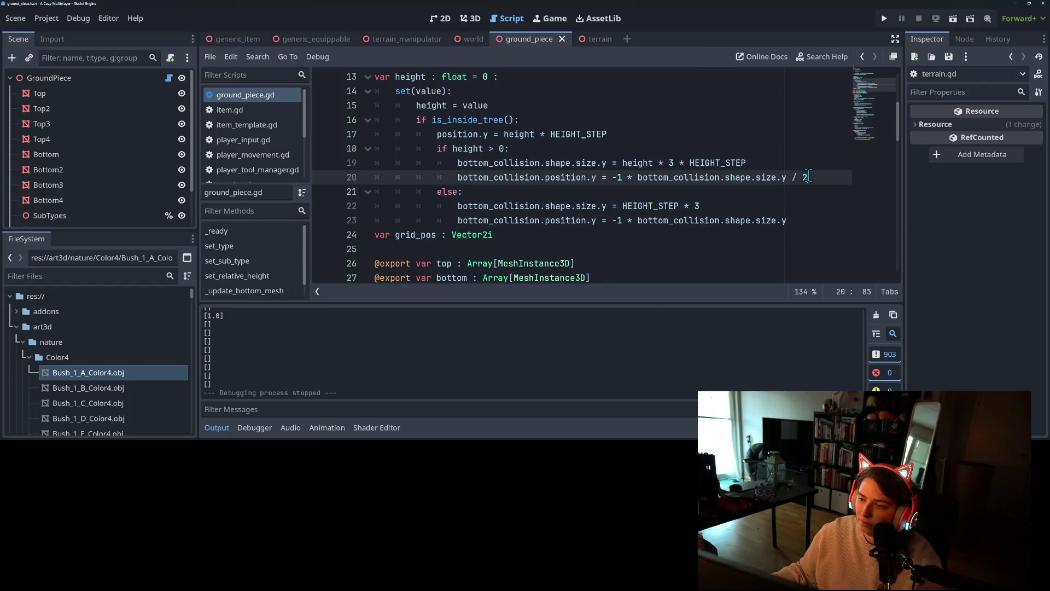
click(797, 219)
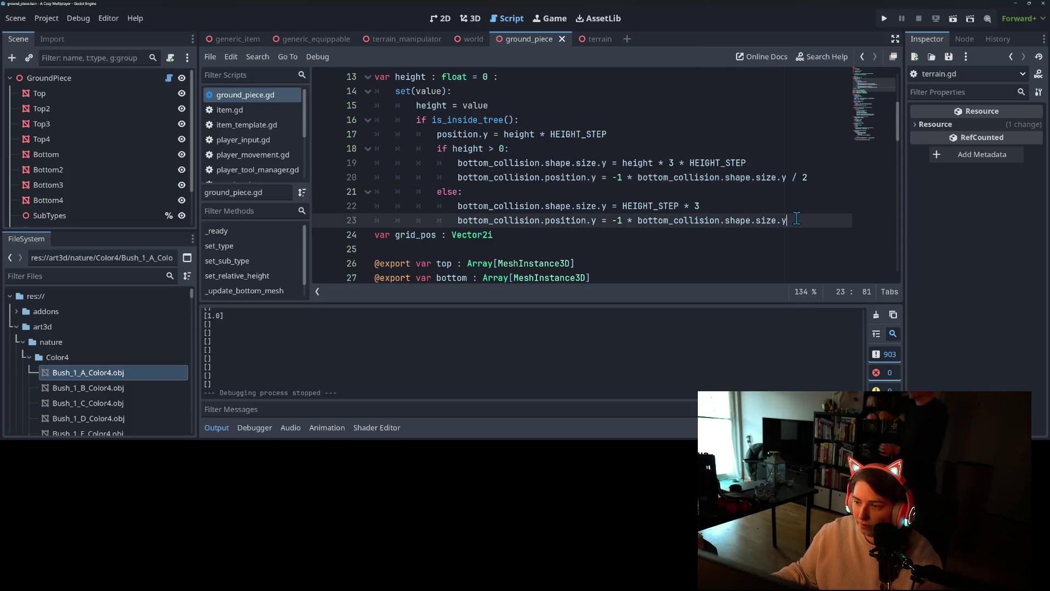
text(/ 2)
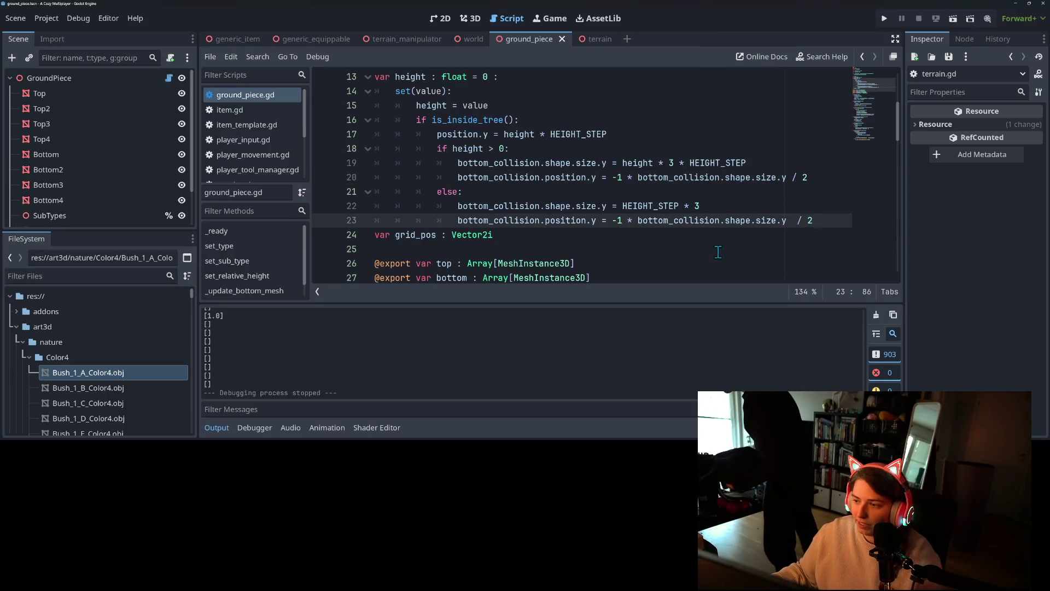
click(797, 220)
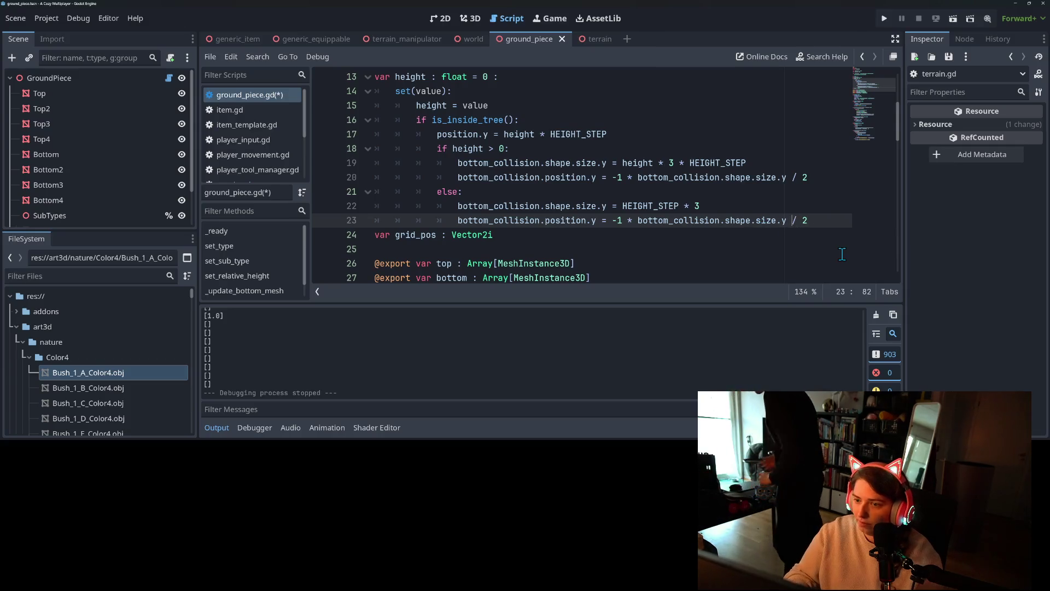
key(ctrl+s)
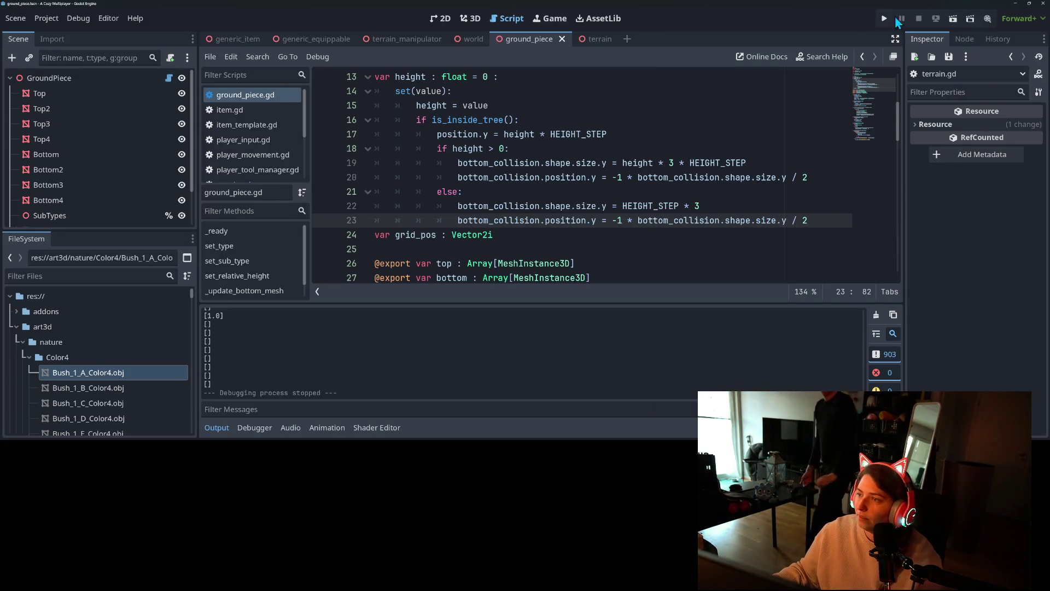
click(884, 18)
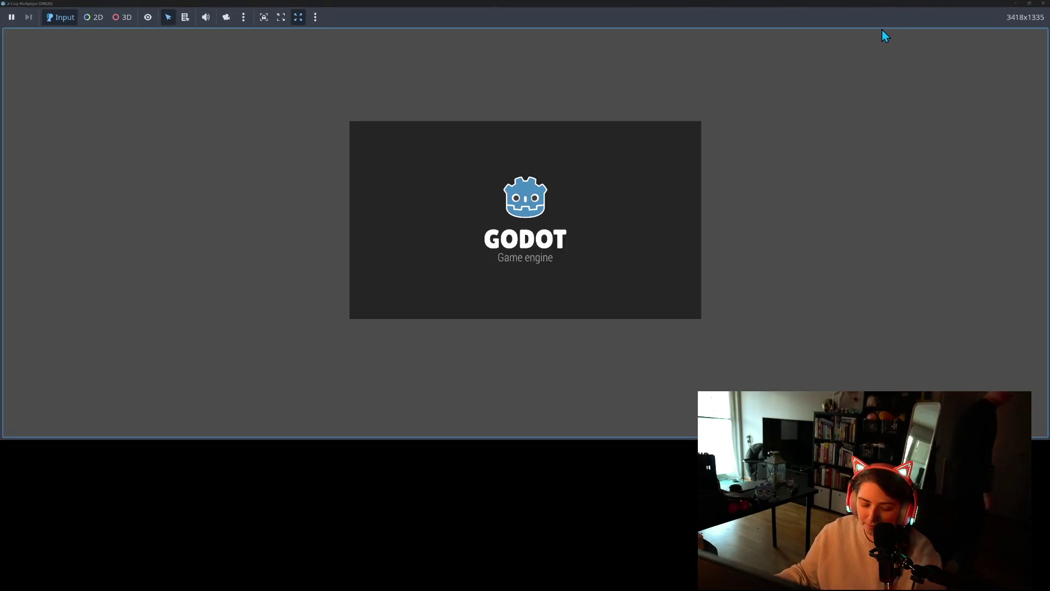
Run the witch past the trees and across the stepped ledges up to a pillar
key(w)
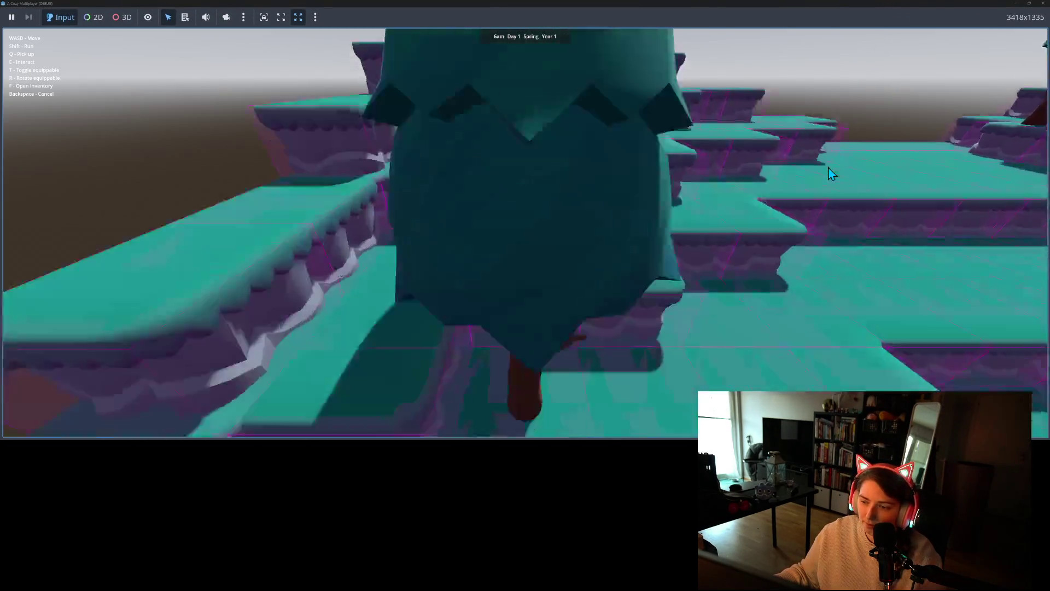
key(a)
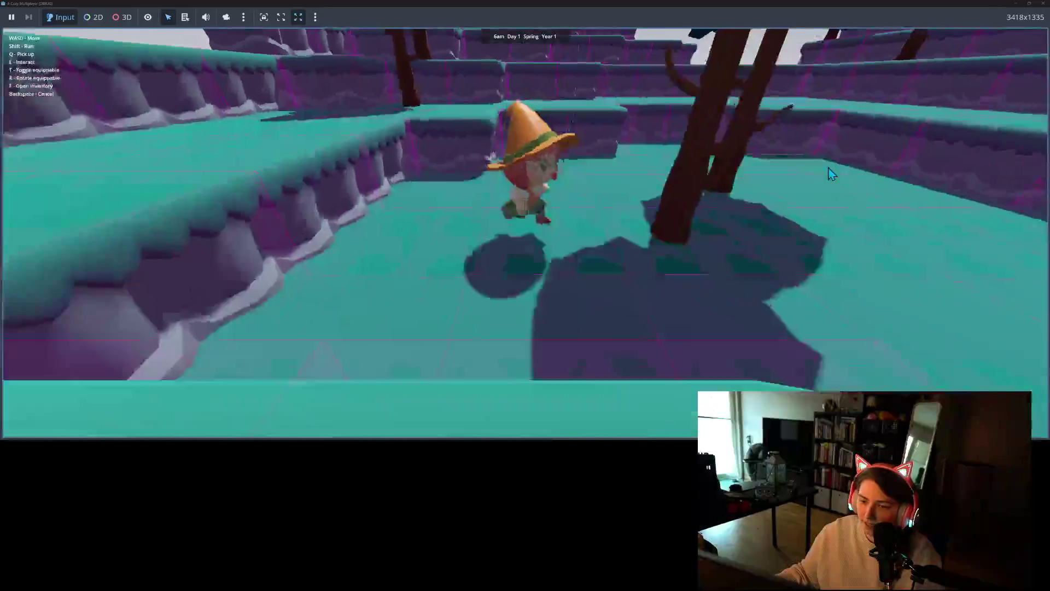
key(w)
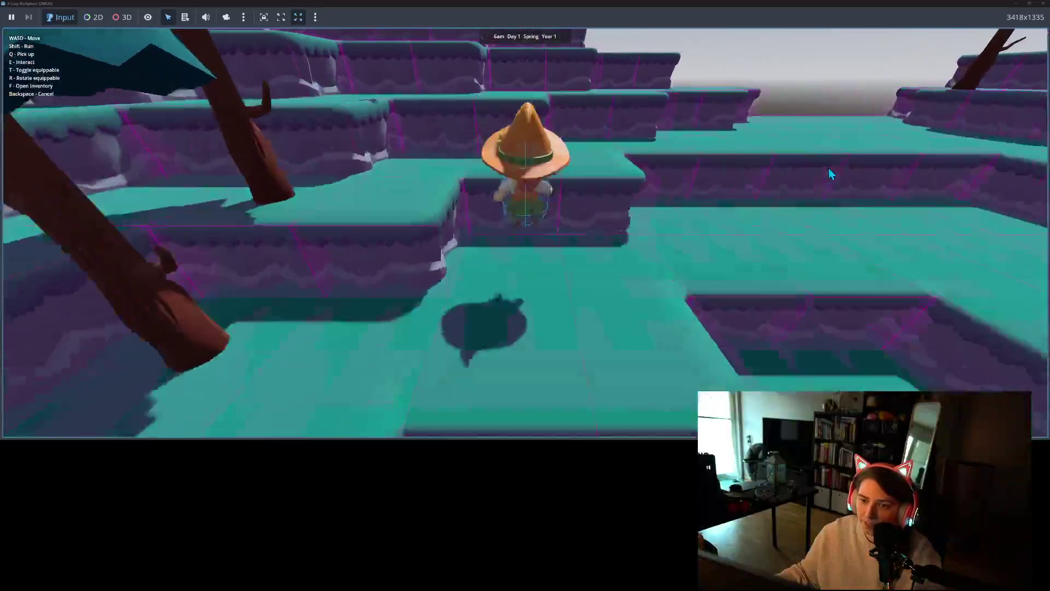
key(s)
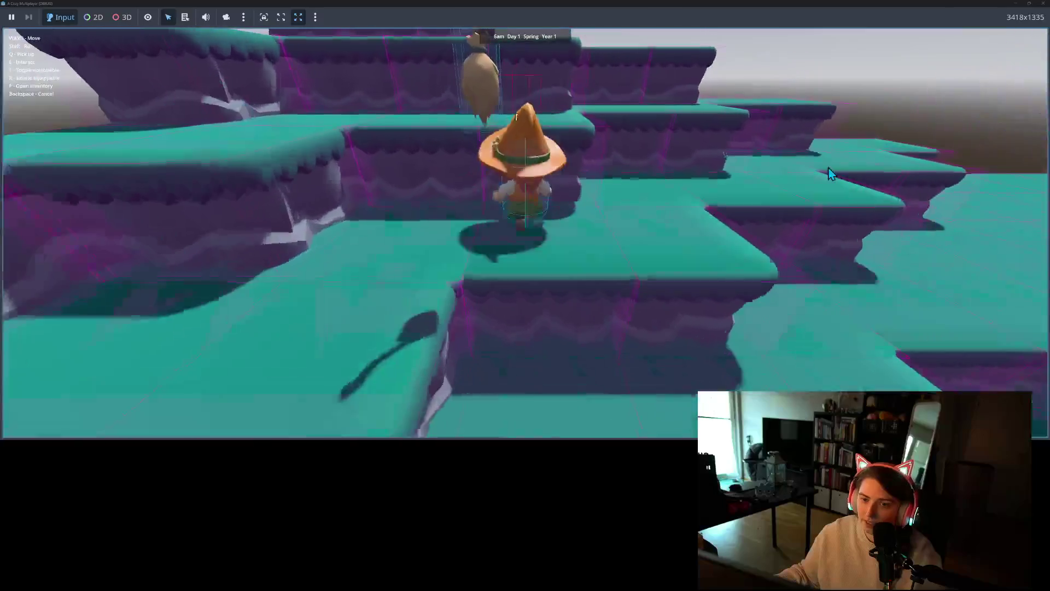
key(a)
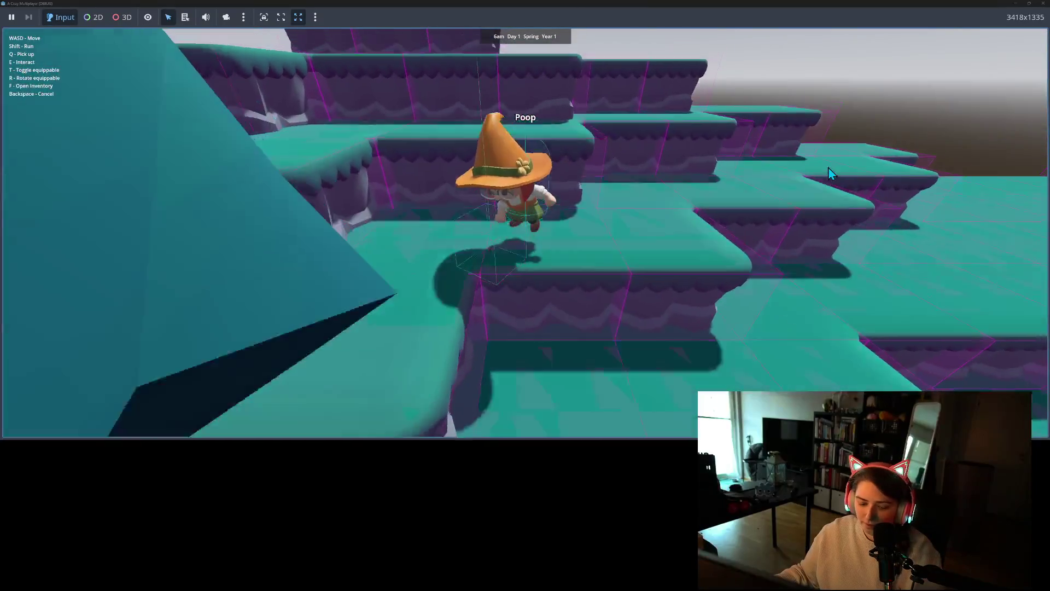
key(s)
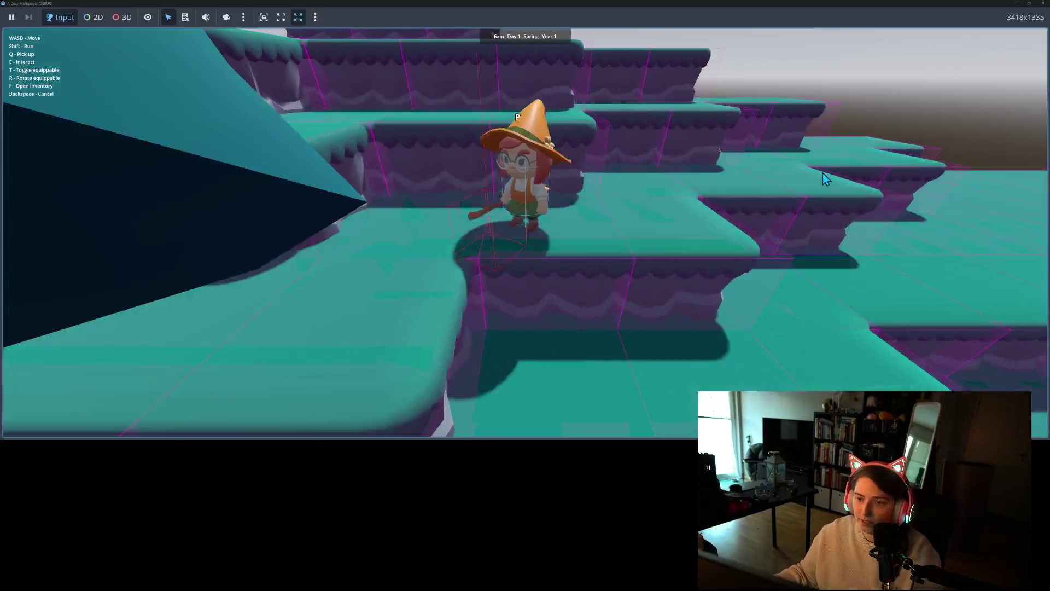
key(s)
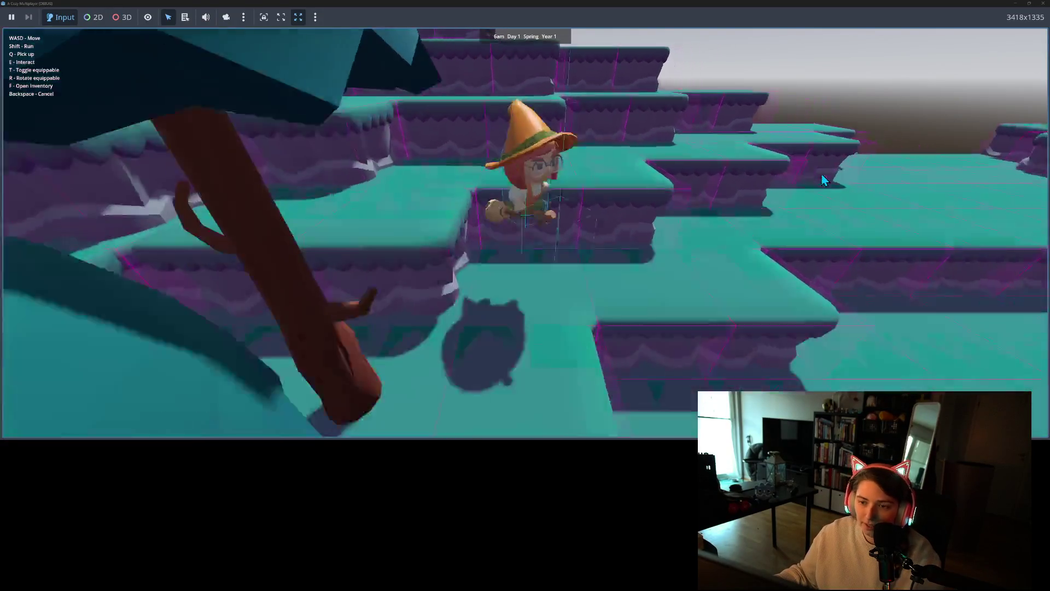
key(s)
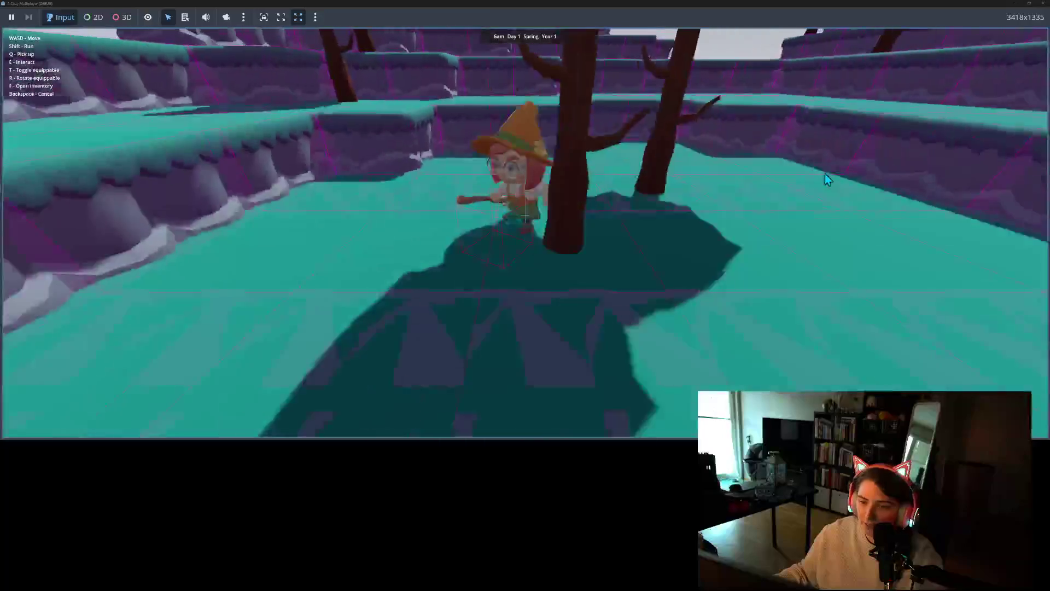
key(w)
key(w)
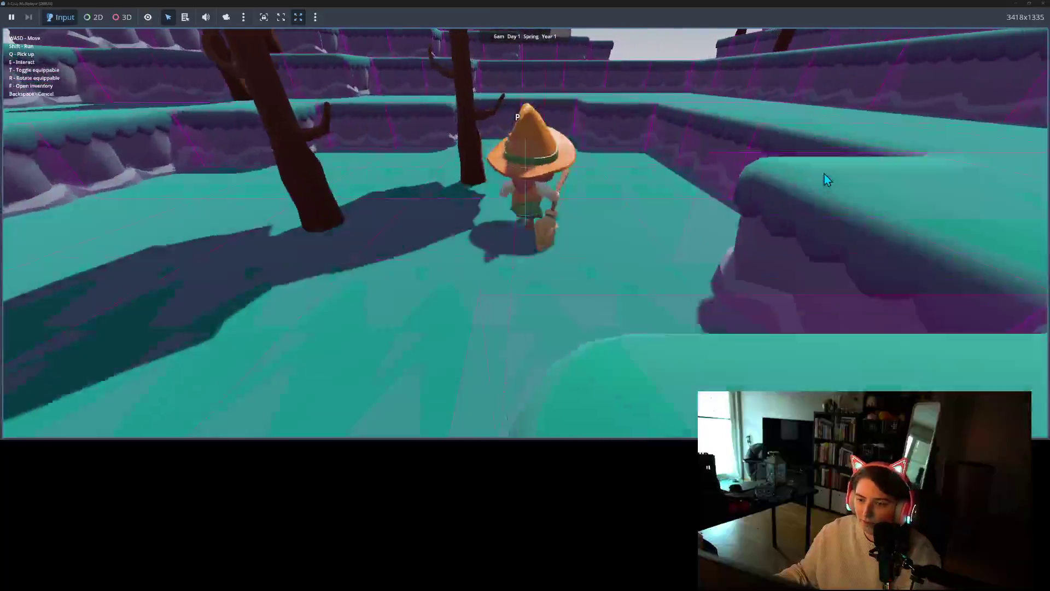
key(w)
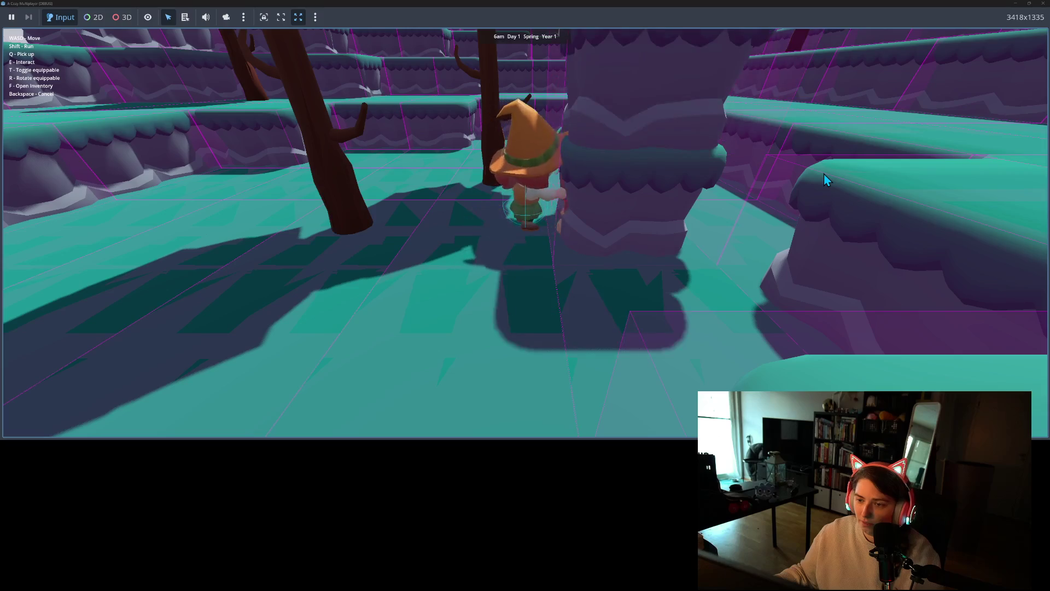
key(w)
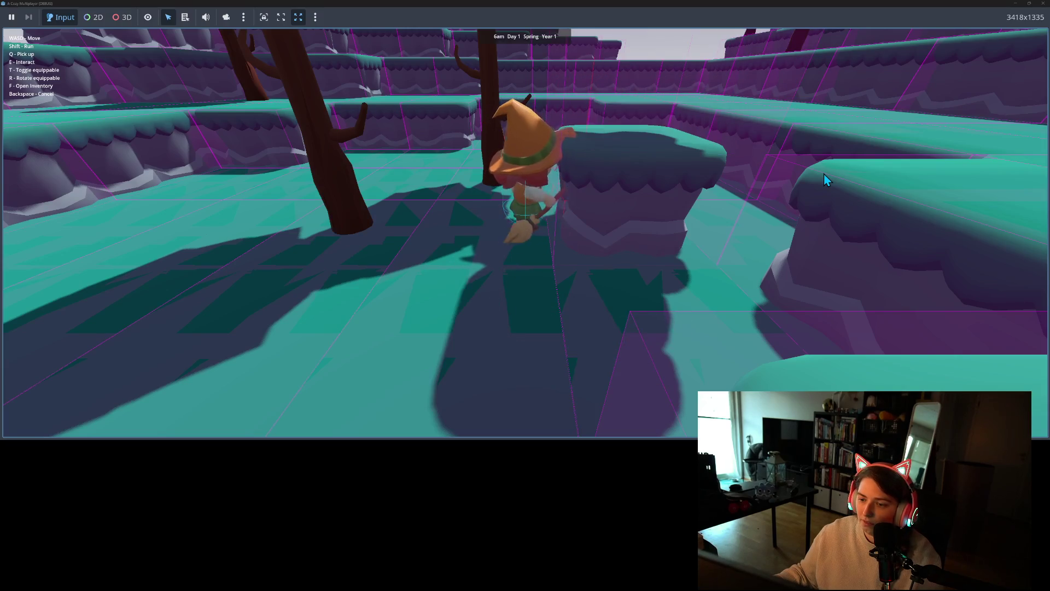
key(w)
Walk the witch back and forth around the pillars, then put away her held item
key(s)
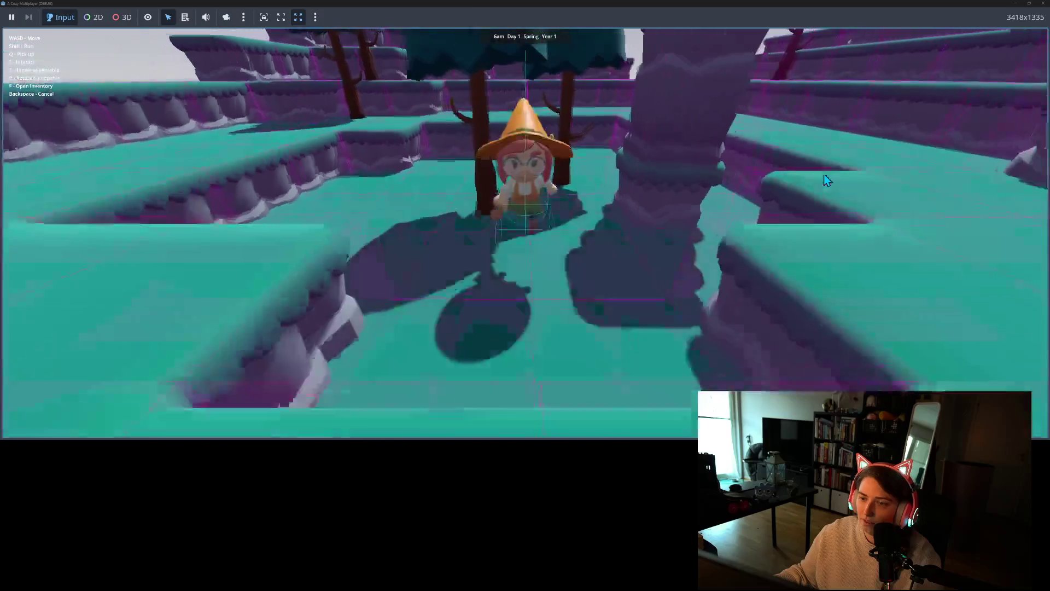
key(w)
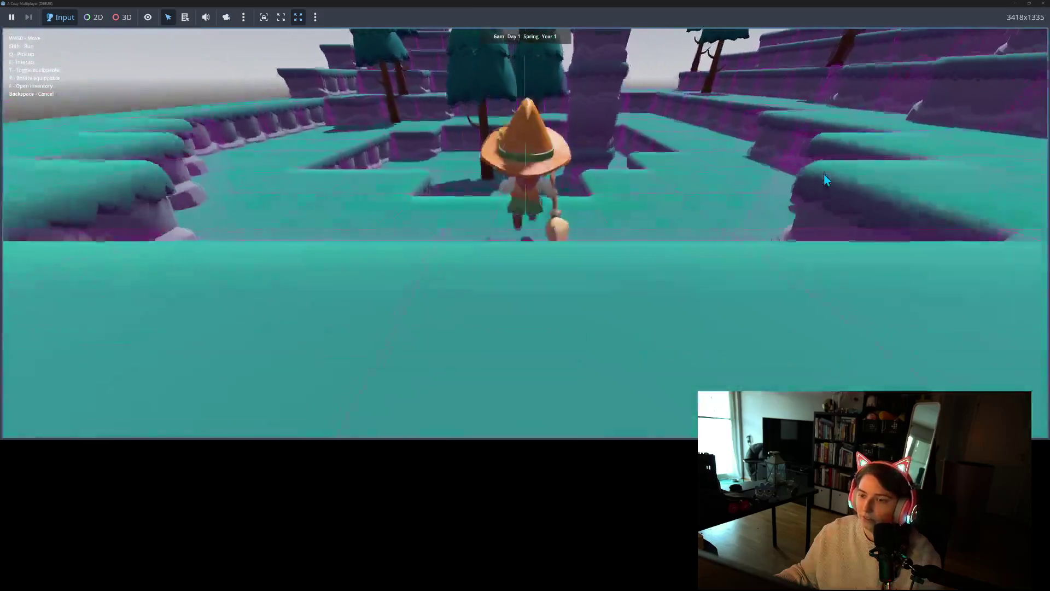
key(a)
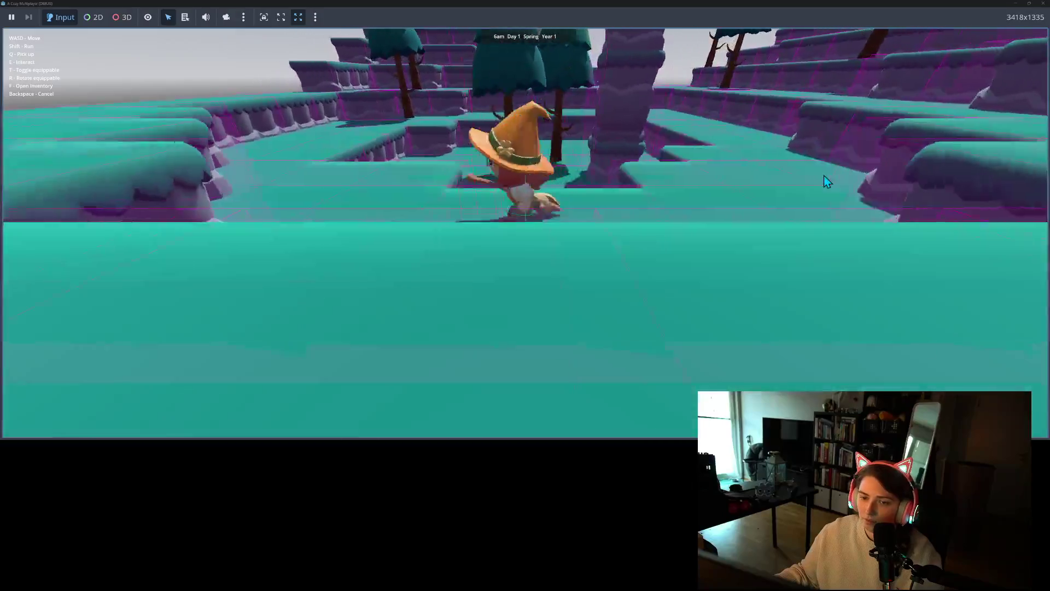
key(w)
key(w)
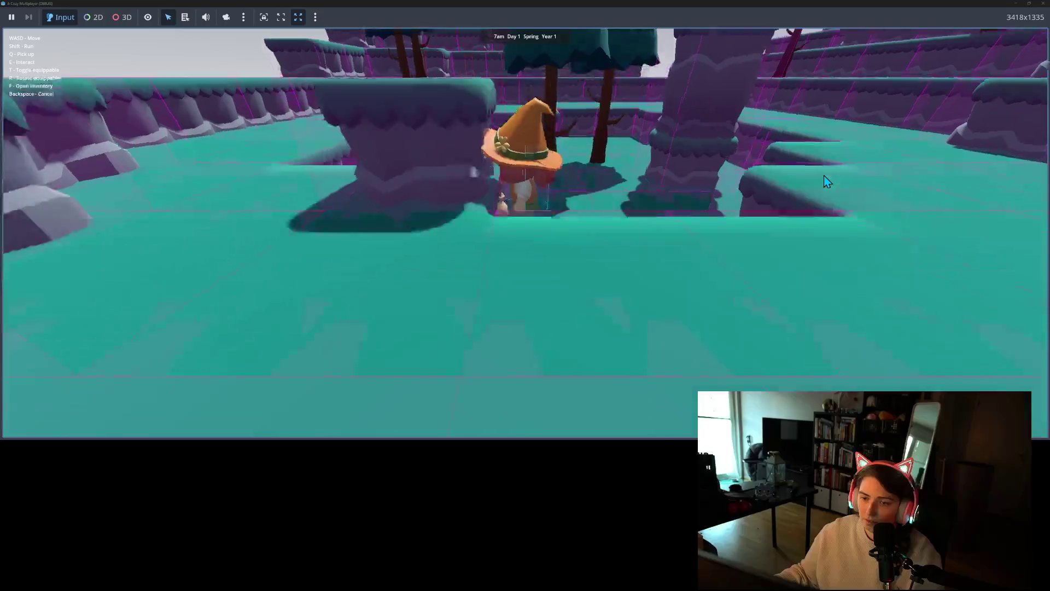
key(s)
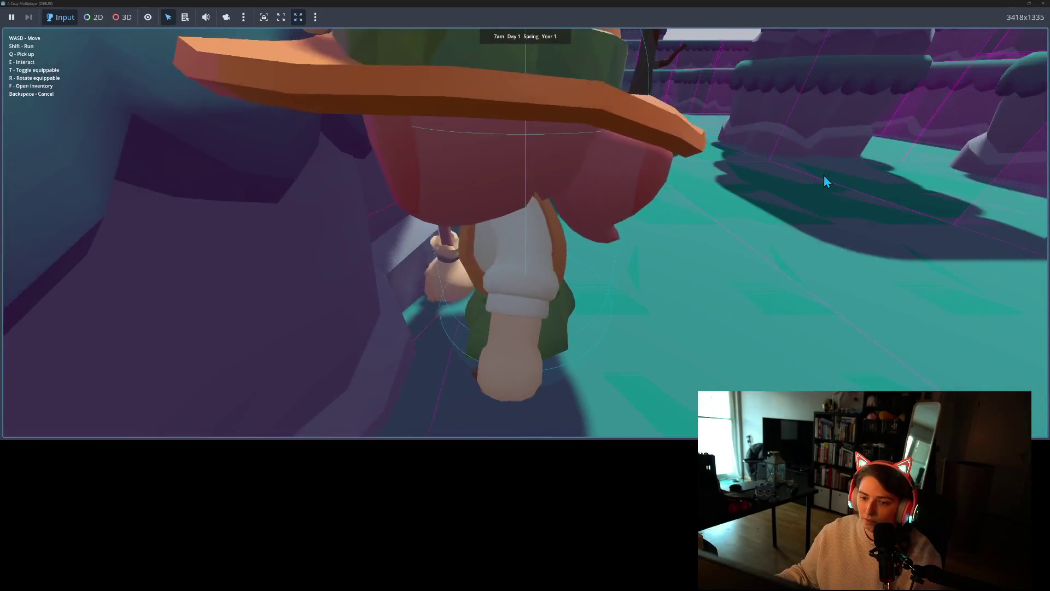
key(s)
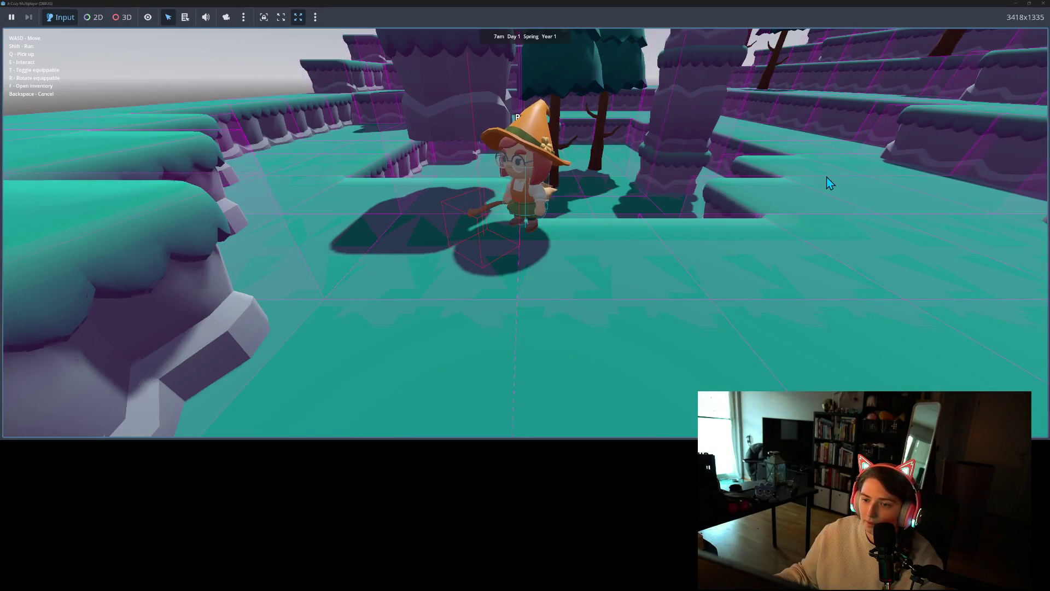
key(w)
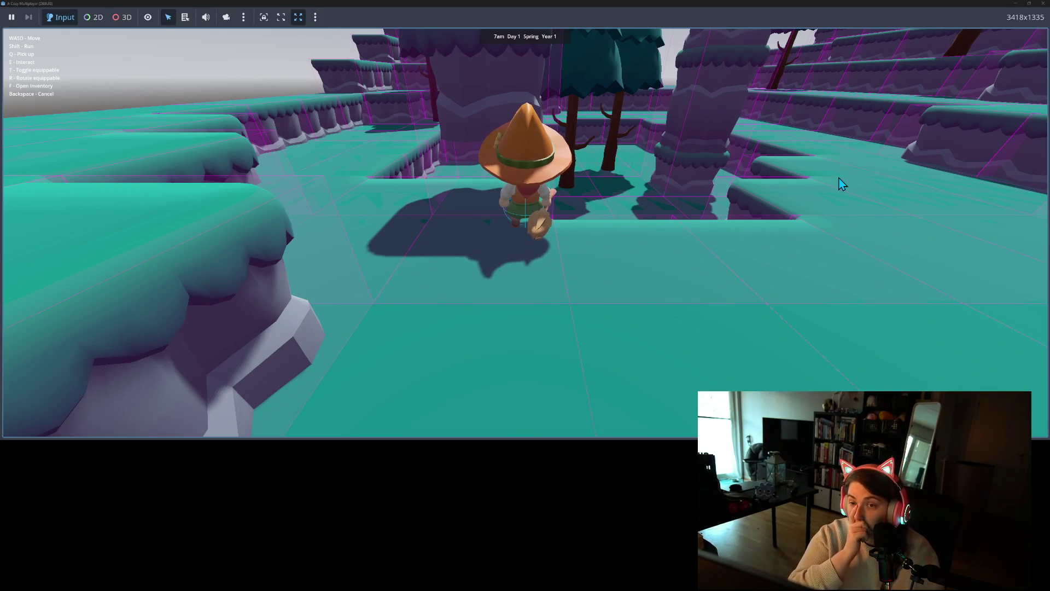
key(t)
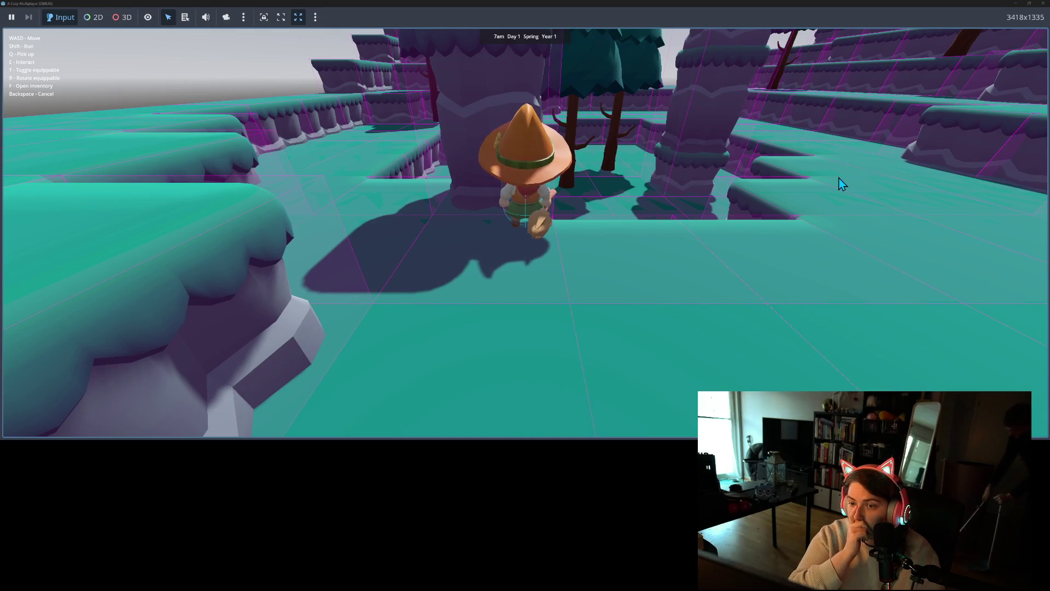
key(r)
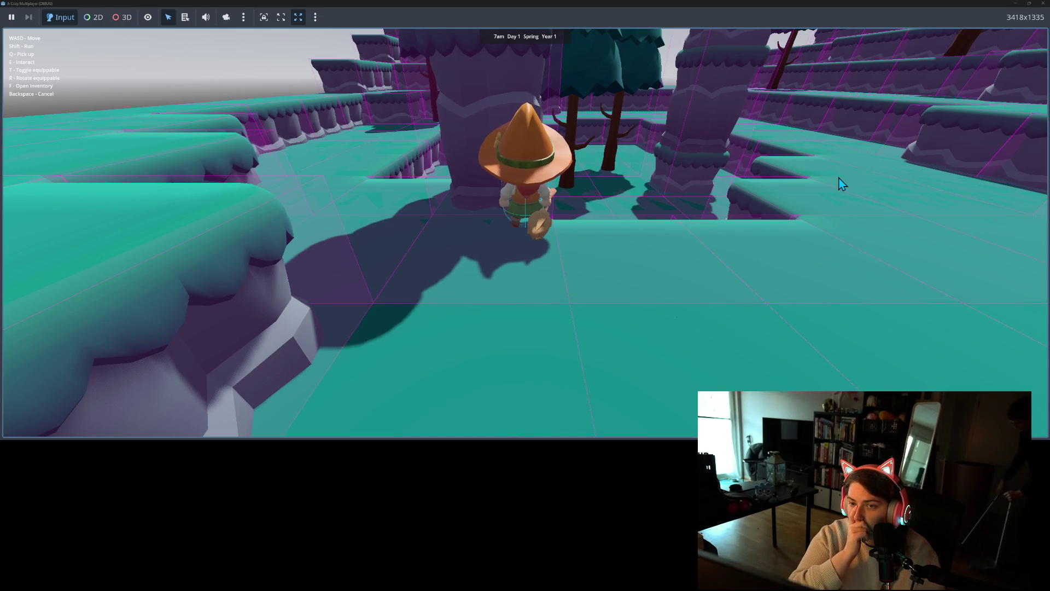
Walk the witch back and forth across the lower terrain, away from and toward the camera
key(s)
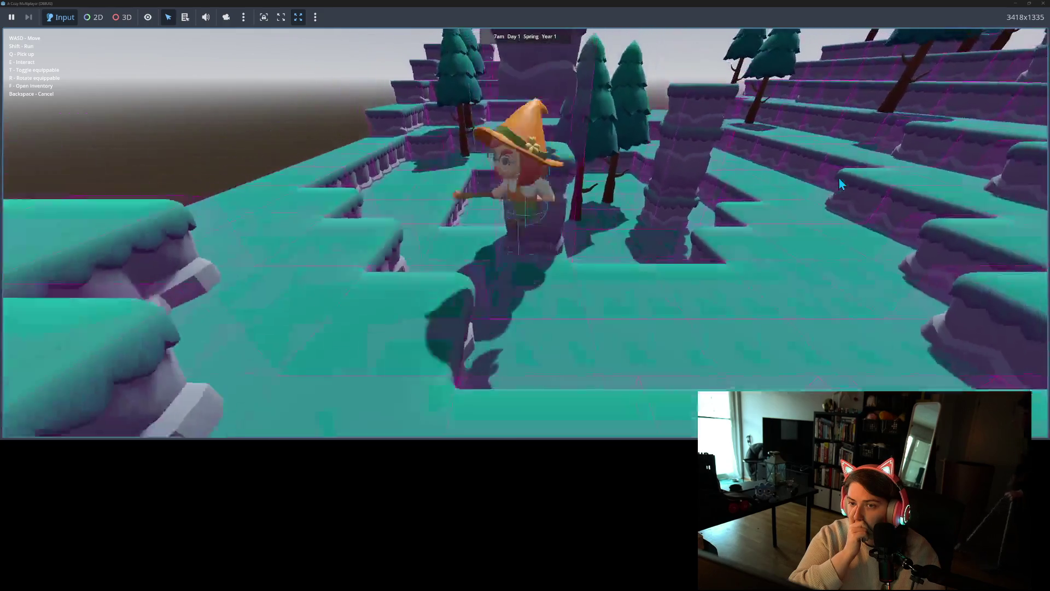
key(a)
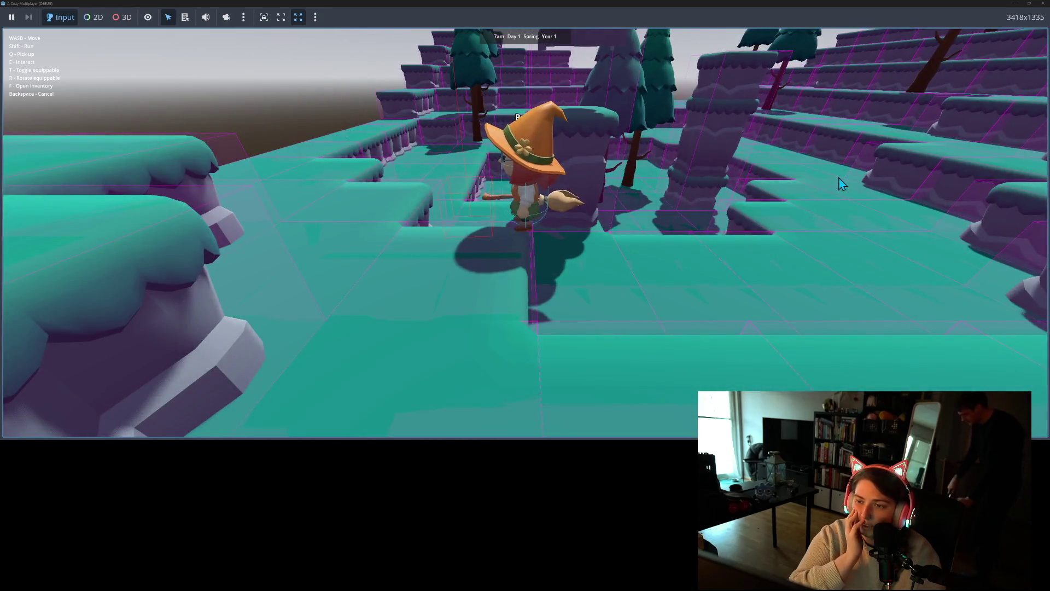
key(w)
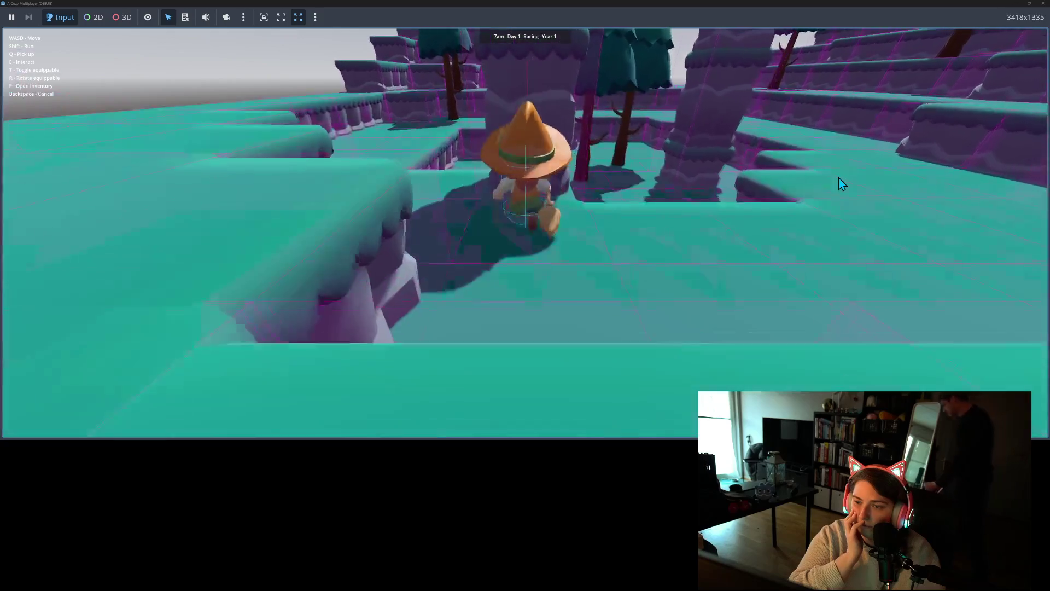
key(s)
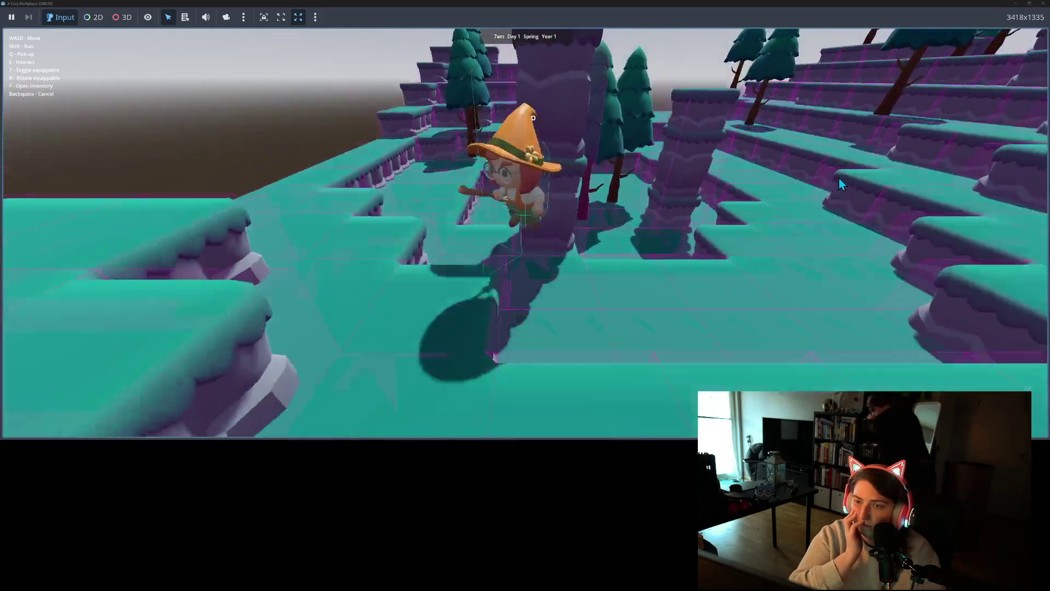
key(w)
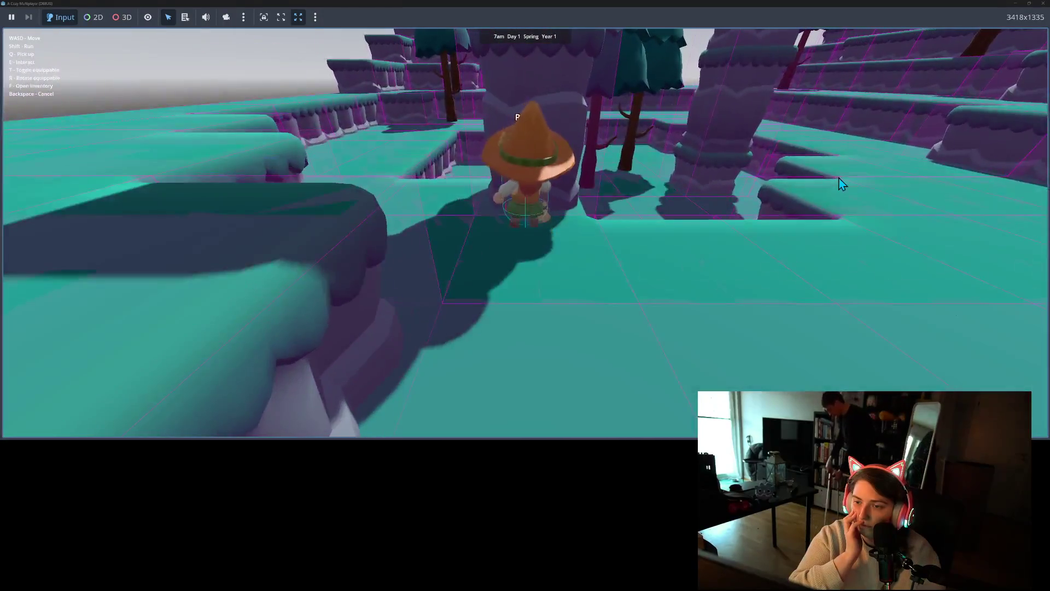
key(s)
key(s)
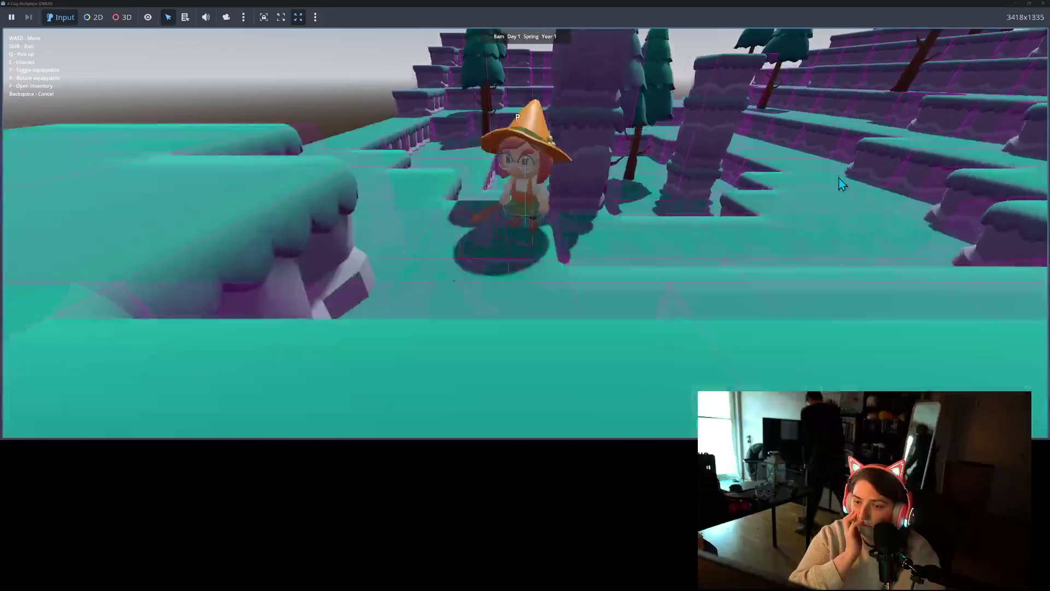
key(s)
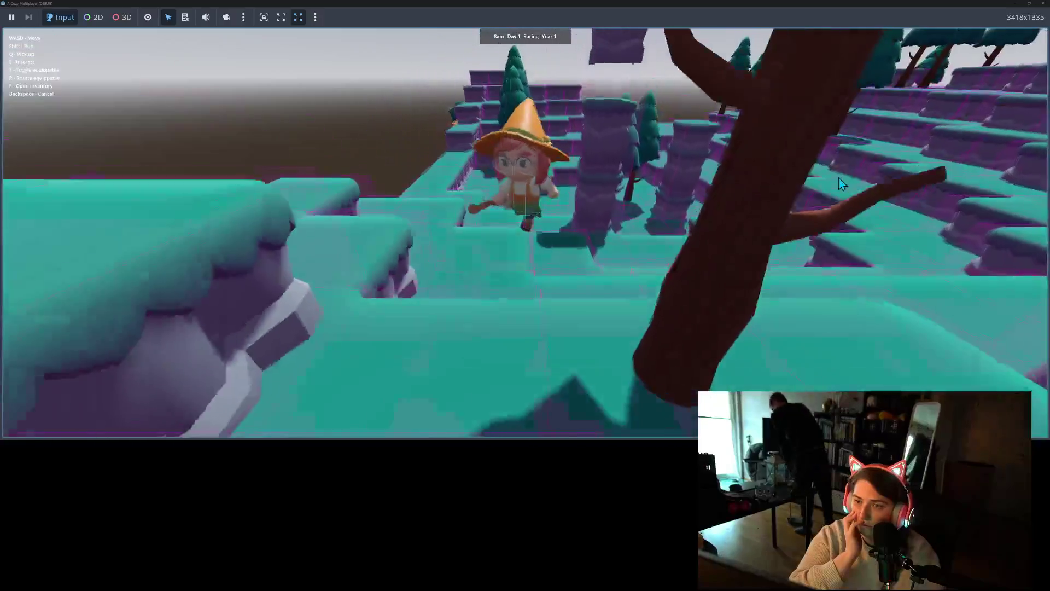
Walk the witch up onto the raised platforms and step between terrain levels
key(w)
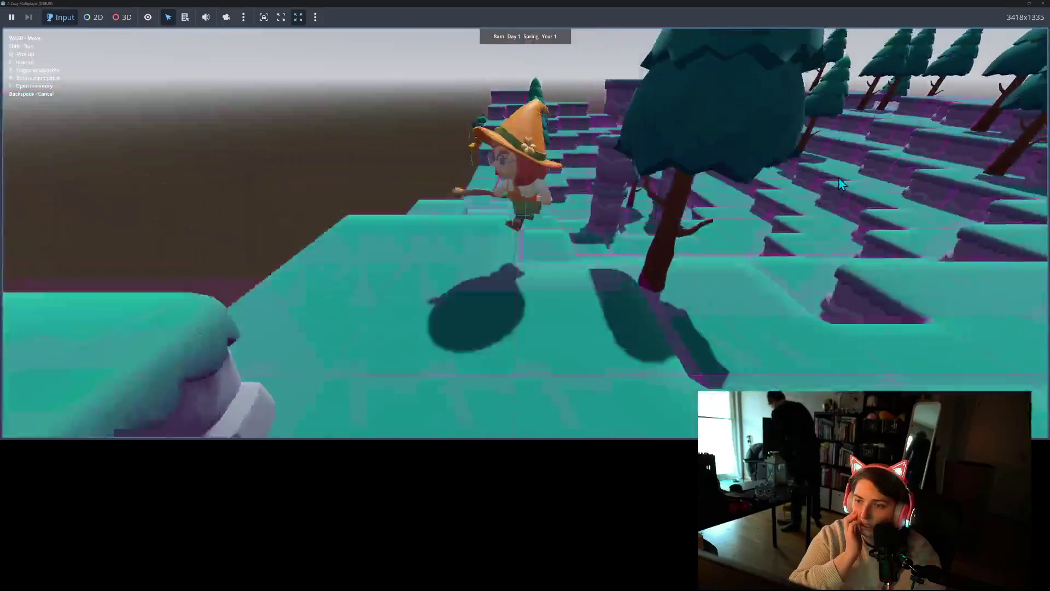
key(w)
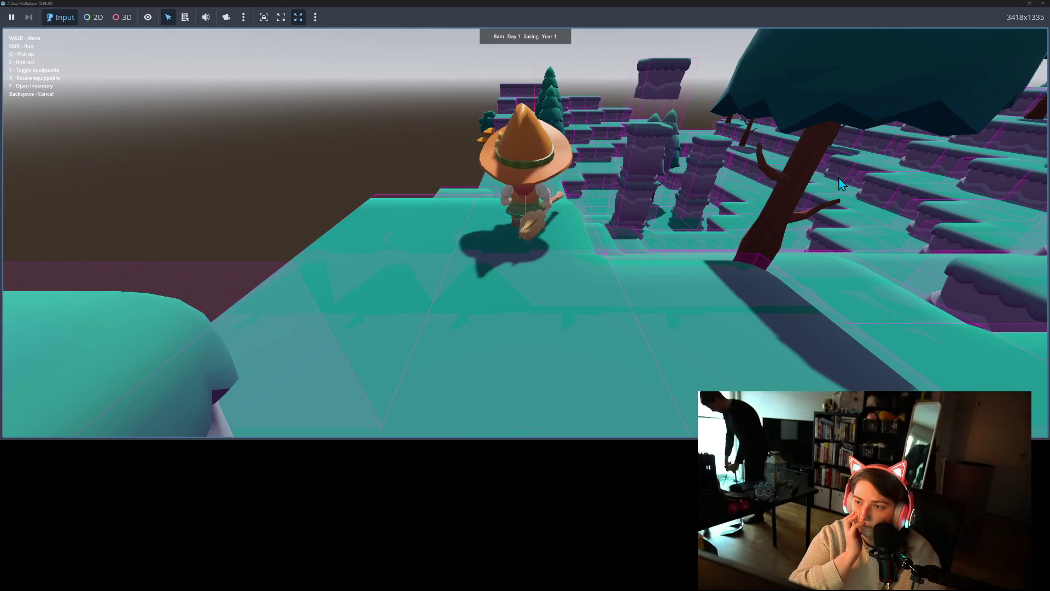
key(a)
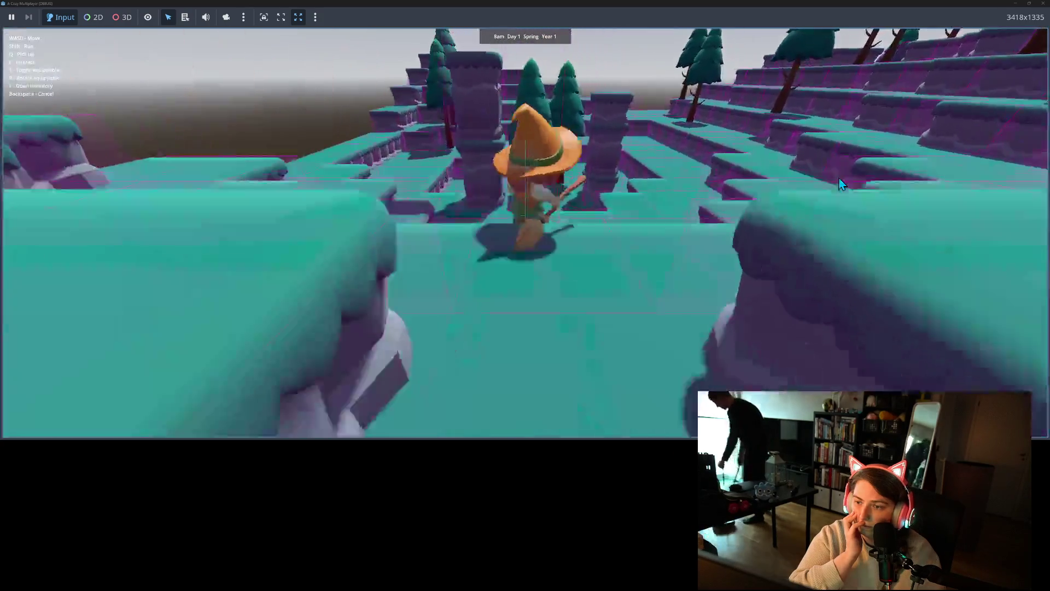
key(w)
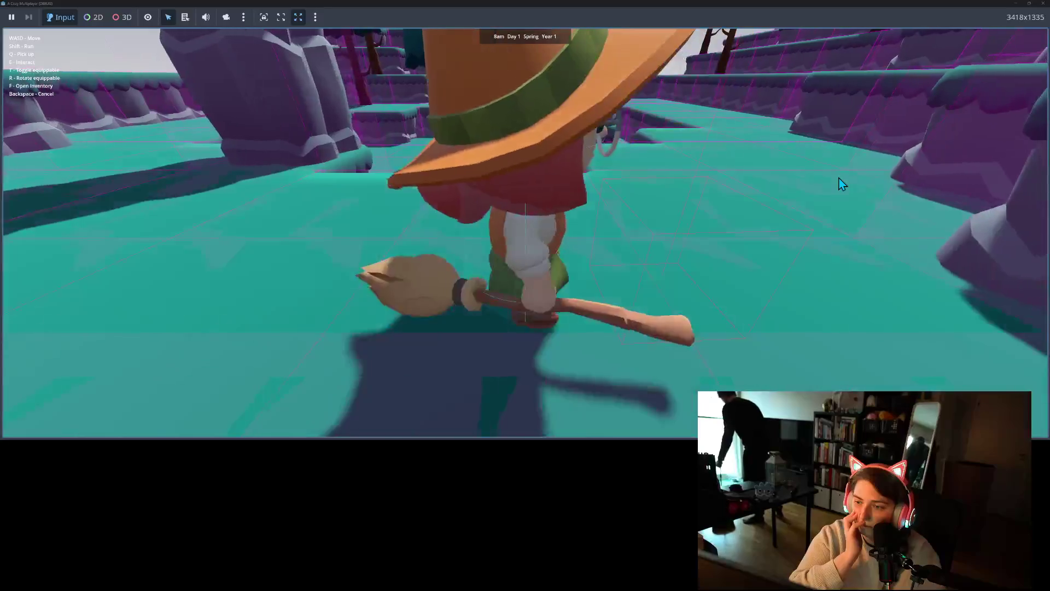
key(w)
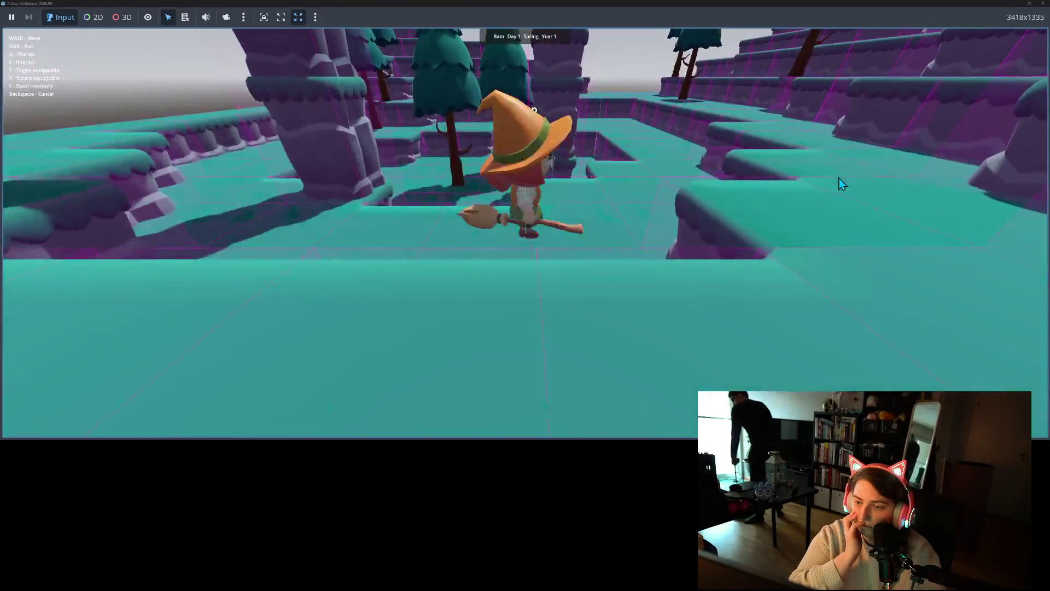
key(w)
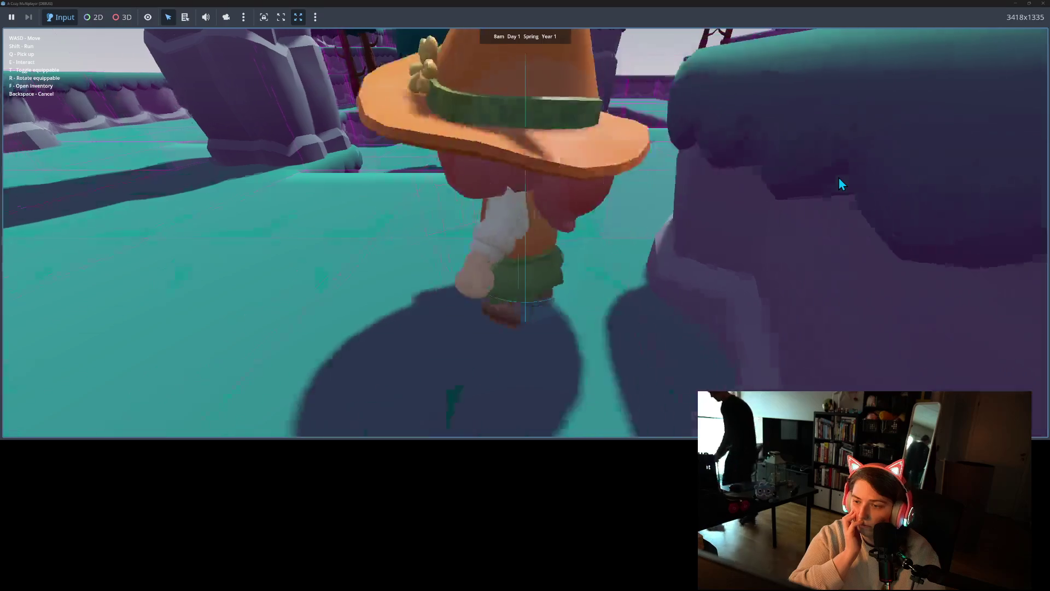
key(s)
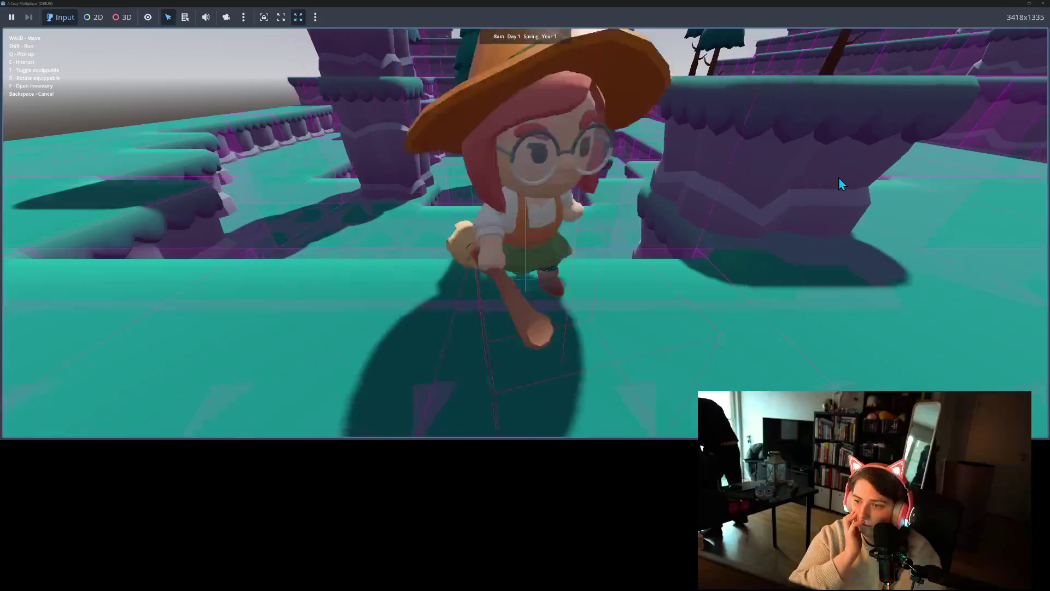
Walk the witch into the purple rock wall, then across and up the ledge
key(w)
key(d)
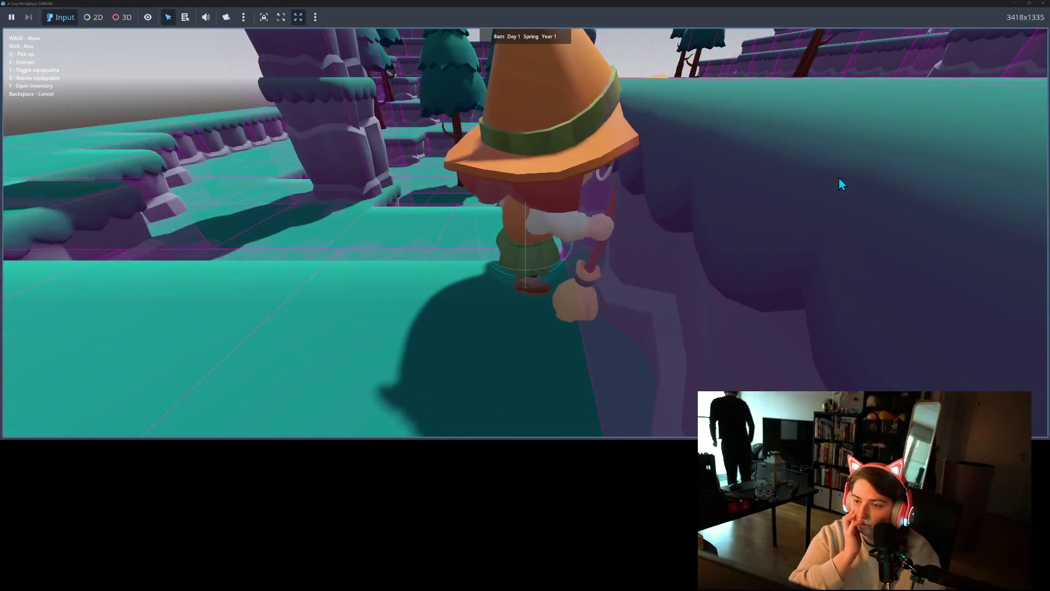
key(d)
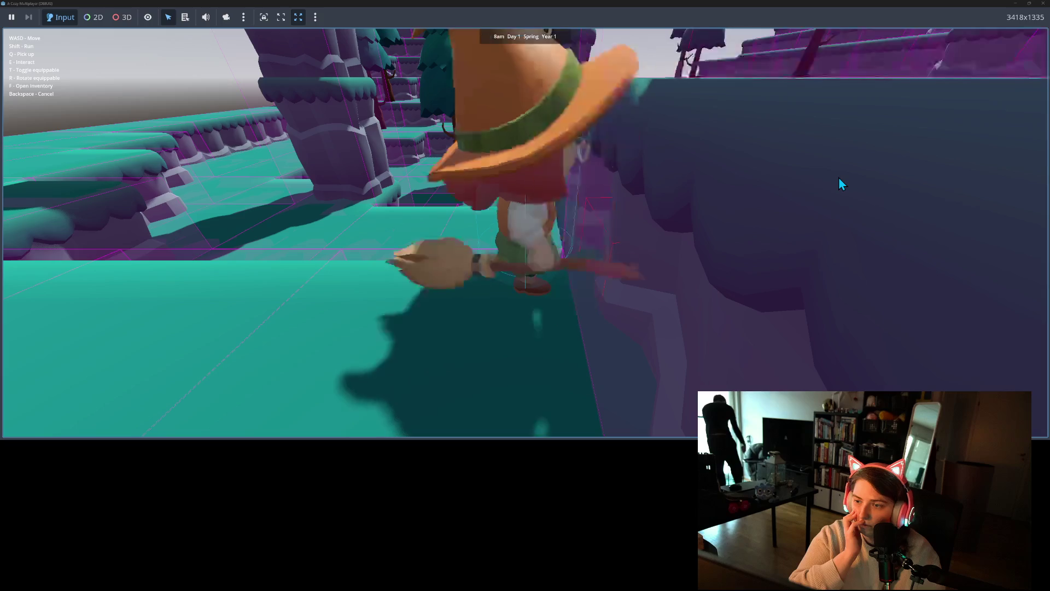
key(s)
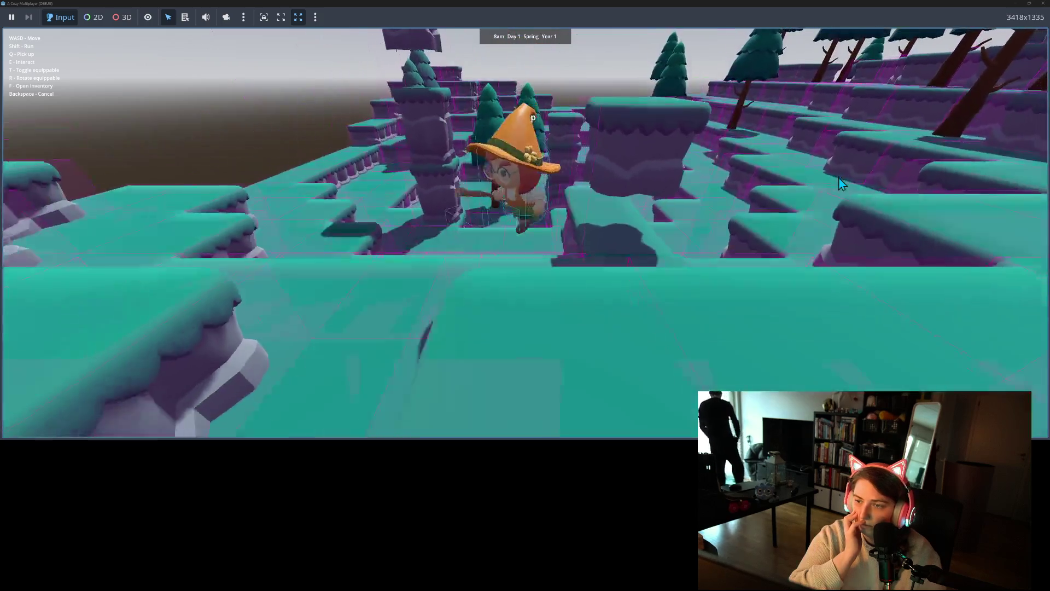
key(w)
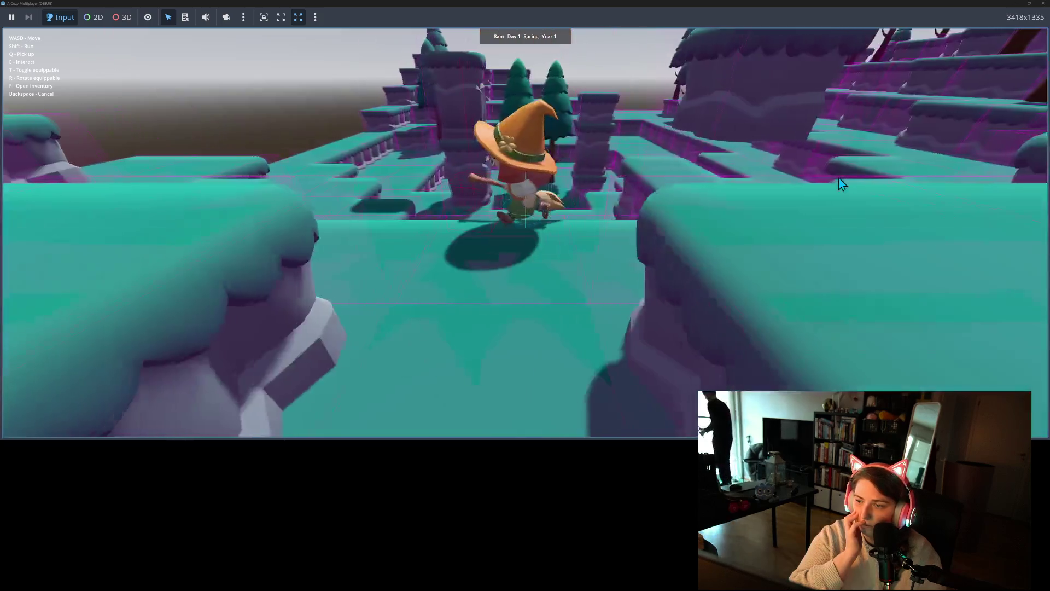
key(s)
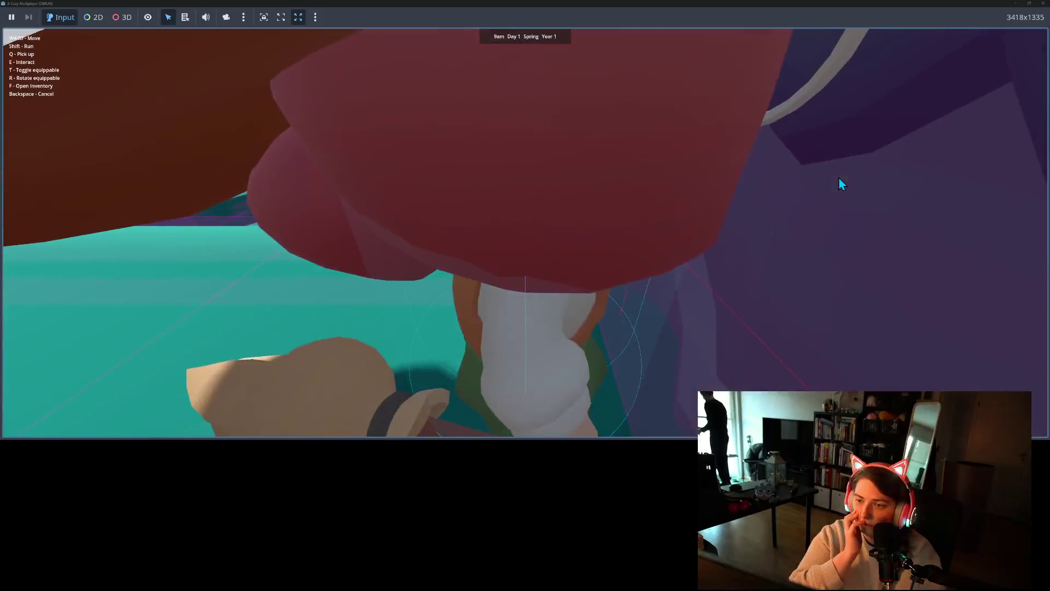
key(s)
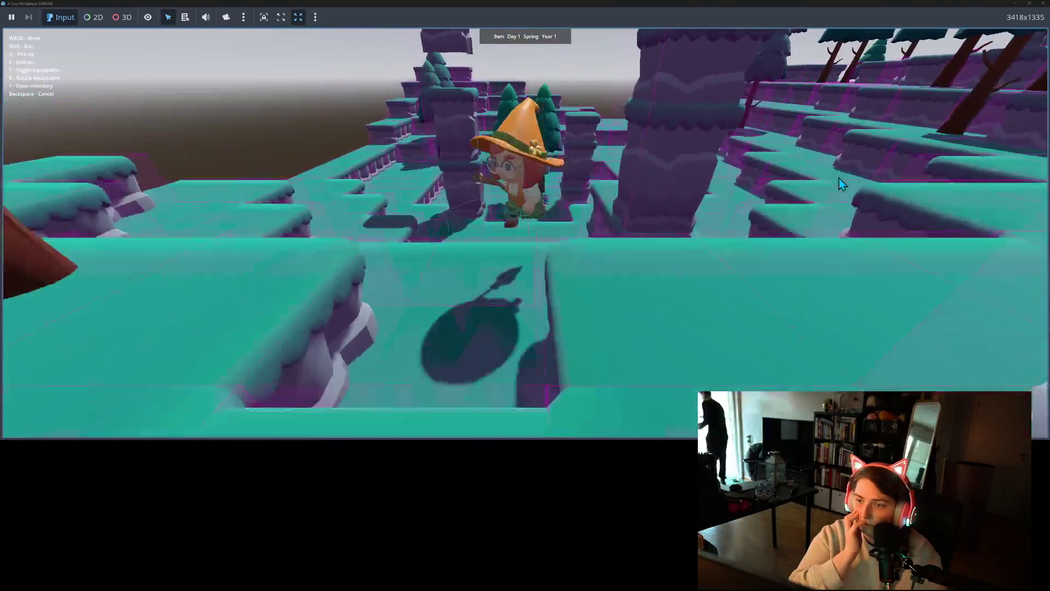
key(w)
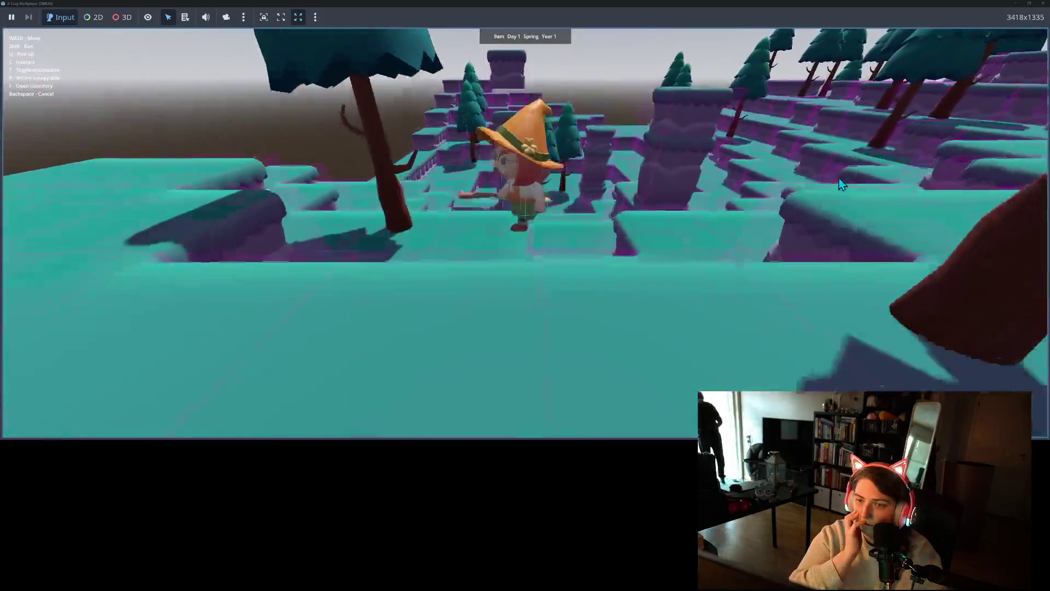
key(w)
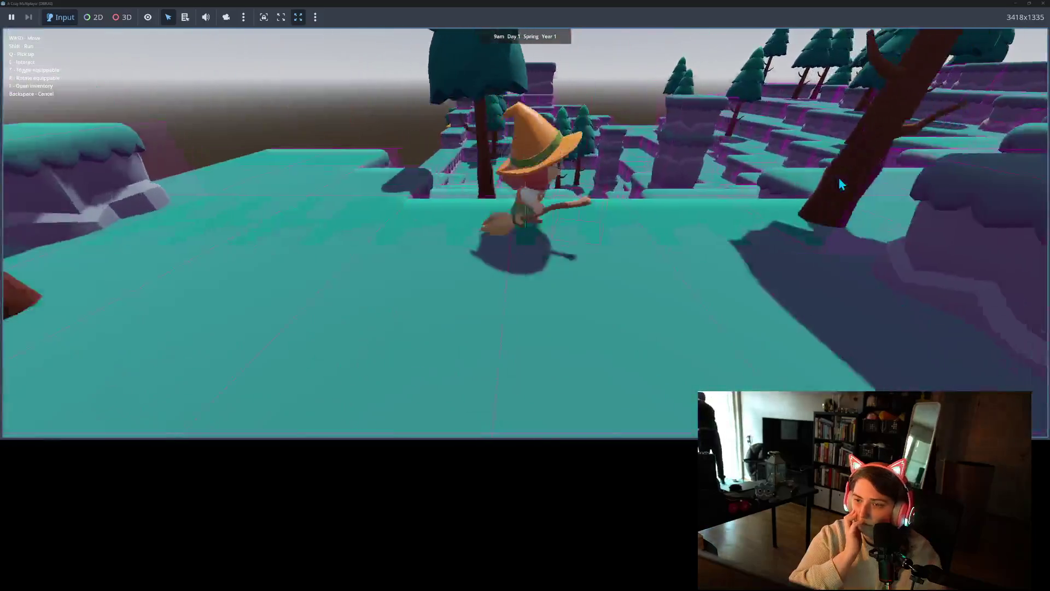
key(w)
key(a)
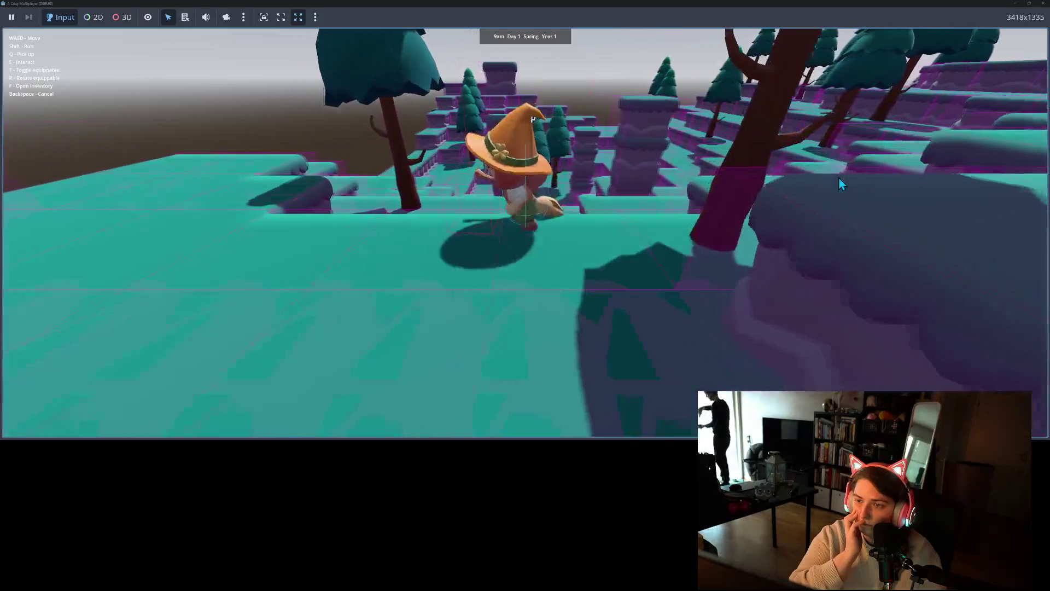
key(w)
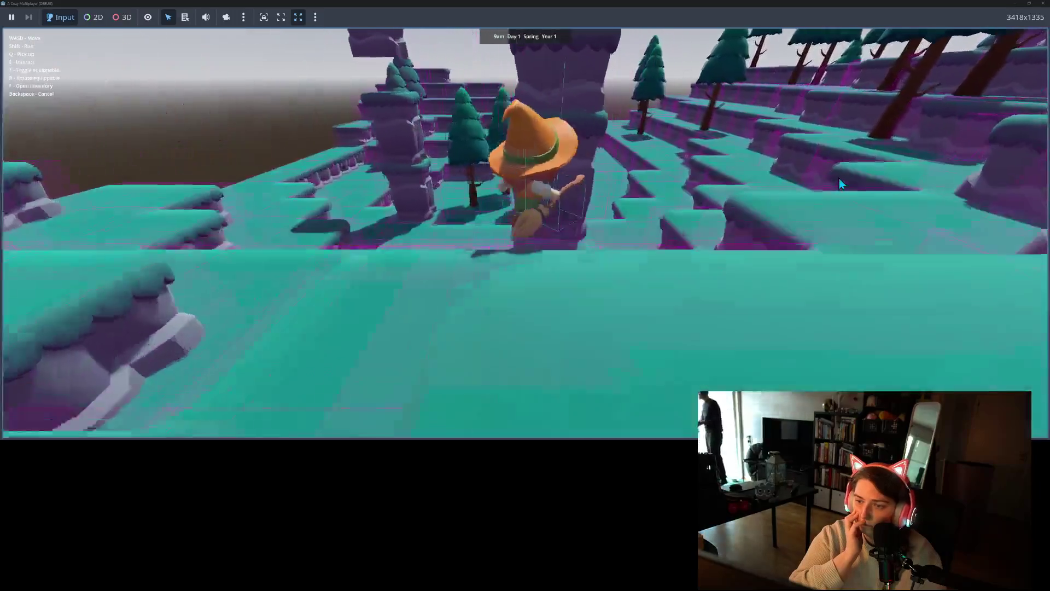
key(s)
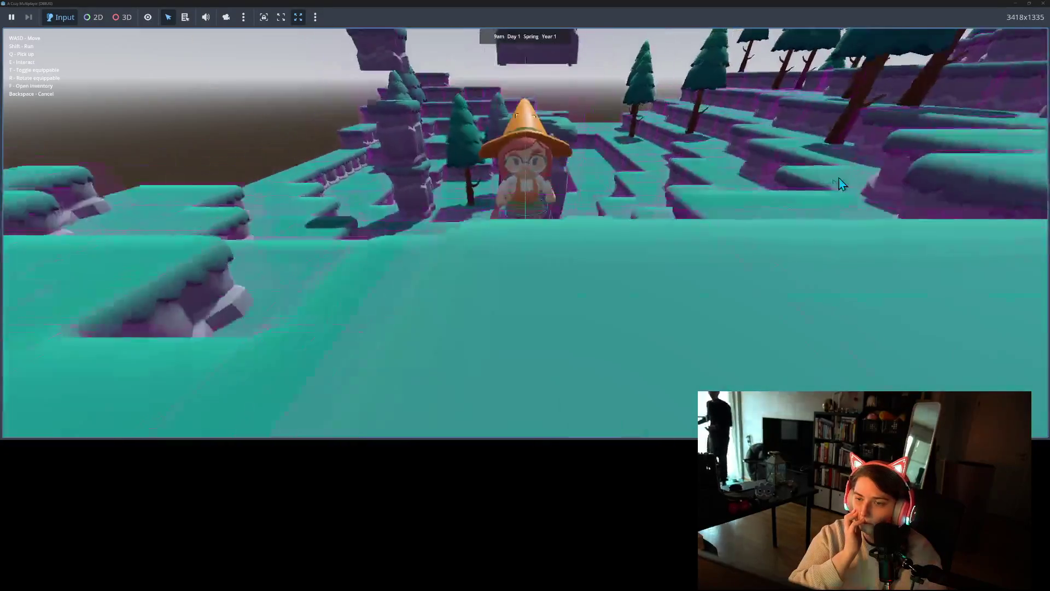
Walk the character back and forth and leftward over the terrain steps
key(w)
key(s)
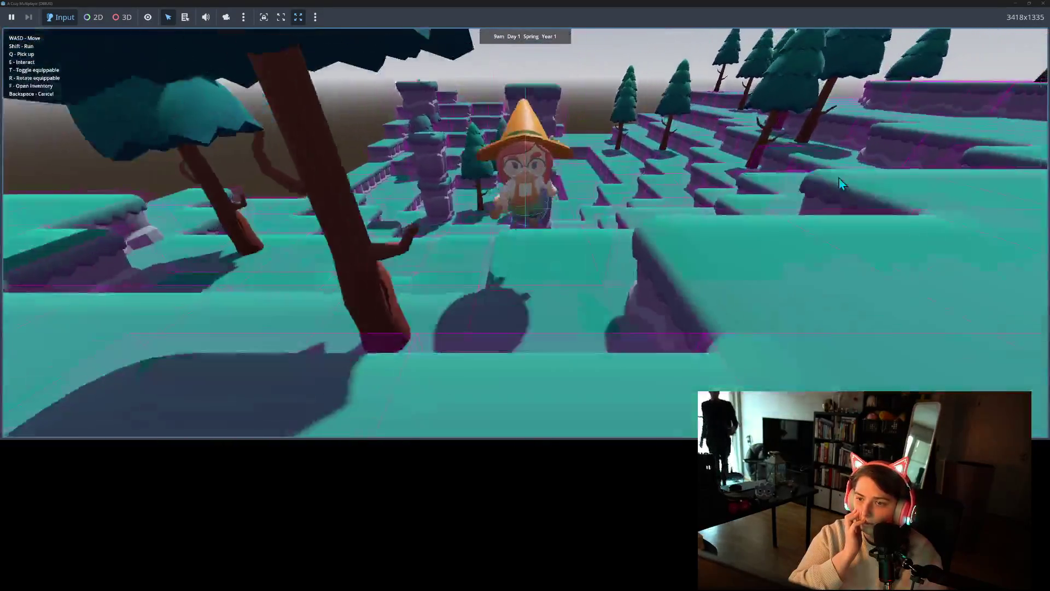
key(s)
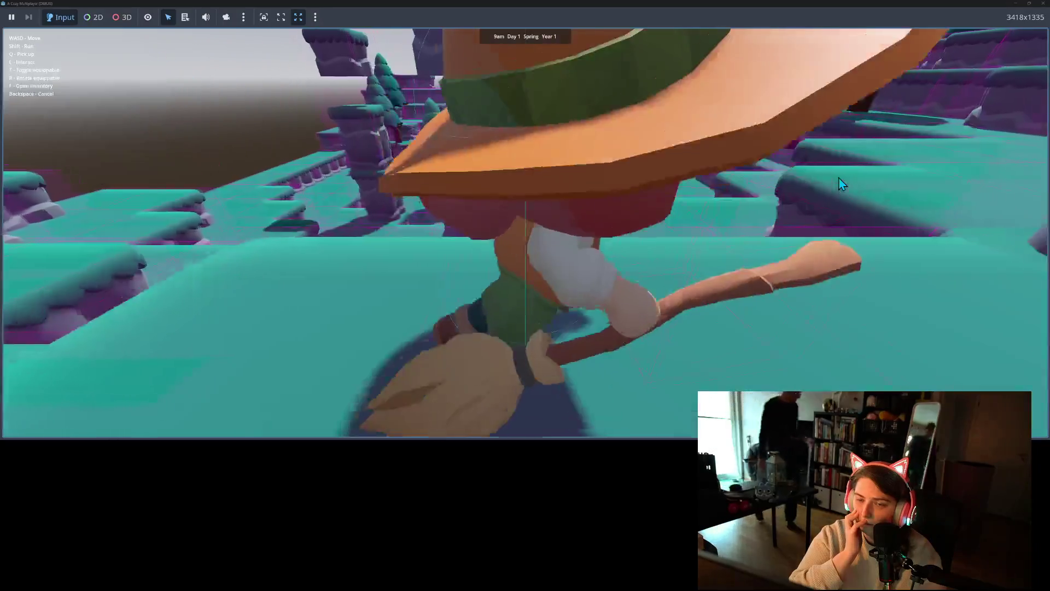
key(w)
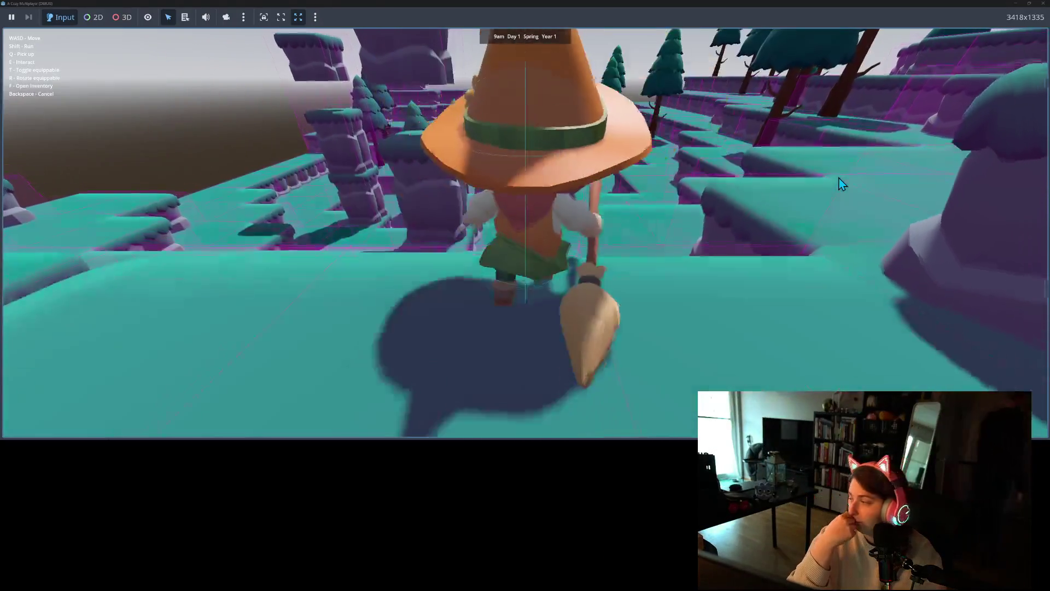
key(w)
key(a)
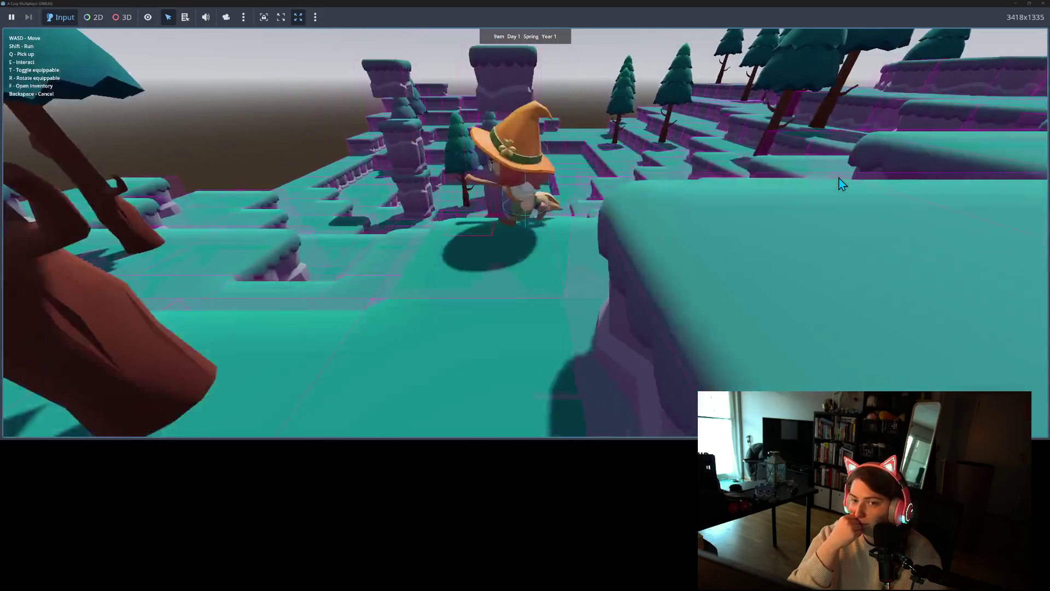
key(w)
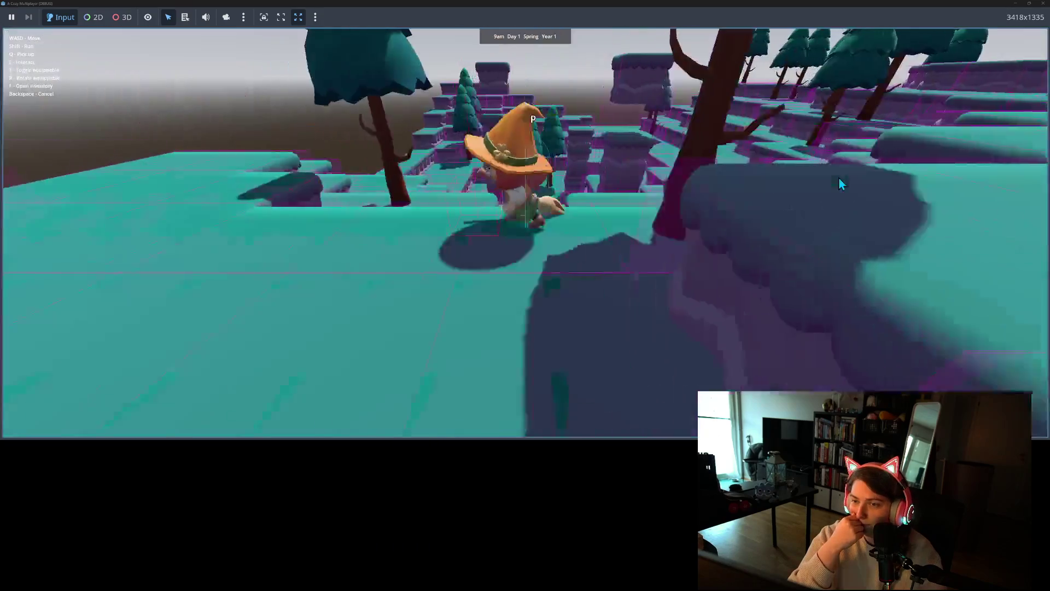
key(w)
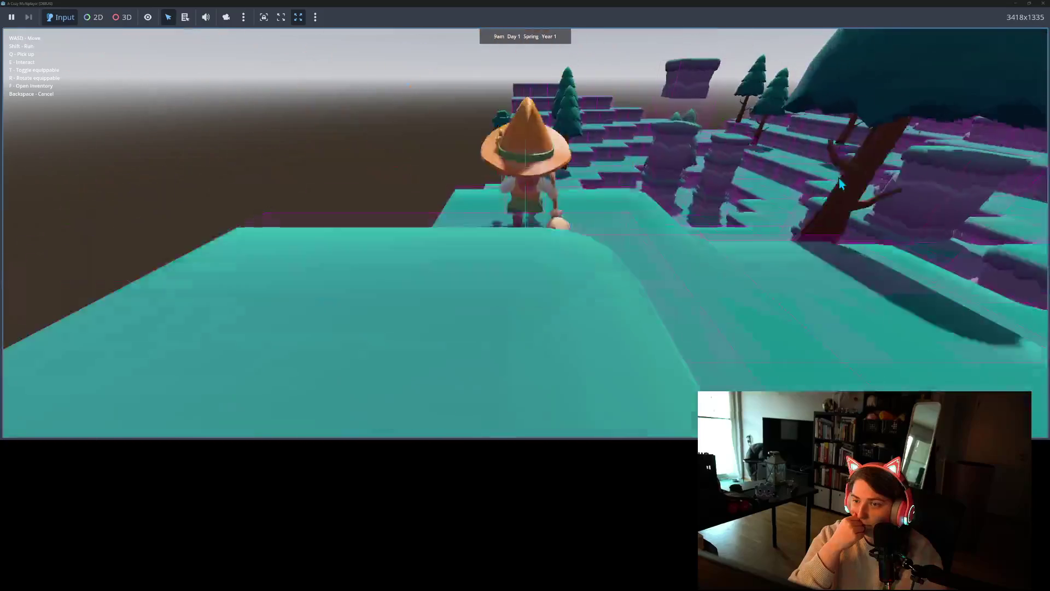
Fly briefly on the broom, land, walk through the maze steps, then stop the game
key(t)
key(w)
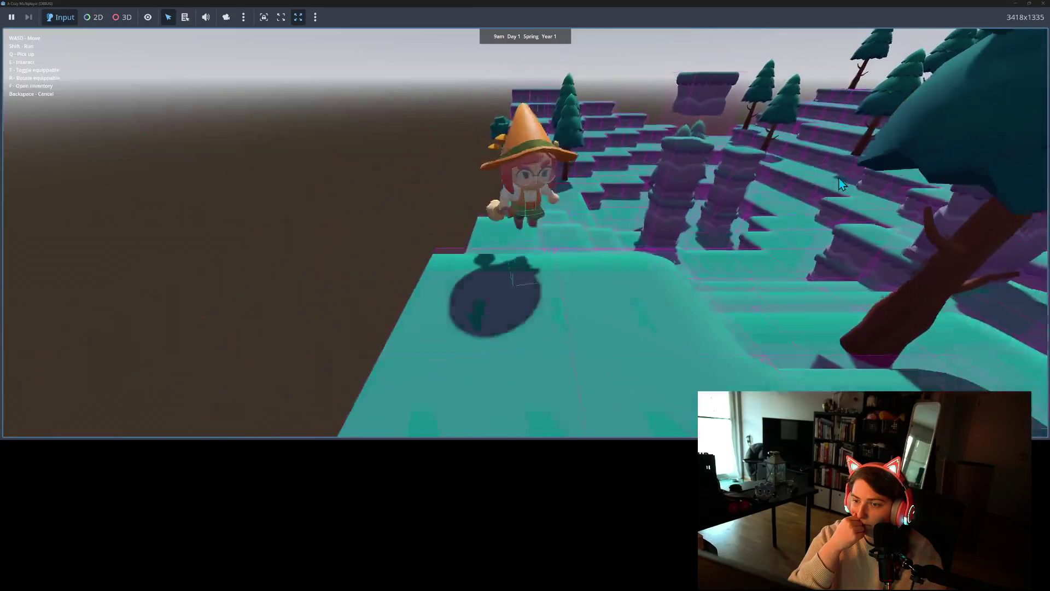
key(t)
key(s)
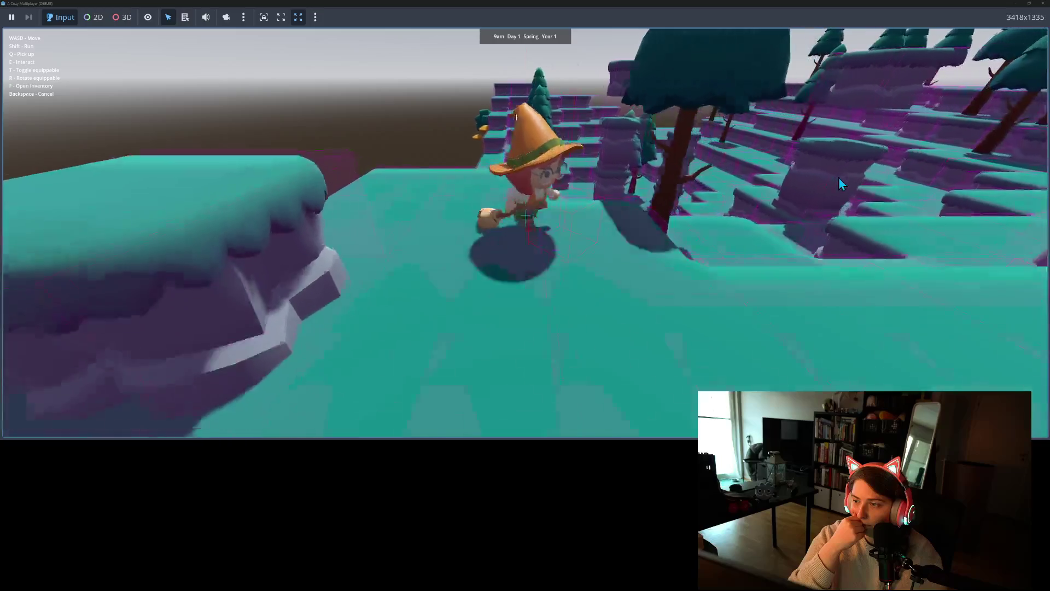
key(w)
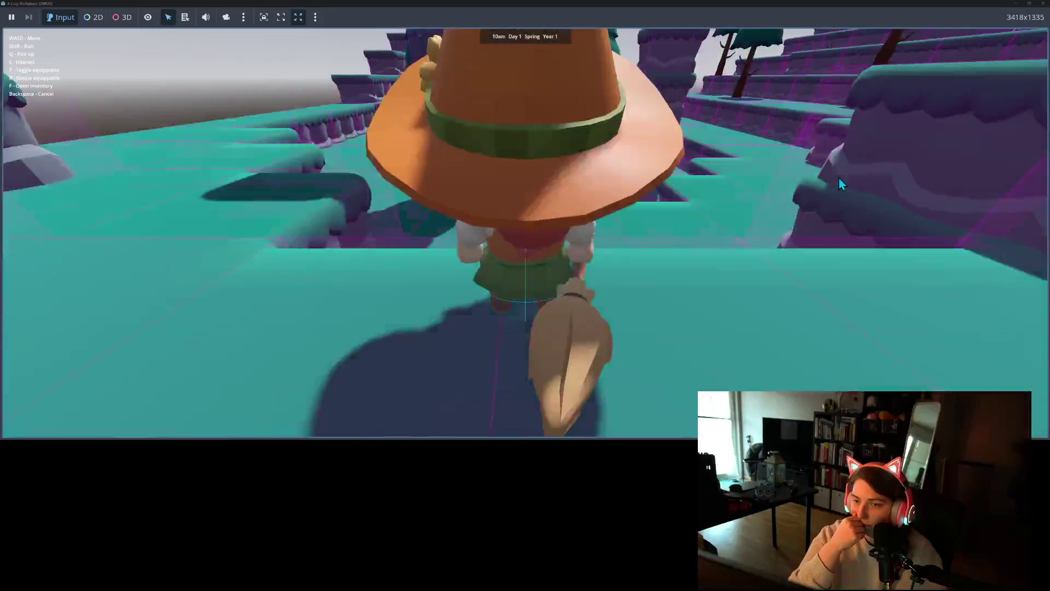
key(s)
key(s)
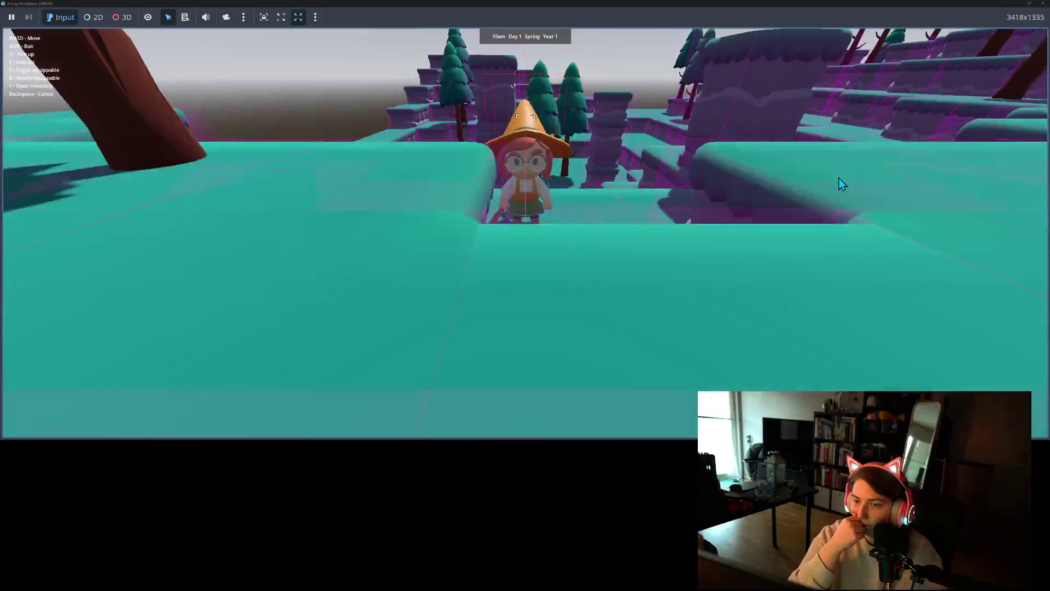
key(s)
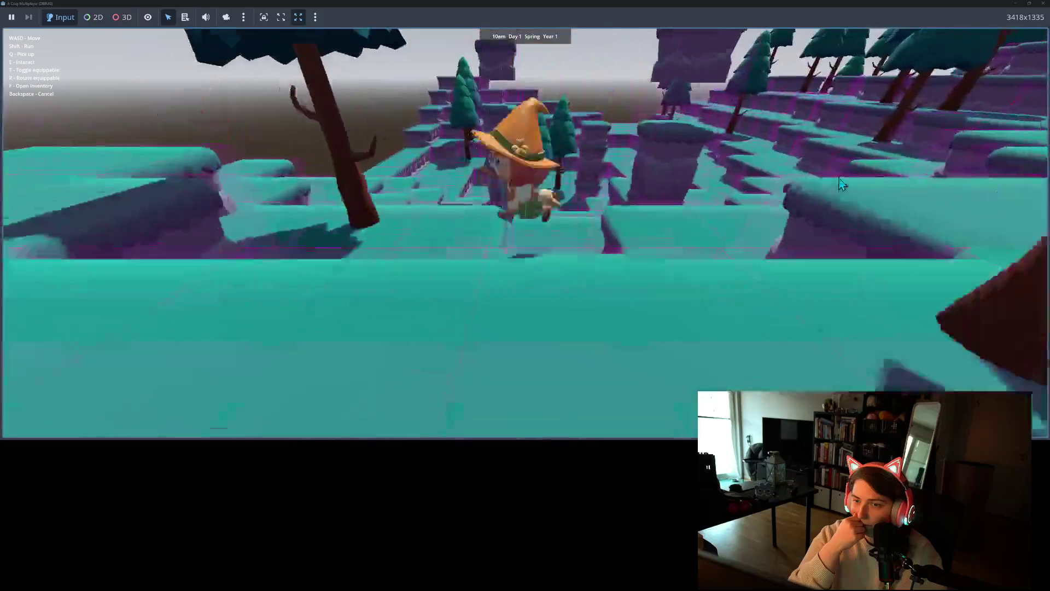
key(s)
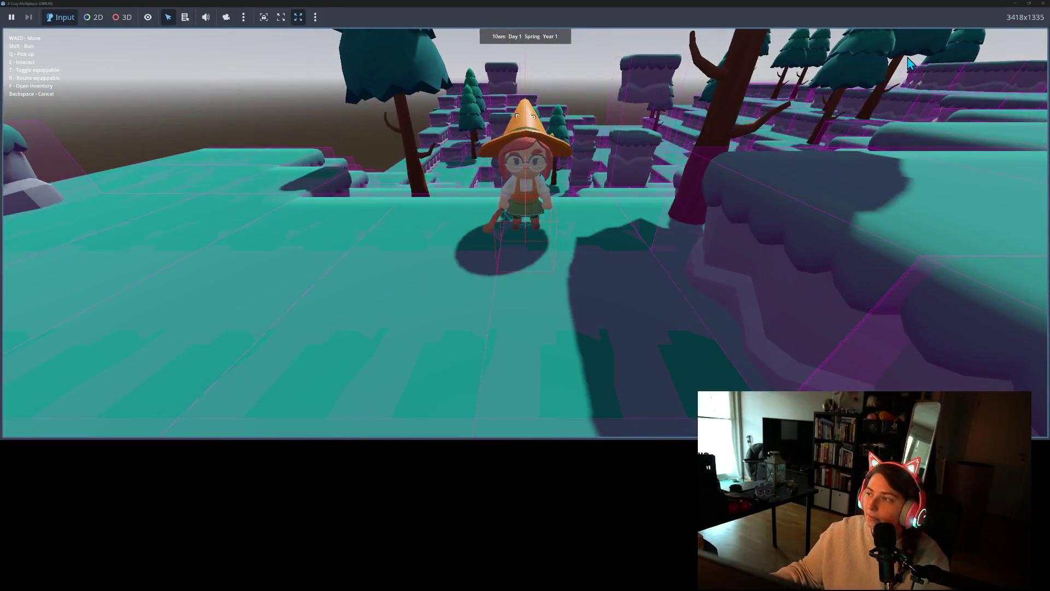
click(1044, 4)
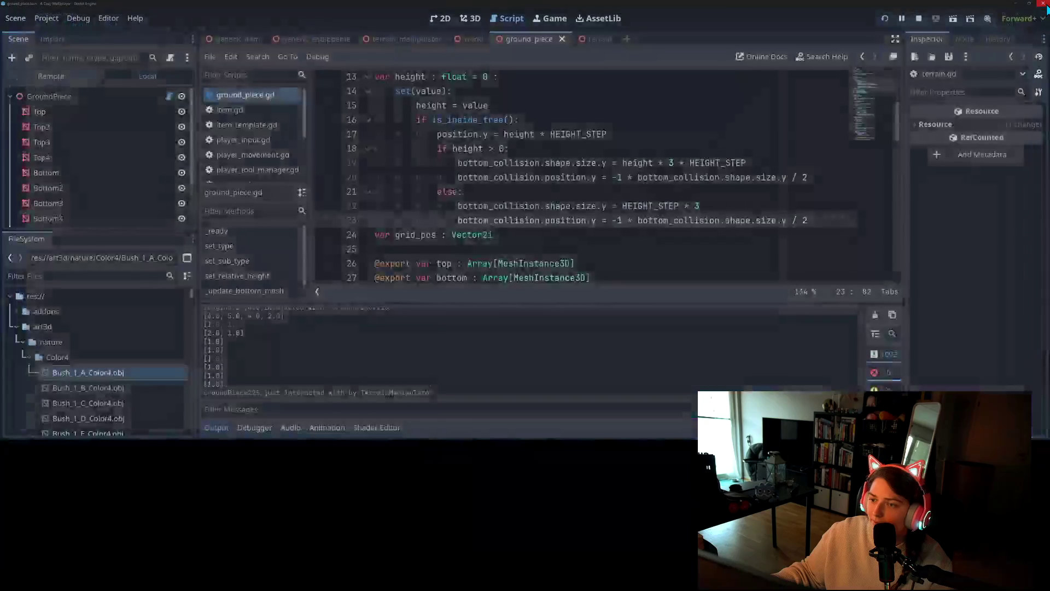
Hide the Output panel and scroll through ground_piece.gd from the top_collision declaration
click(218, 433)
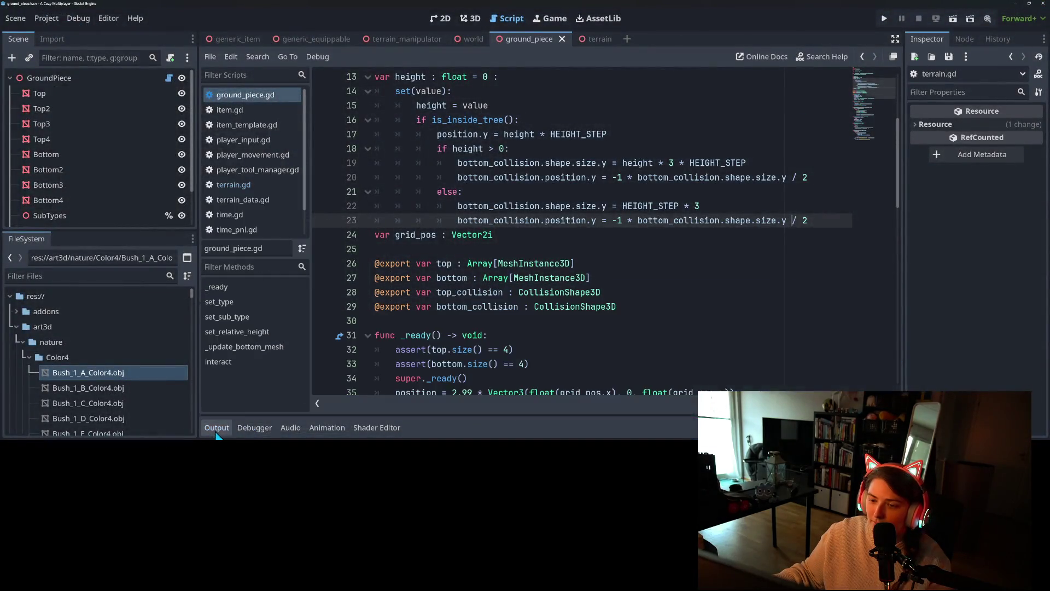
click(556, 291)
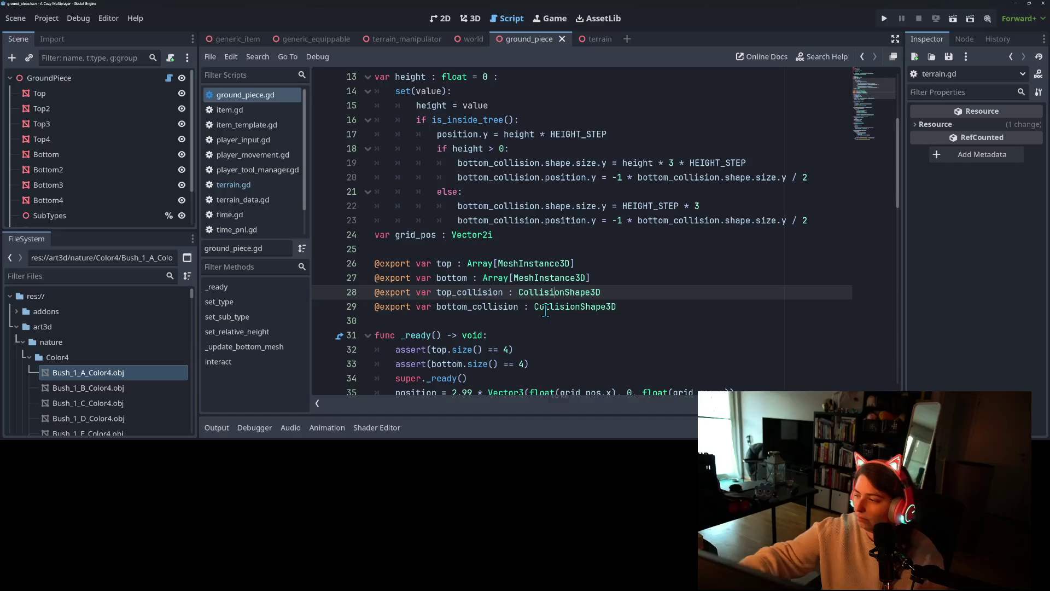
mouse_move(545, 310)
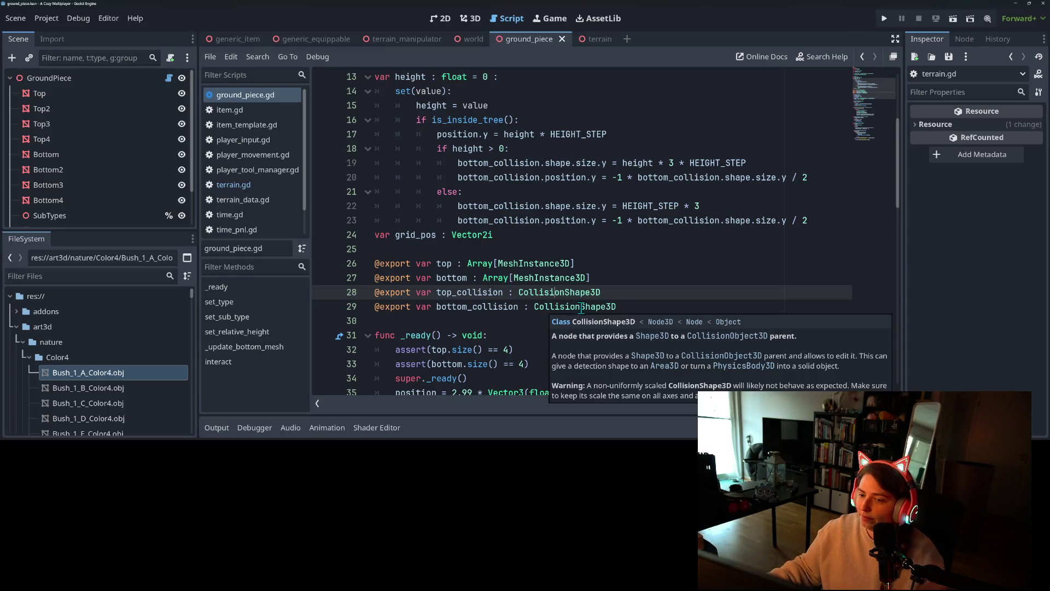
click(672, 308)
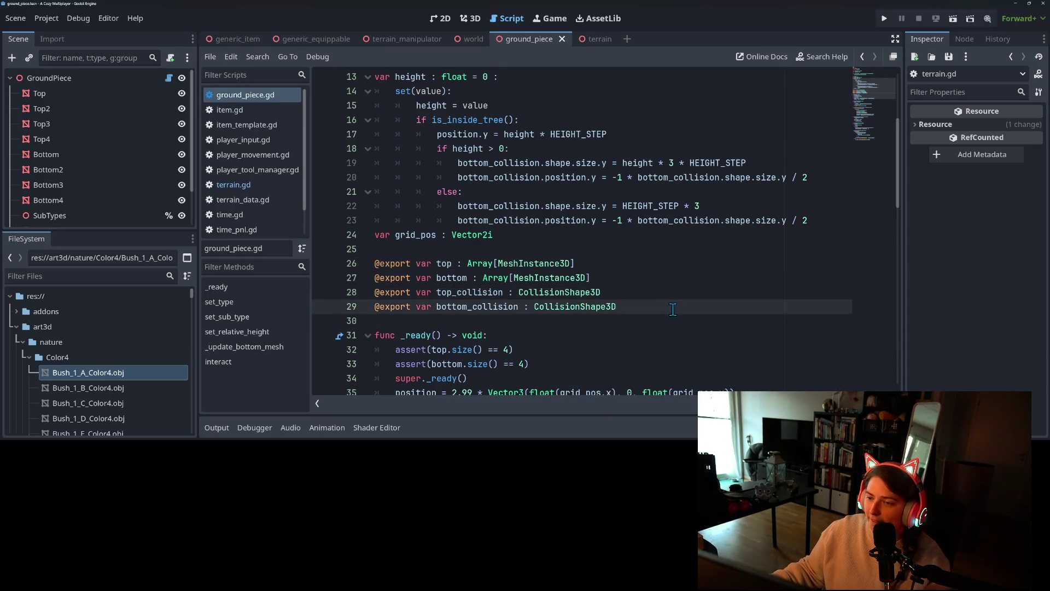
scroll(672, 309, down, 10)
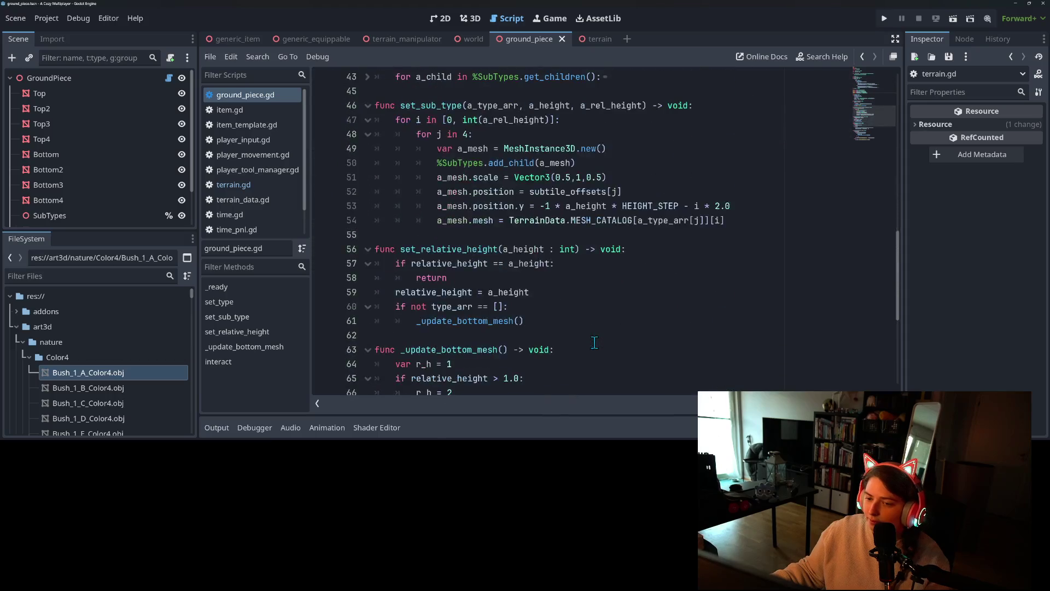
scroll(596, 338, up, 2)
scroll(551, 326, down, 7)
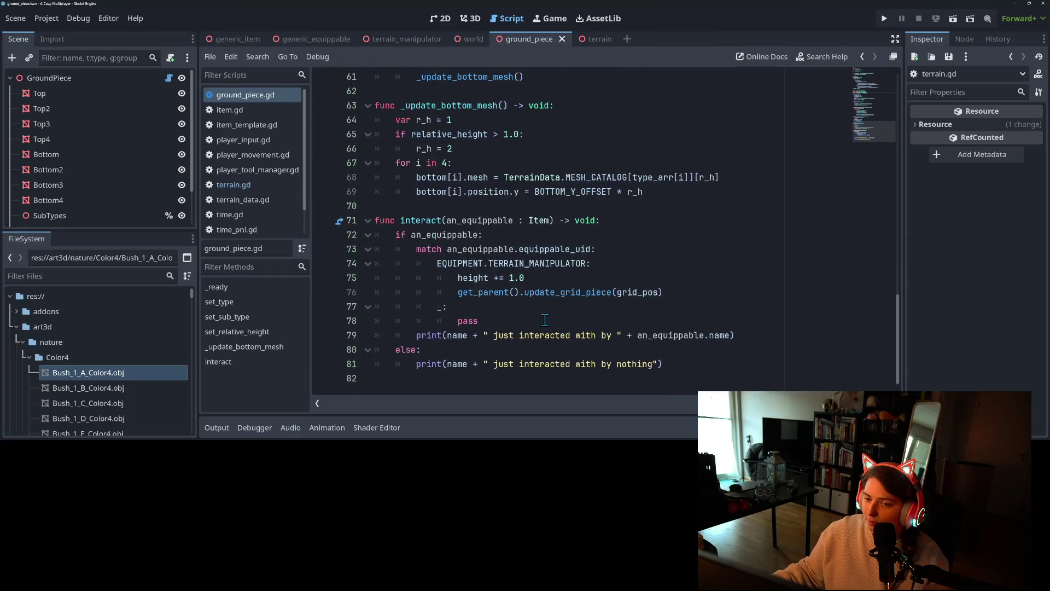
scroll(544, 320, up, 2)
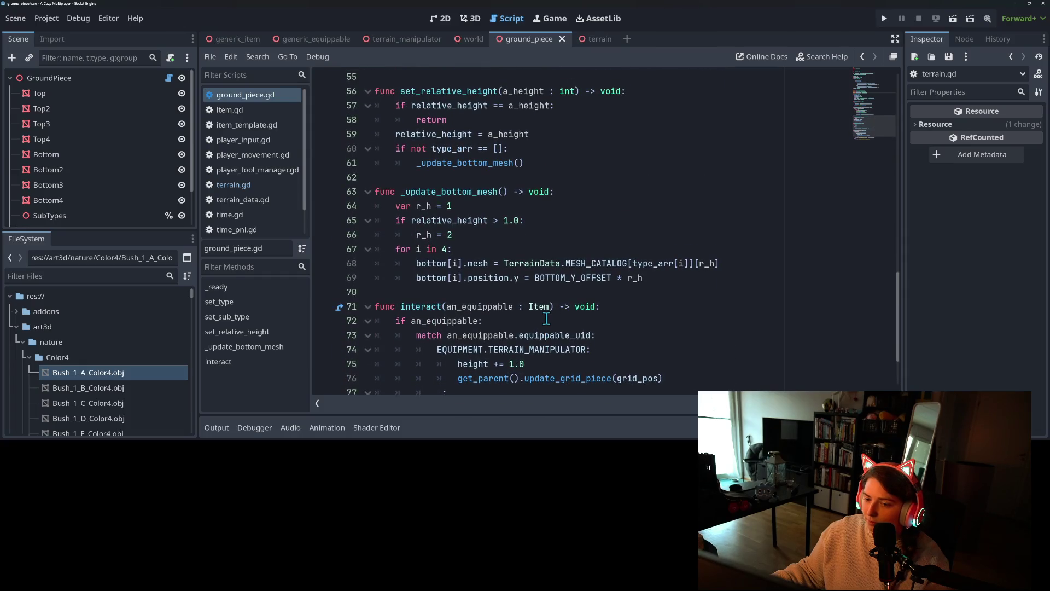
scroll(546, 319, up, 1)
Highlight relative_height uses in _update_bottom_mesh and set_relative_height, then switch to terrain.gd
click(635, 321)
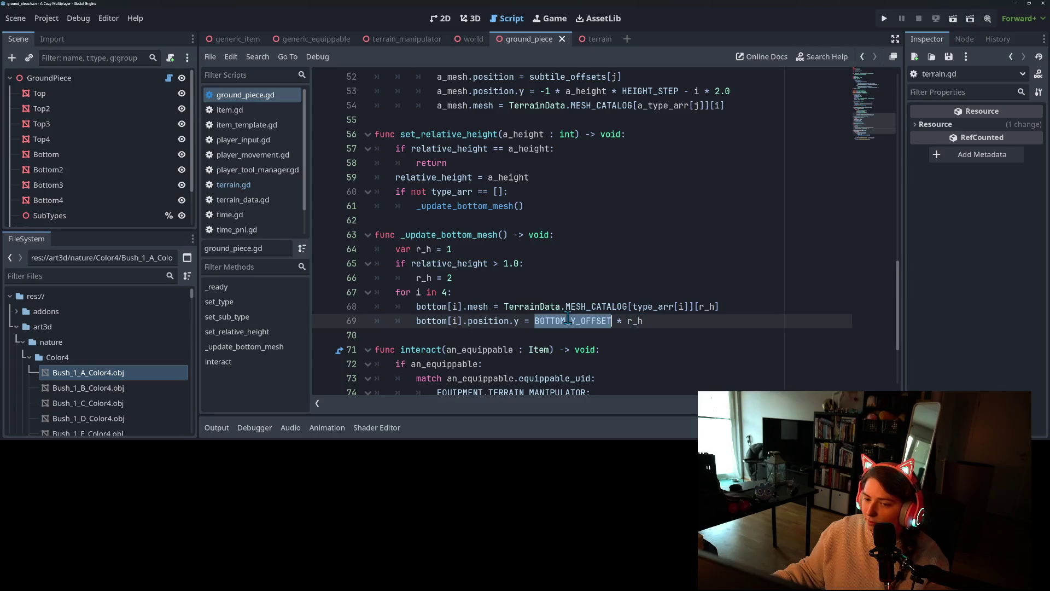
click(465, 235)
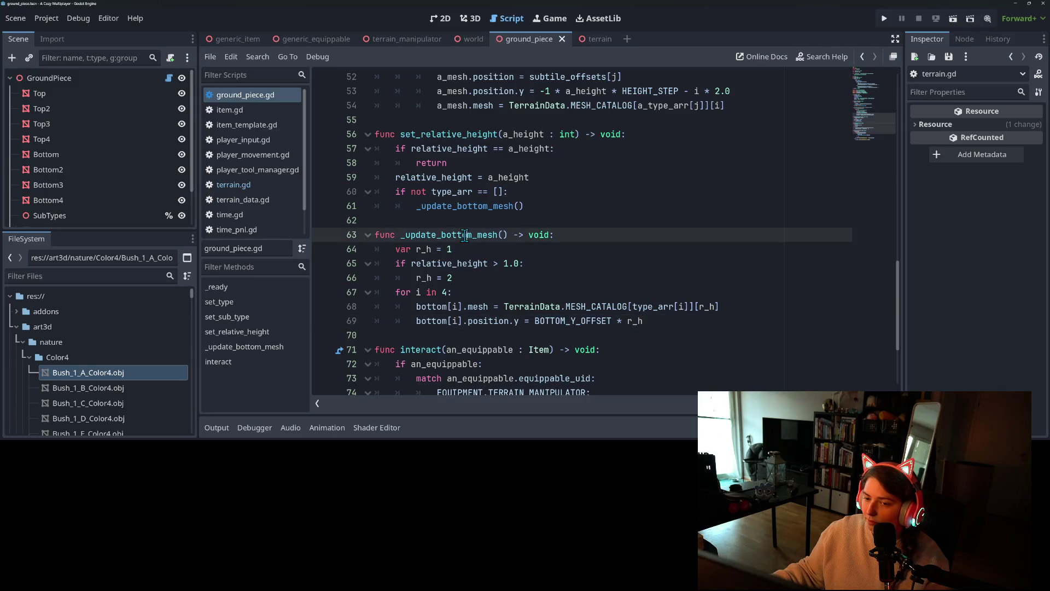
double_click(472, 263)
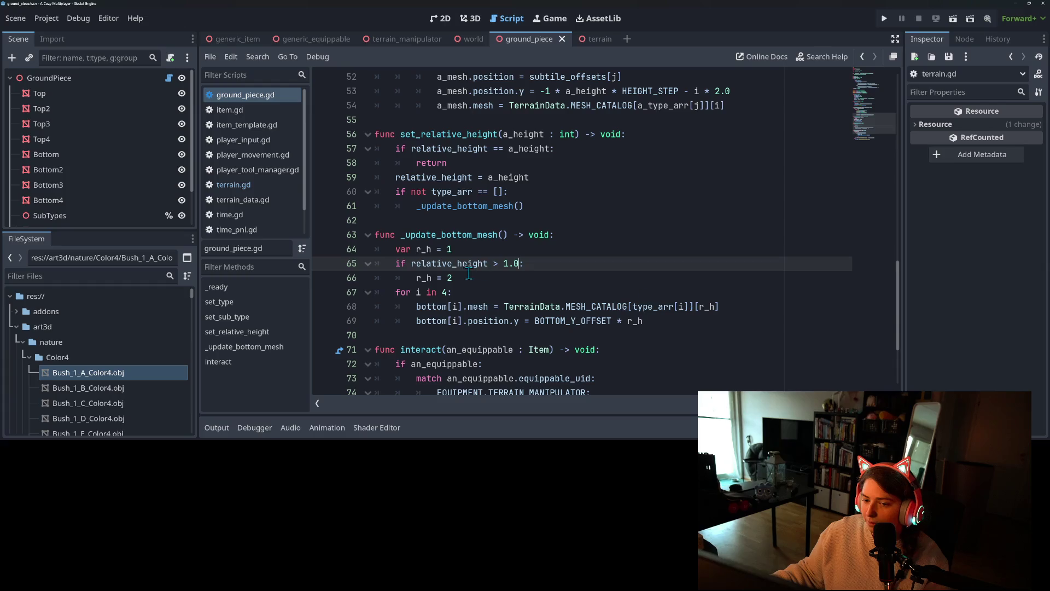
scroll(462, 277, up, 2)
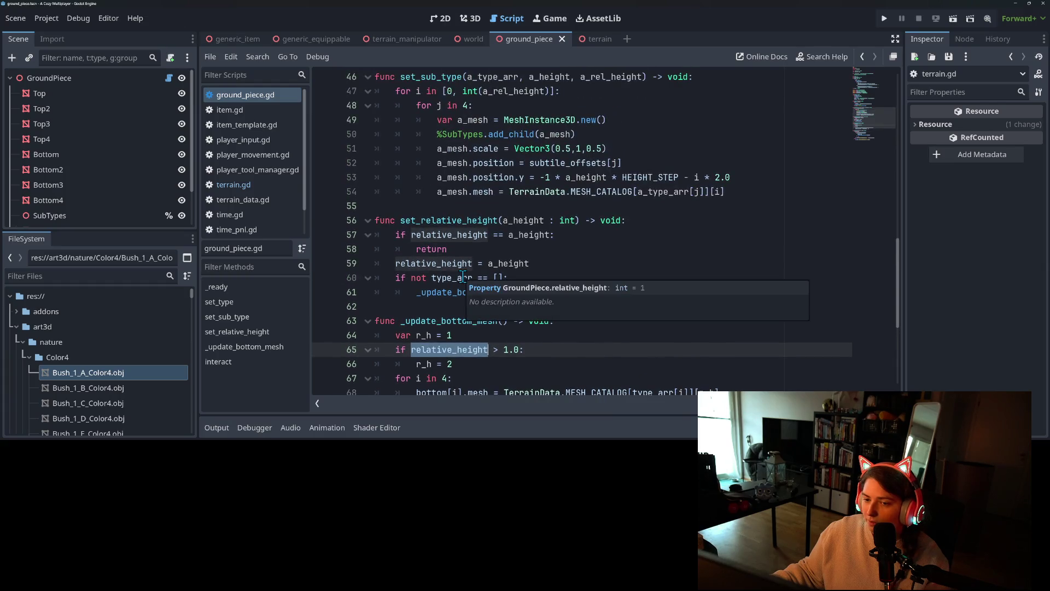
click(487, 221)
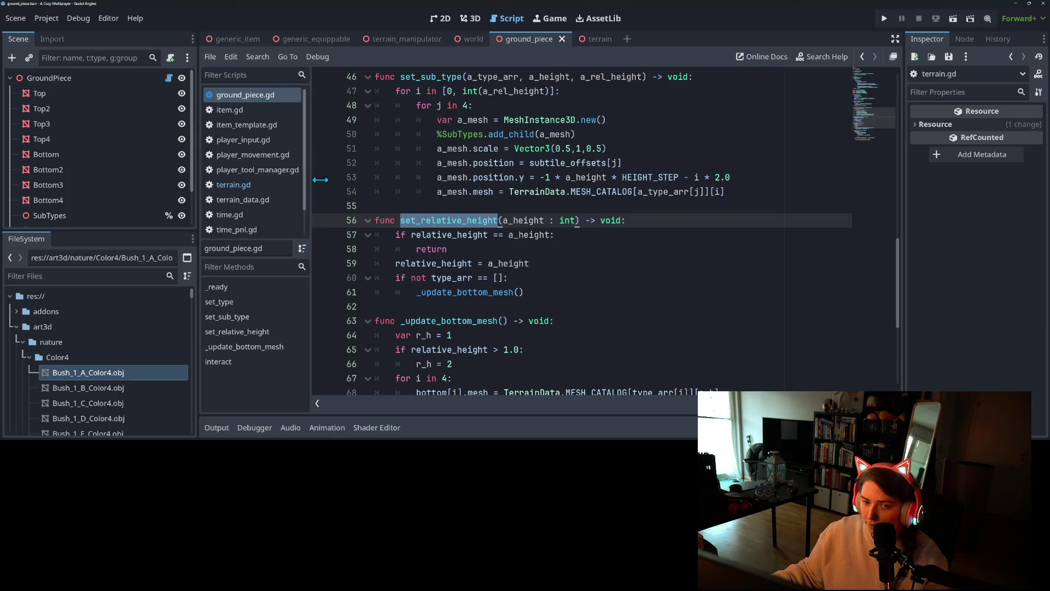
click(242, 186)
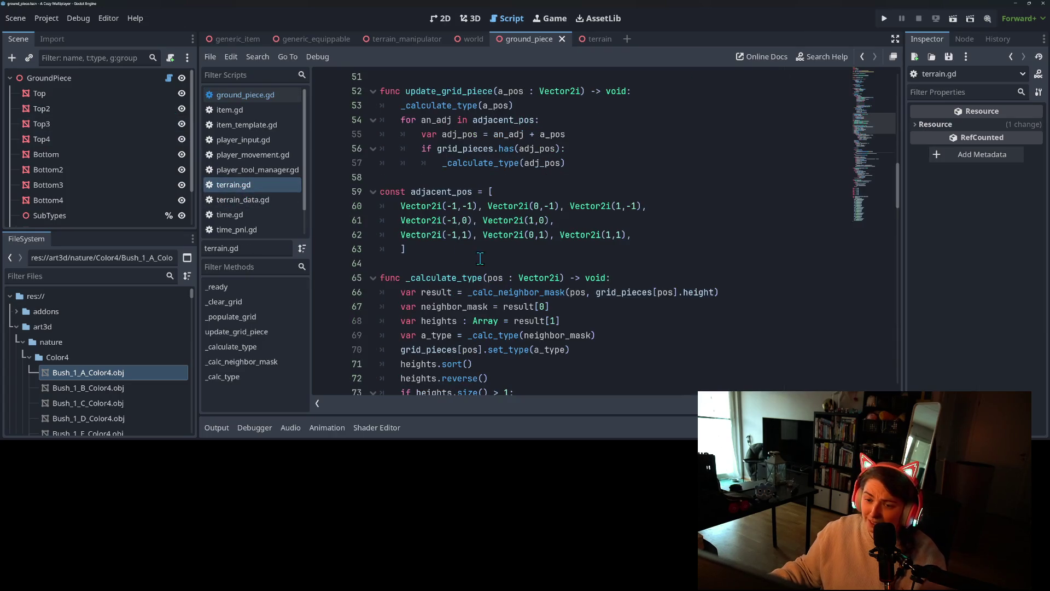
scroll(478, 259, down, 8)
scroll(474, 261, up, 4)
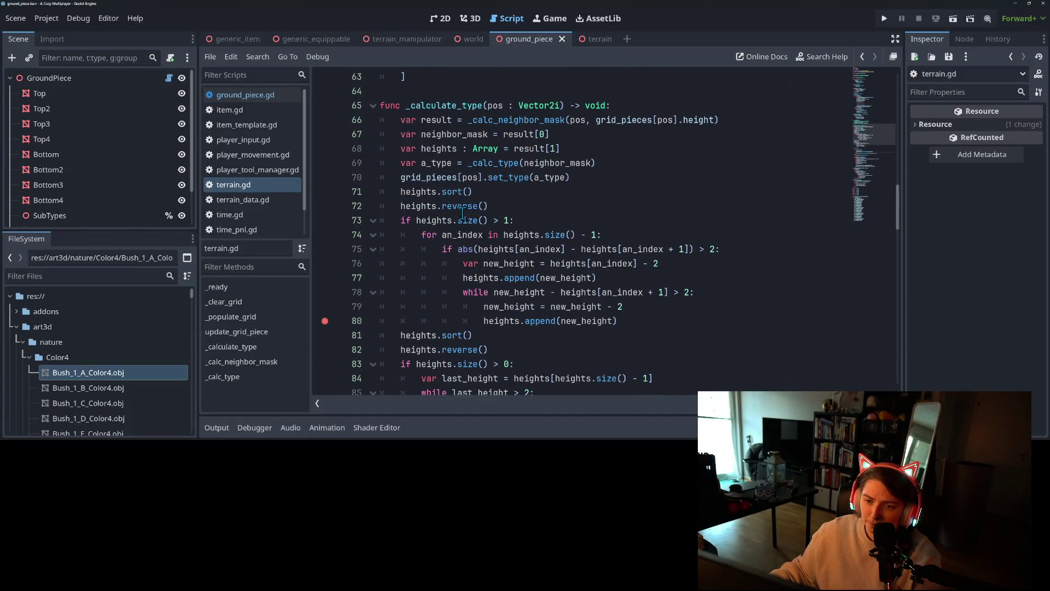
scroll(478, 251, down, 5)
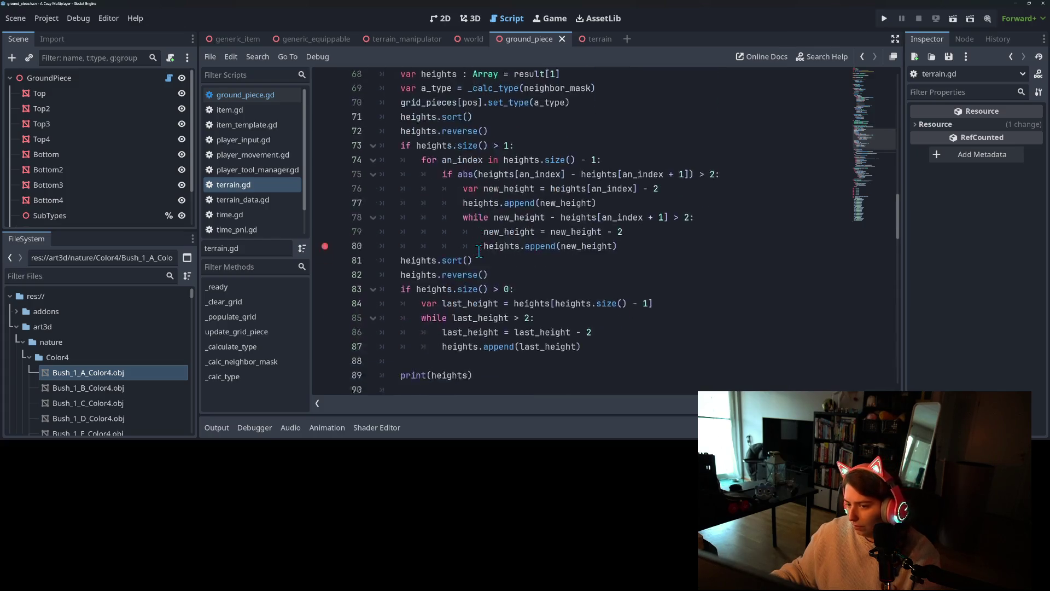
scroll(474, 250, down, 5)
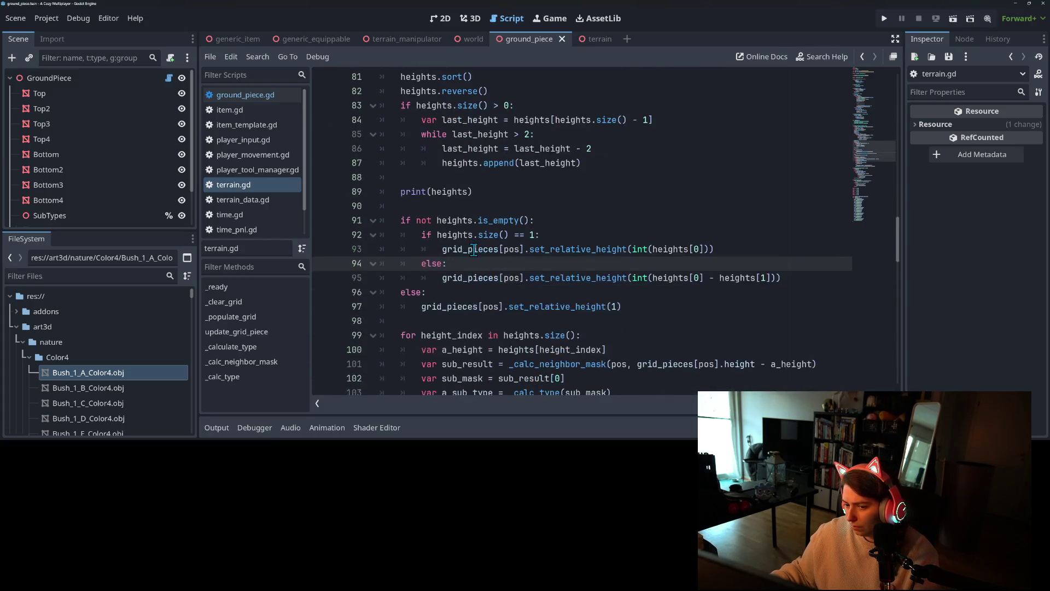
scroll(514, 276, up, 3)
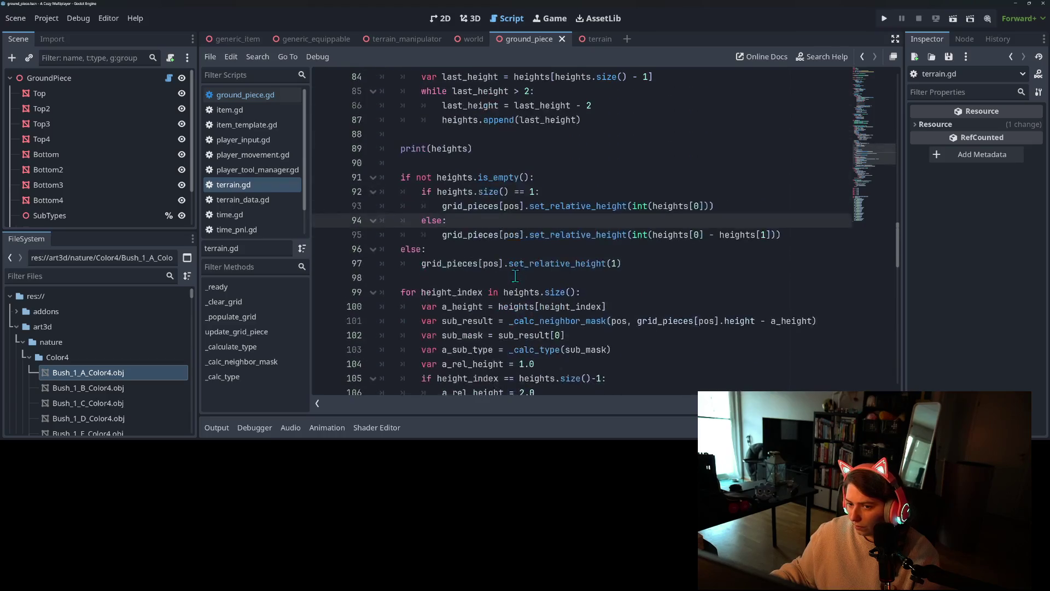
click(587, 208)
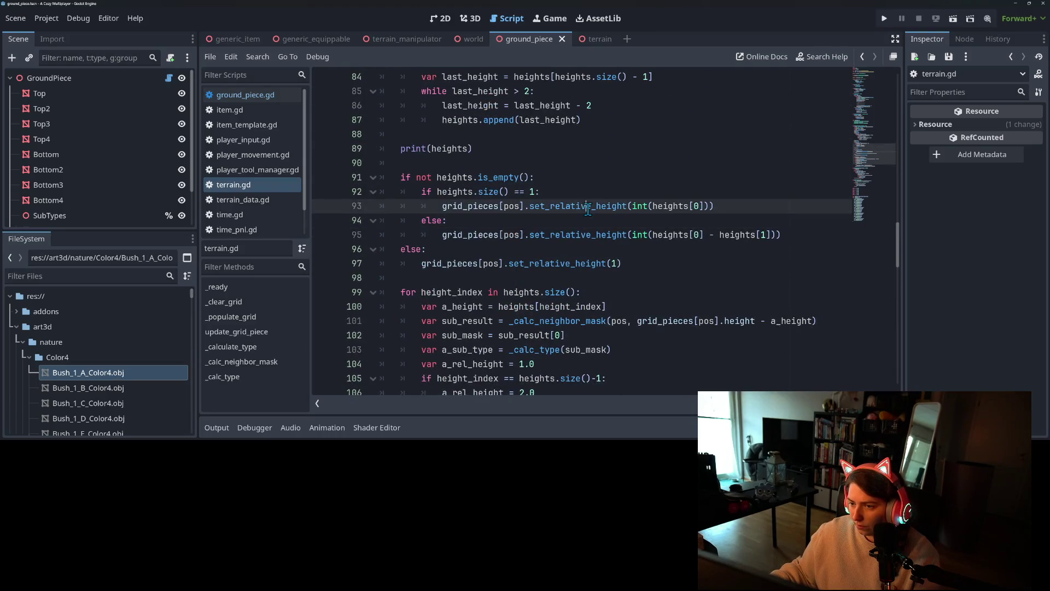
double_click(671, 206)
click(706, 207)
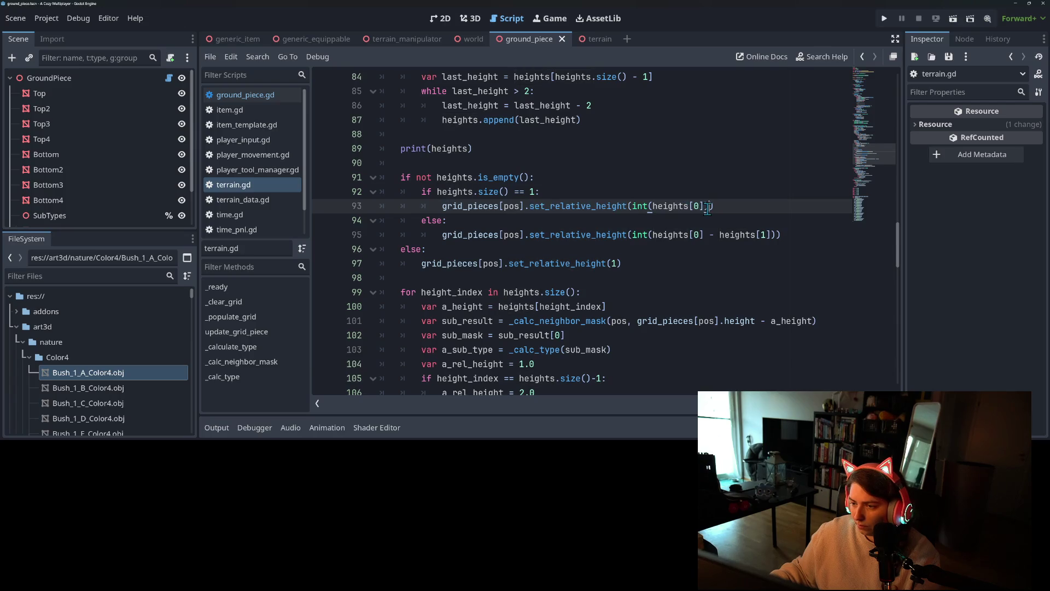
double_click(684, 207)
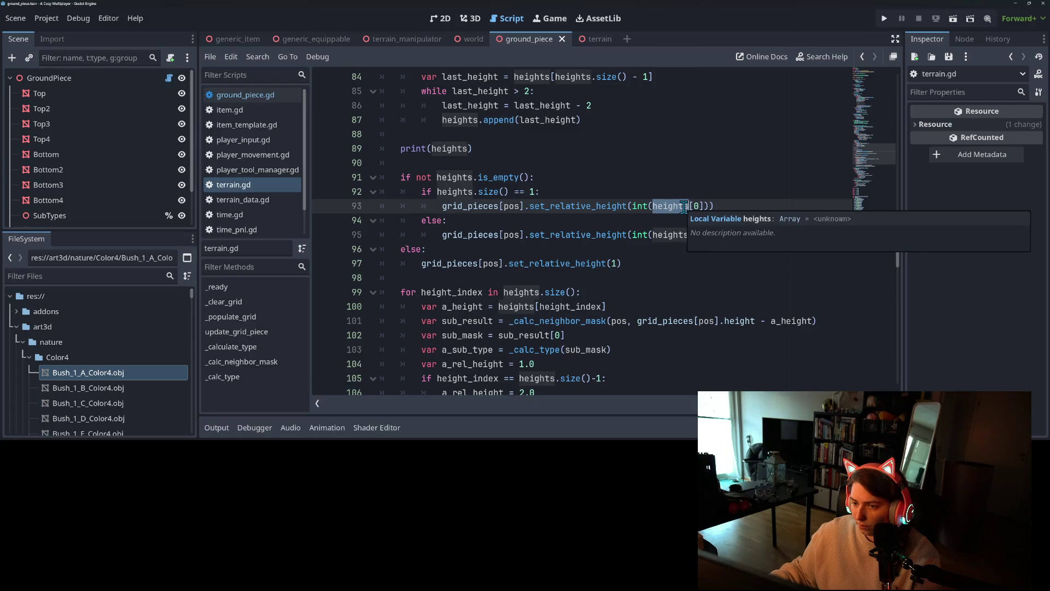
click(684, 207)
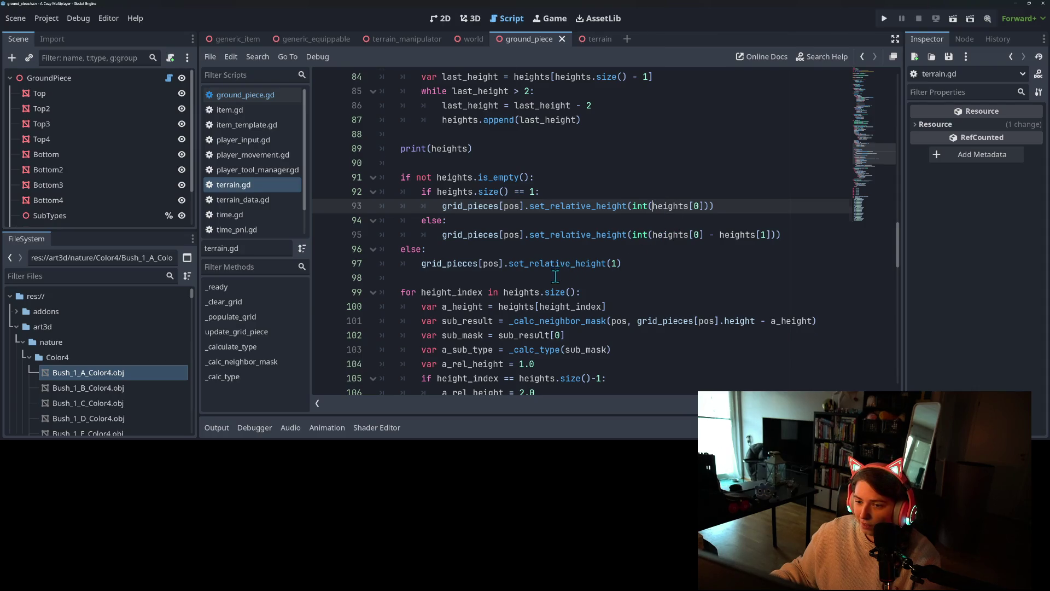
scroll(555, 276, up, 8)
mouse_move(555, 276)
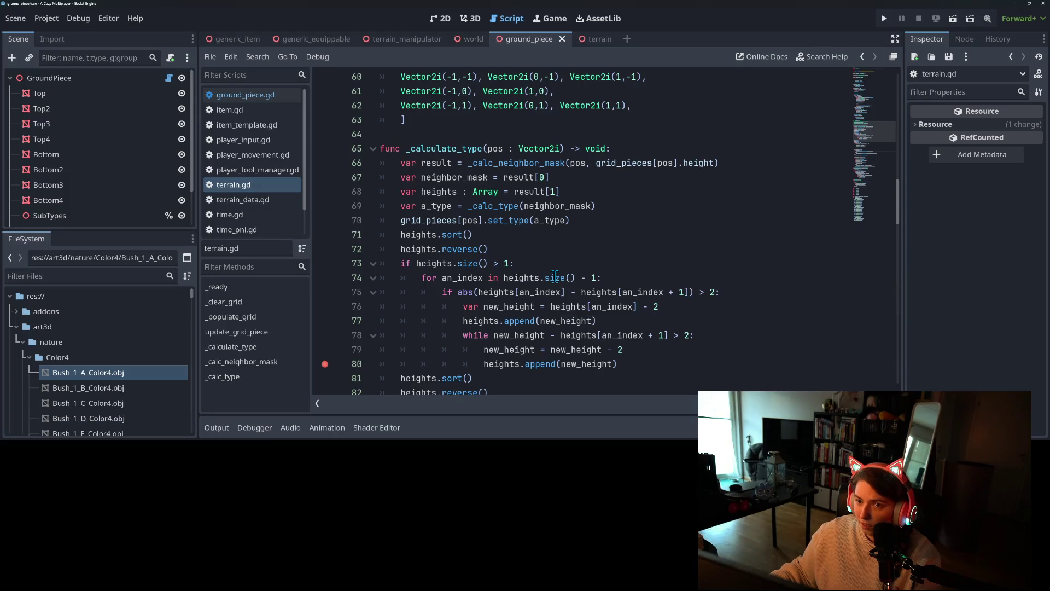
scroll(555, 276, down, 8)
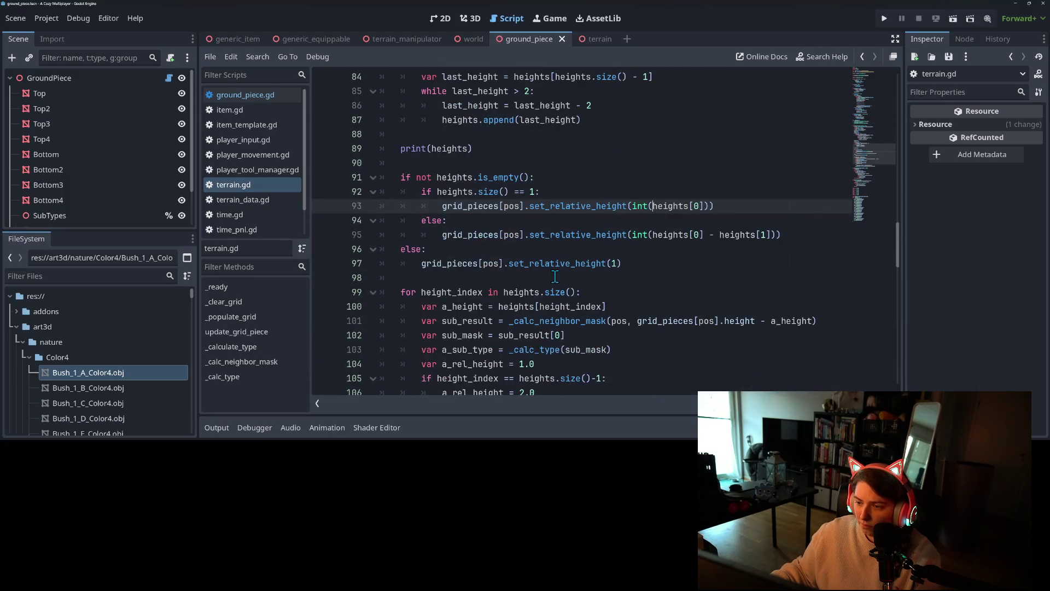
click(495, 191)
double_click(460, 191)
click(477, 192)
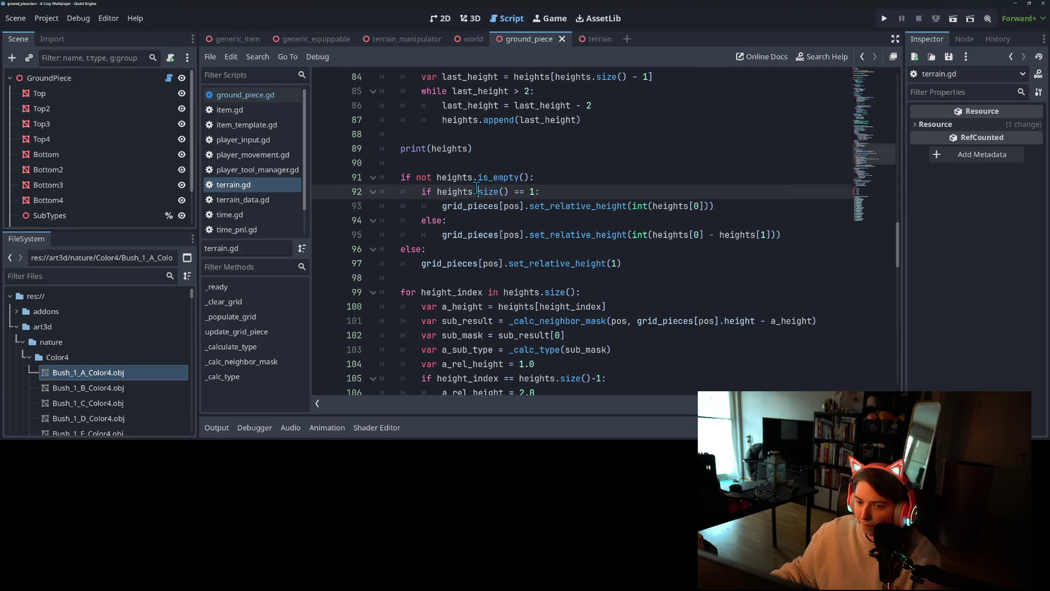
click(548, 181)
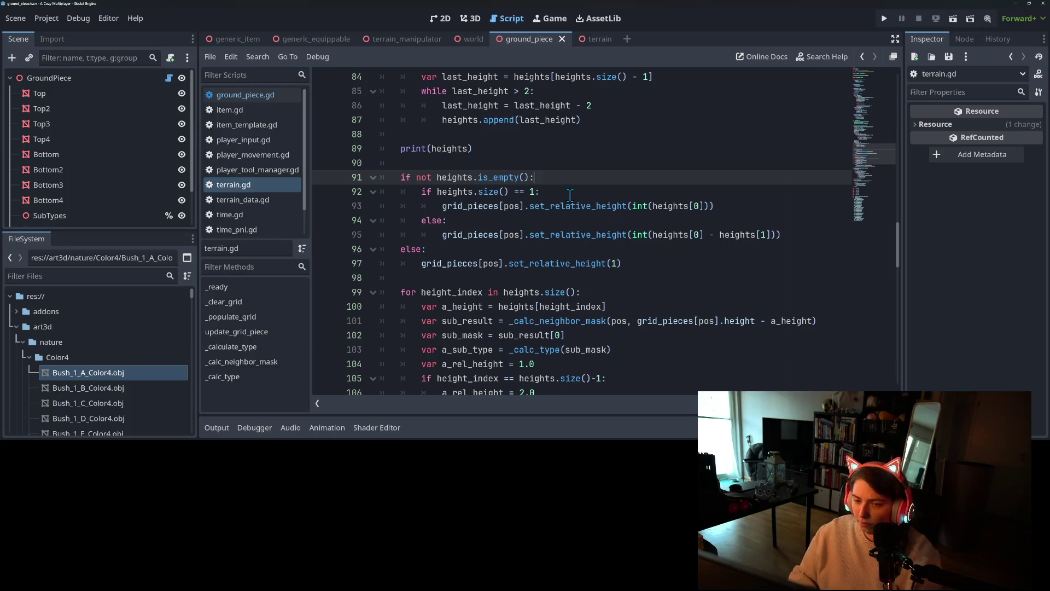
Add an 'if heights.is_empty():' branch in terrain.gd and begin a grid_pieces line beneath it
key(Return)
text(if h)
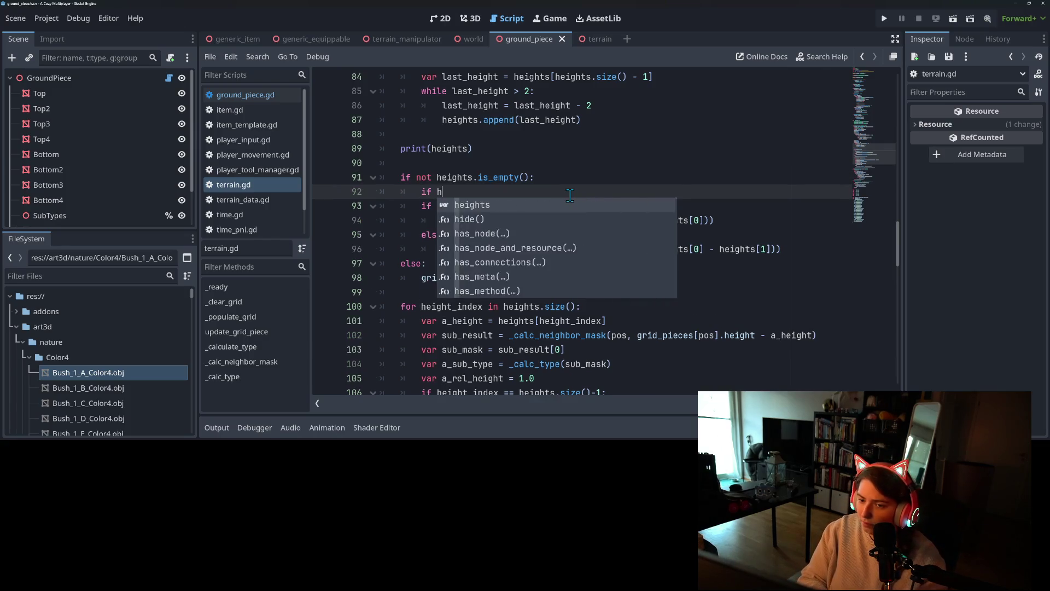
text(eights.si)
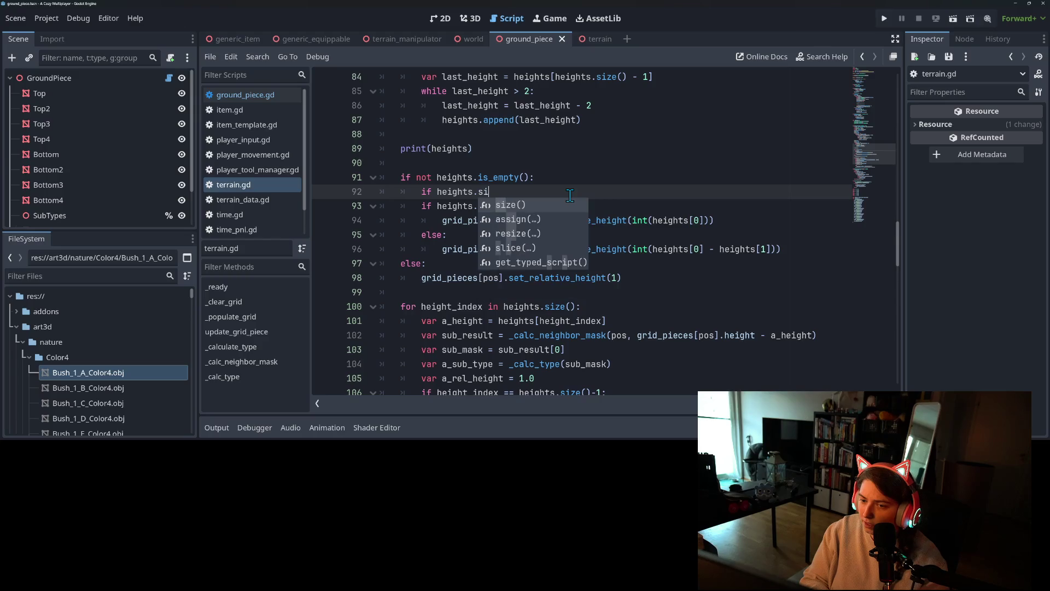
key(Return)
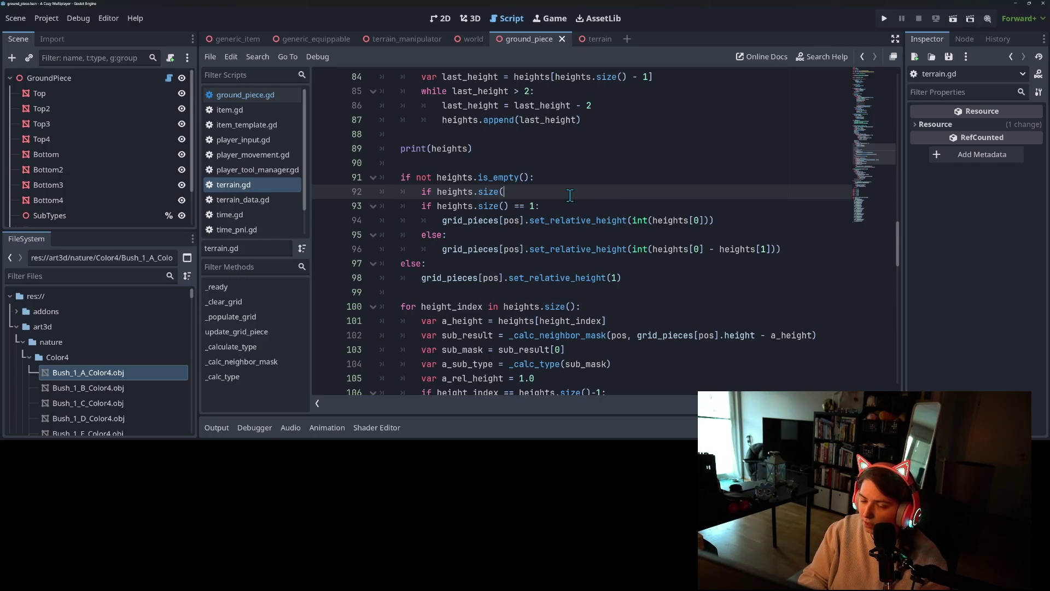
key(Return)
text(:)
key(Return)
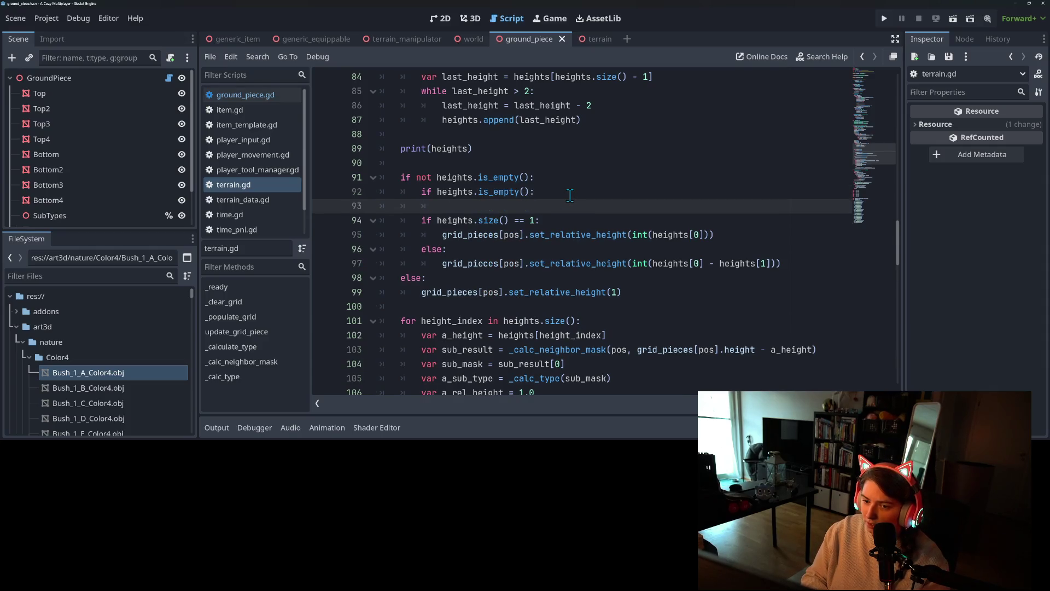
text(gr)
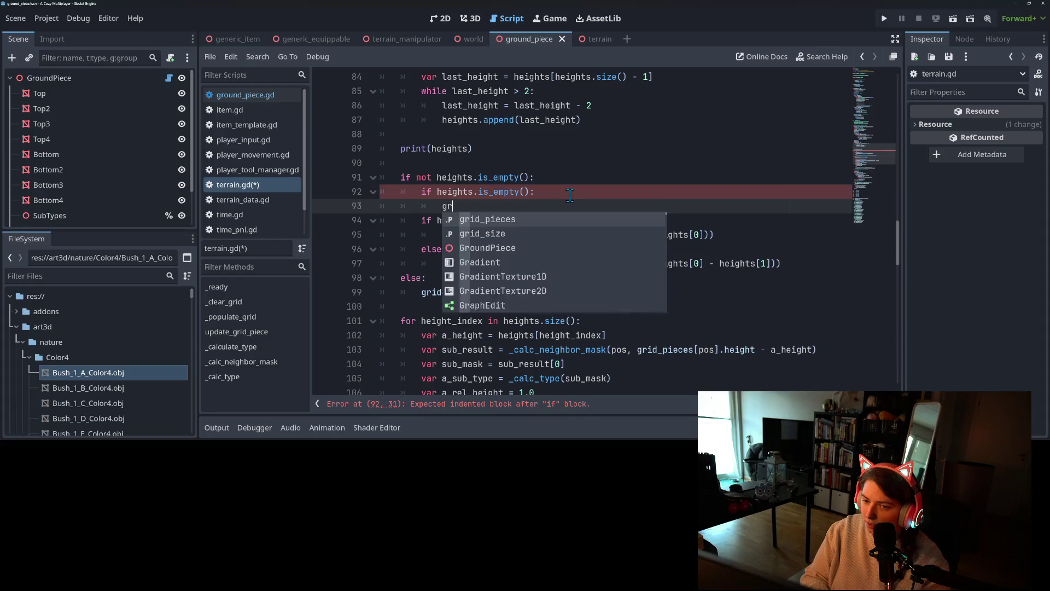
key(Return)
key(BackSpace)
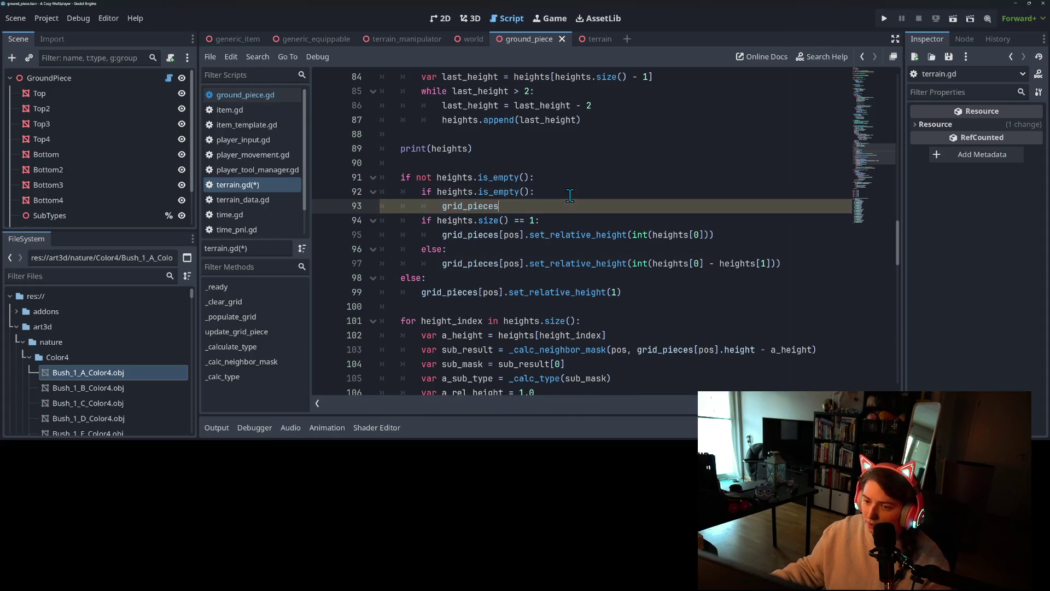
Make the empty branch call grid_pieces[pos].set_relative_height(1) and save the script
drag(499, 234, 731, 231)
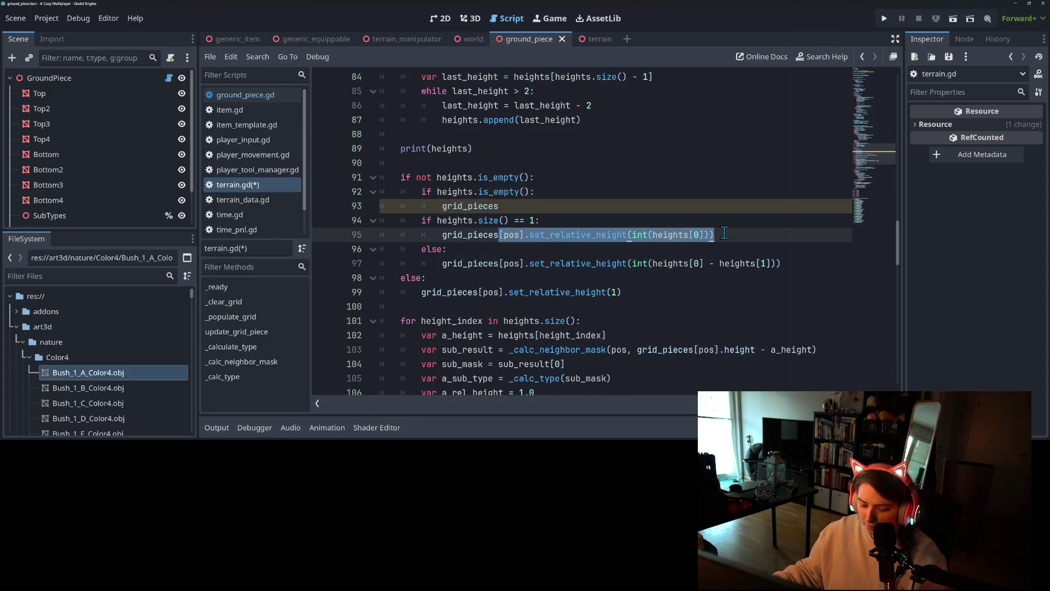
drag(577, 191, 572, 201)
key(ctrl+v)
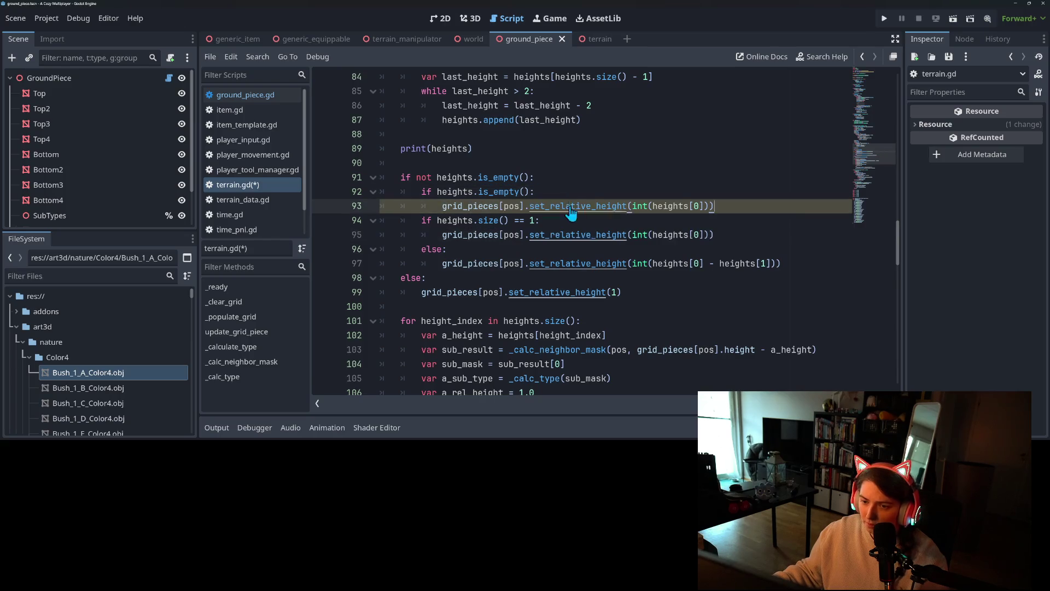
click(709, 205)
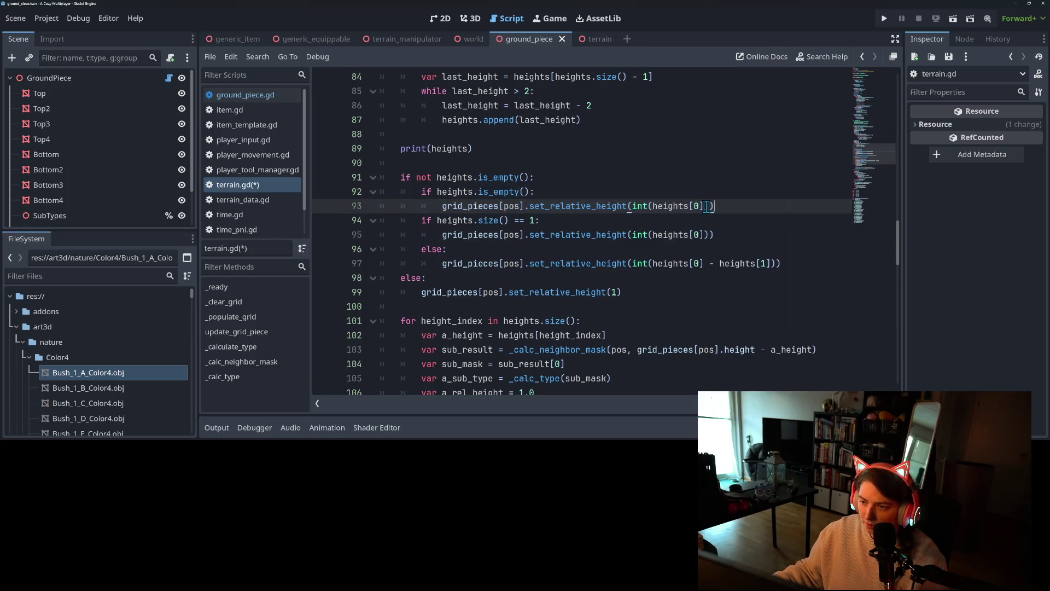
drag(709, 205, 634, 205)
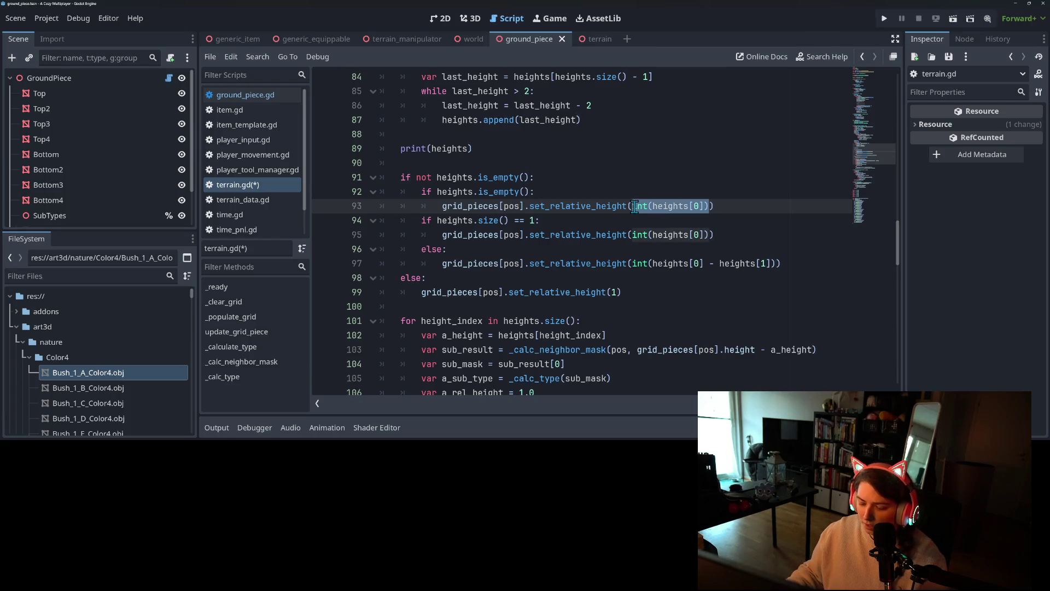
text(1)
key(ctrl+s)
Review the set_relative_height calls on lines 95 and 97, then open its definition
double_click(678, 235)
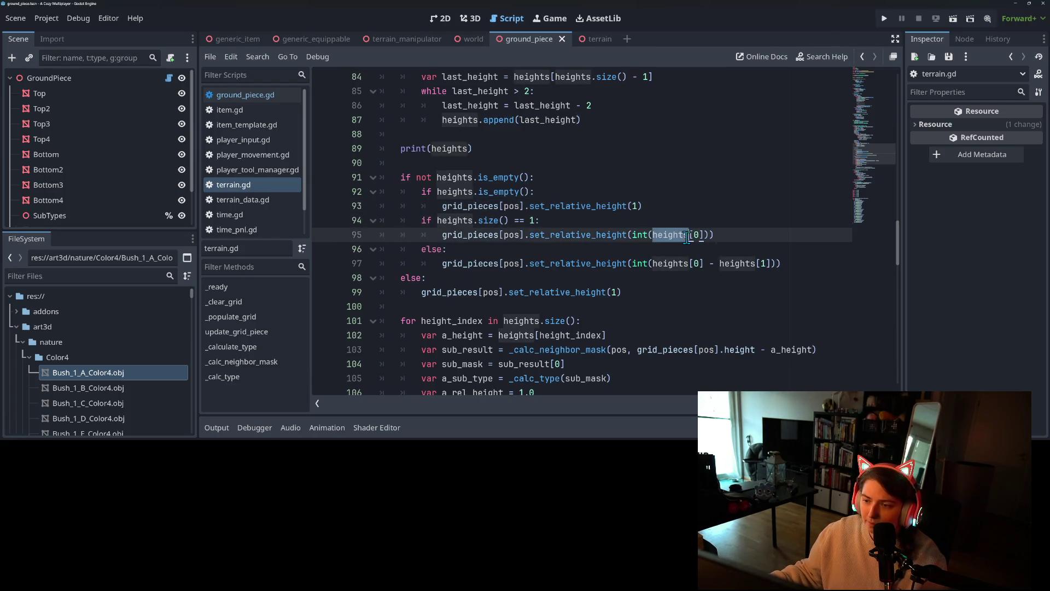
click(706, 236)
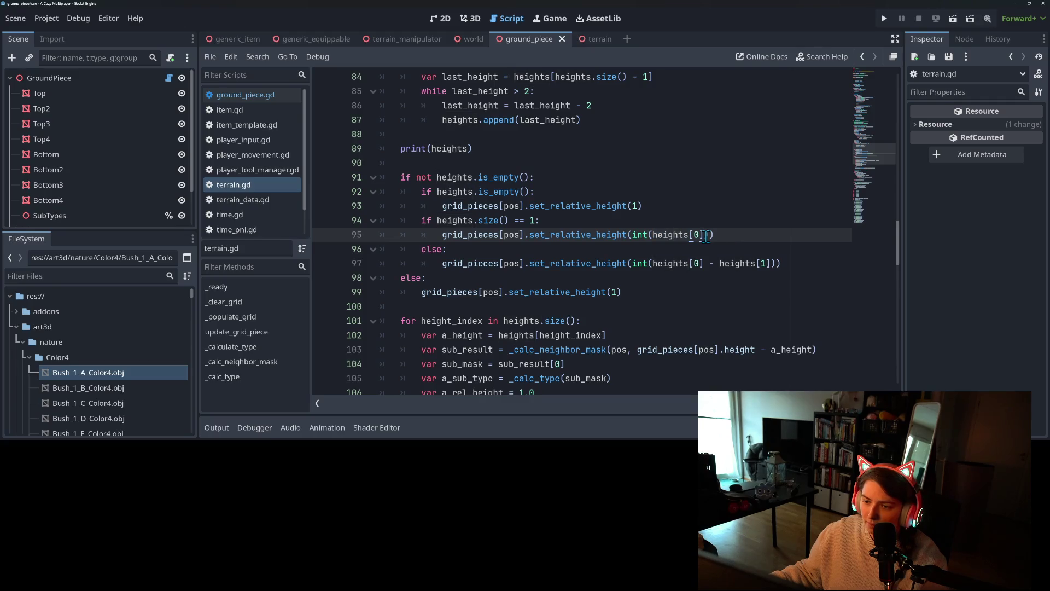
drag(682, 234, 706, 235)
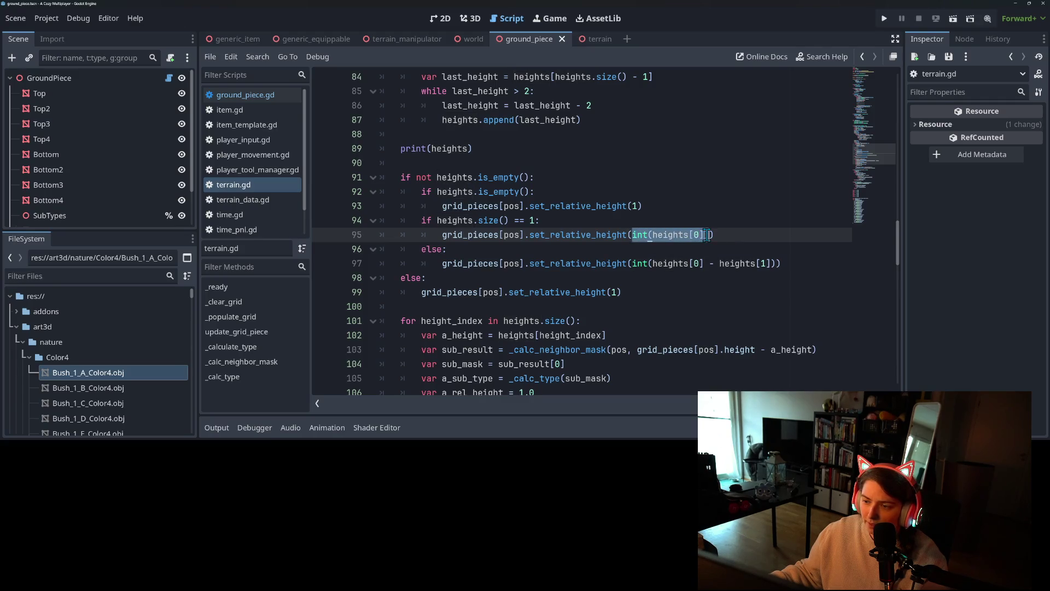
click(706, 235)
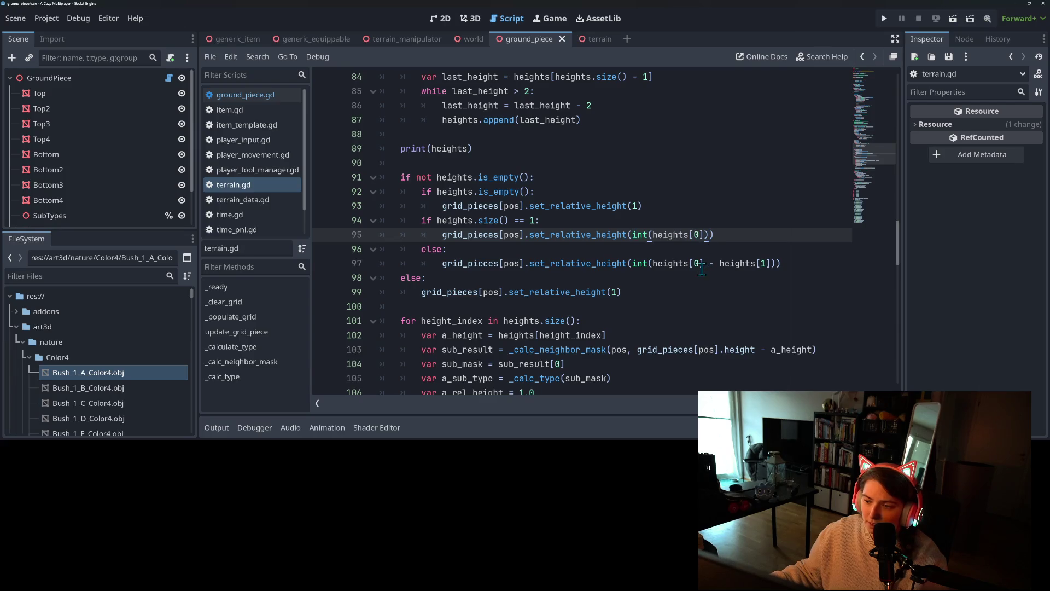
click(684, 263)
double_click(736, 264)
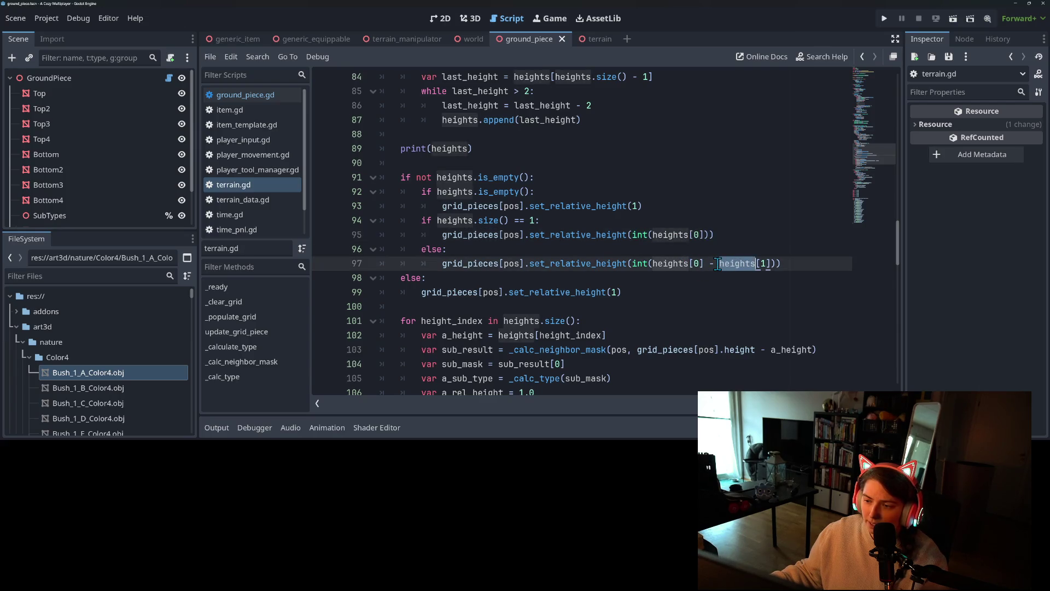
click(718, 263)
drag(707, 263, 655, 263)
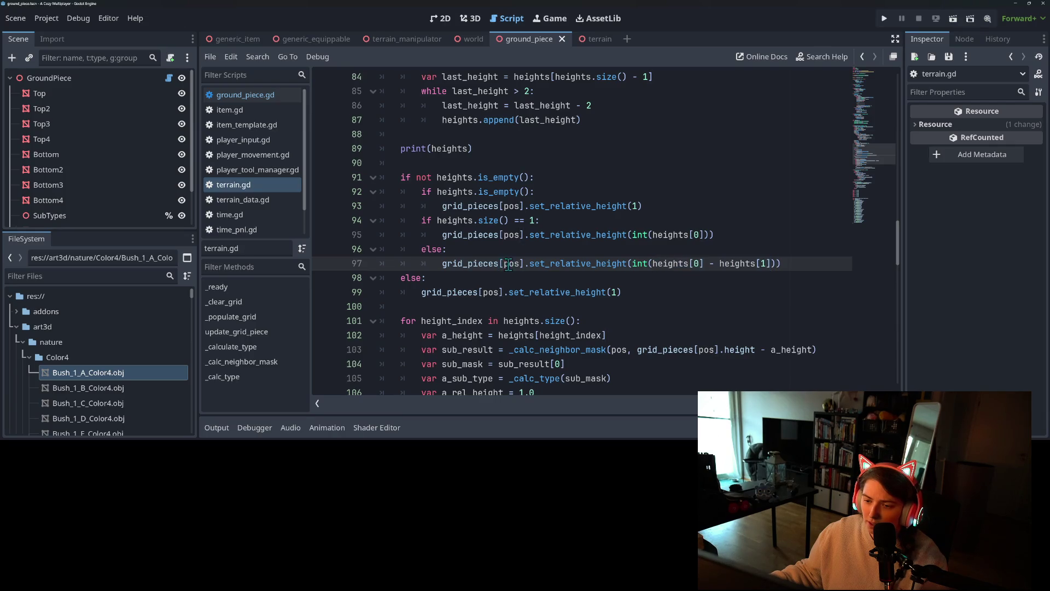
double_click(567, 265)
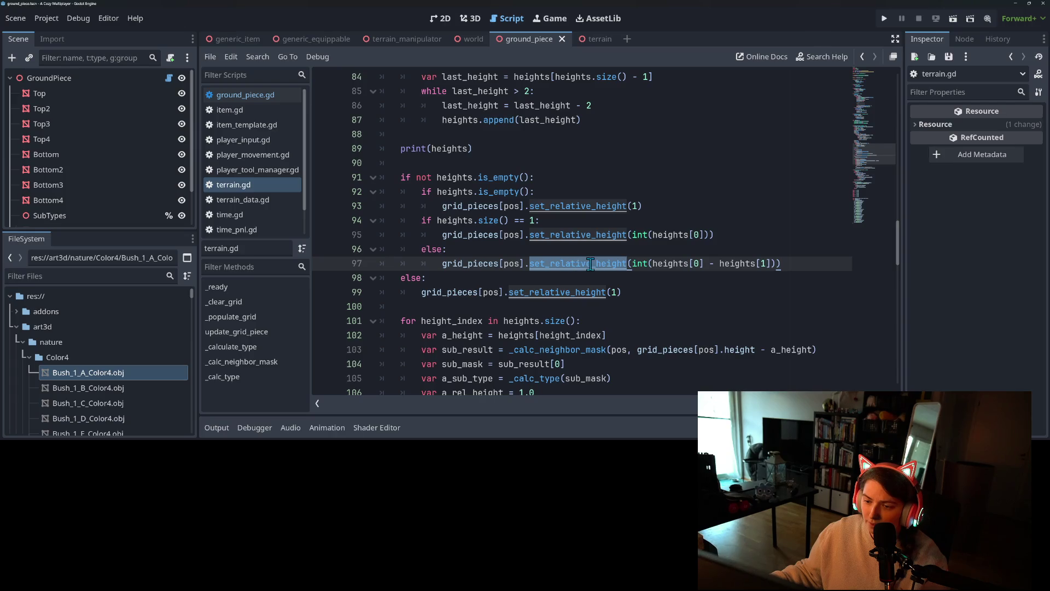
ctrl+click(591, 265)
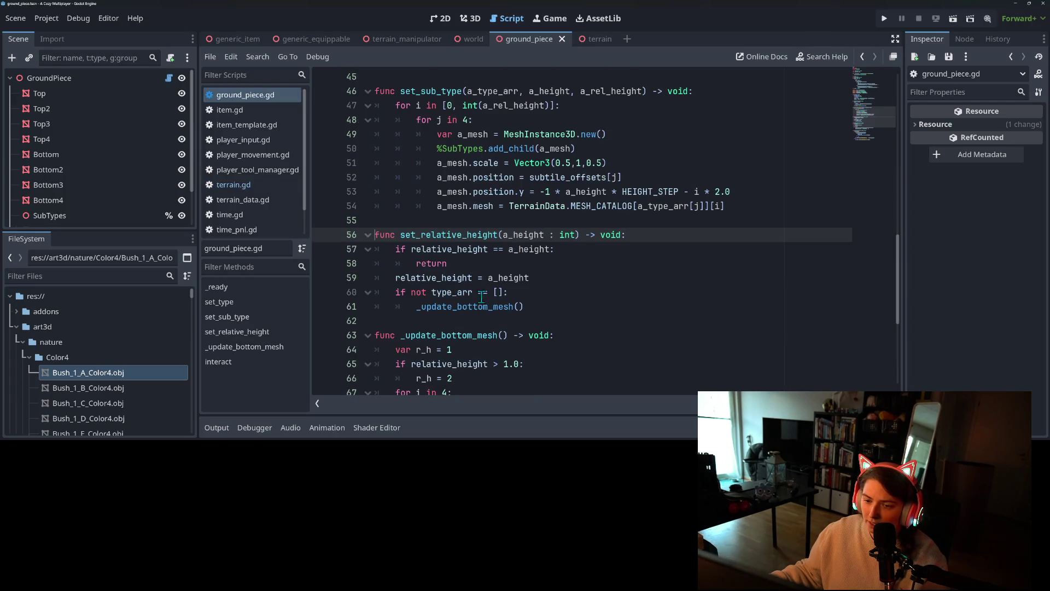
Delete the temporary r_h threshold lines from _update_bottom_mesh in ground_piece.gd
scroll(497, 298, down, 1)
double_click(485, 265)
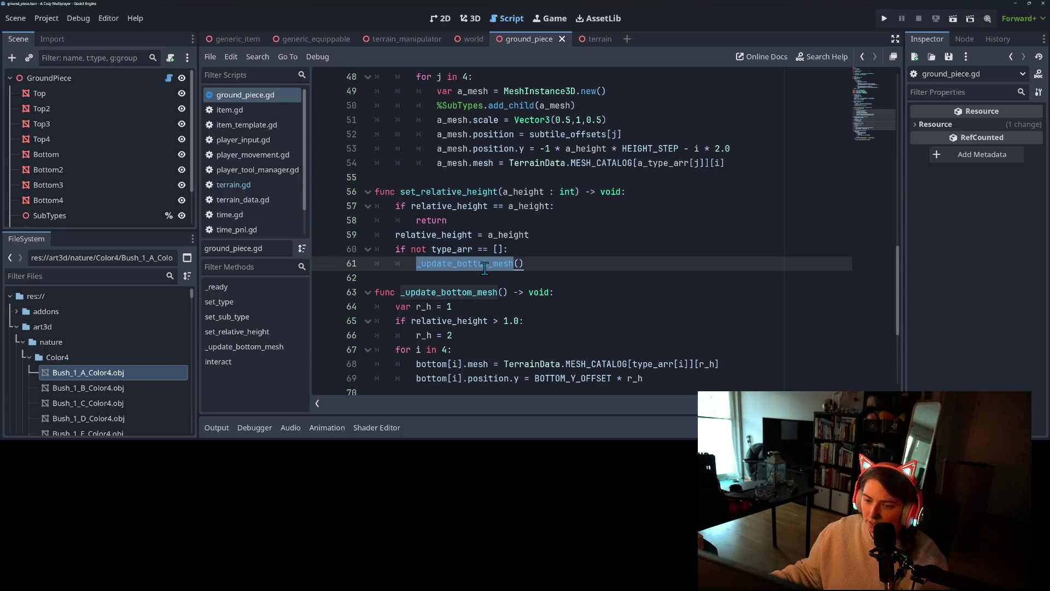
scroll(488, 301, down, 1)
double_click(486, 279)
click(512, 278)
double_click(443, 277)
click(509, 277)
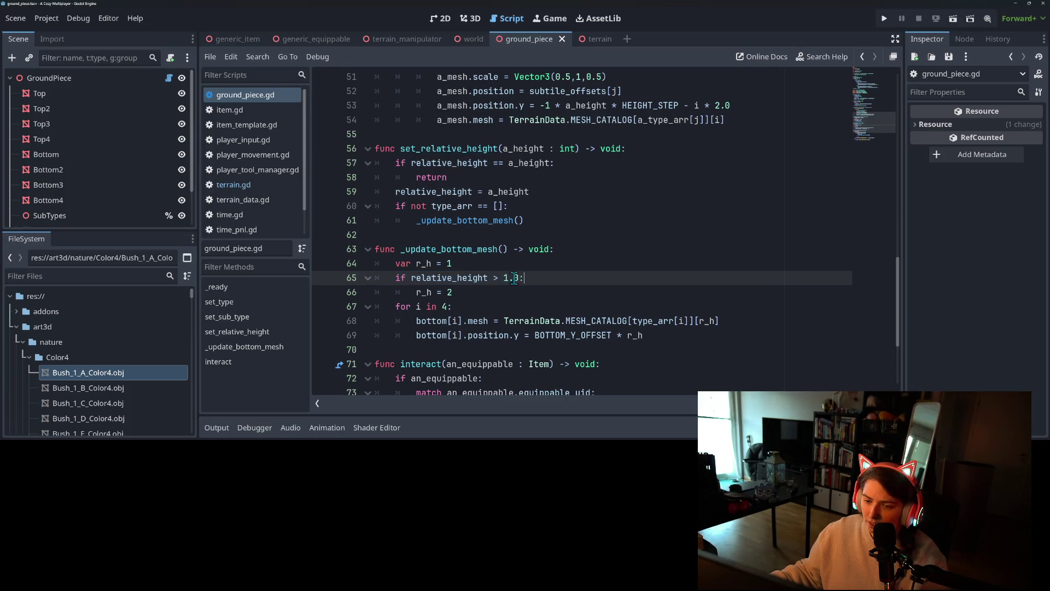
drag(452, 293, 328, 265)
key(BackSpace)
key(BackSpace)
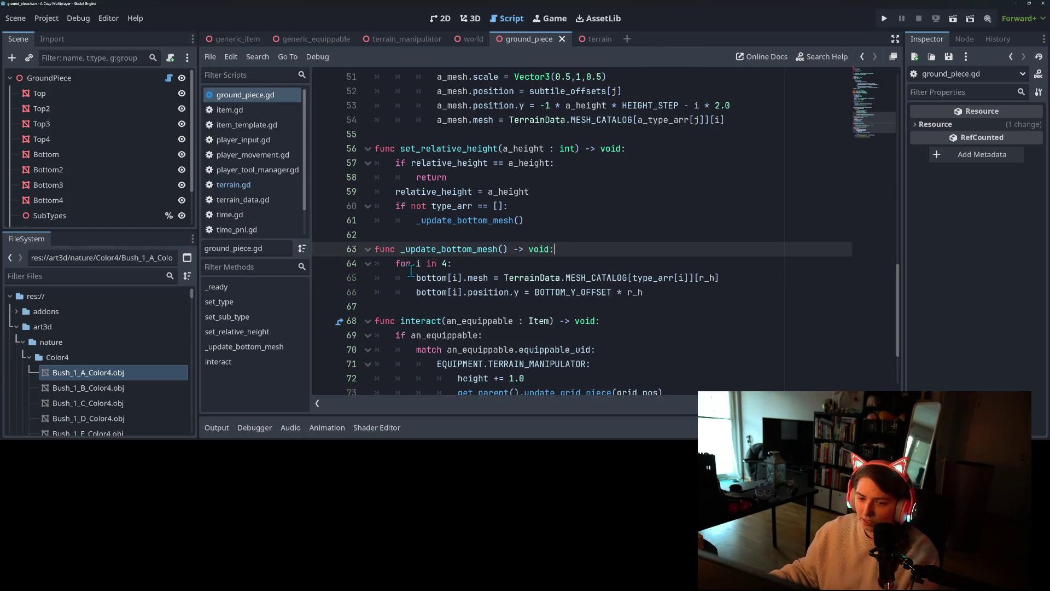
Replace both r_h uses on lines 65–66 with relative_height, save, and jump to its declaration
double_click(705, 278)
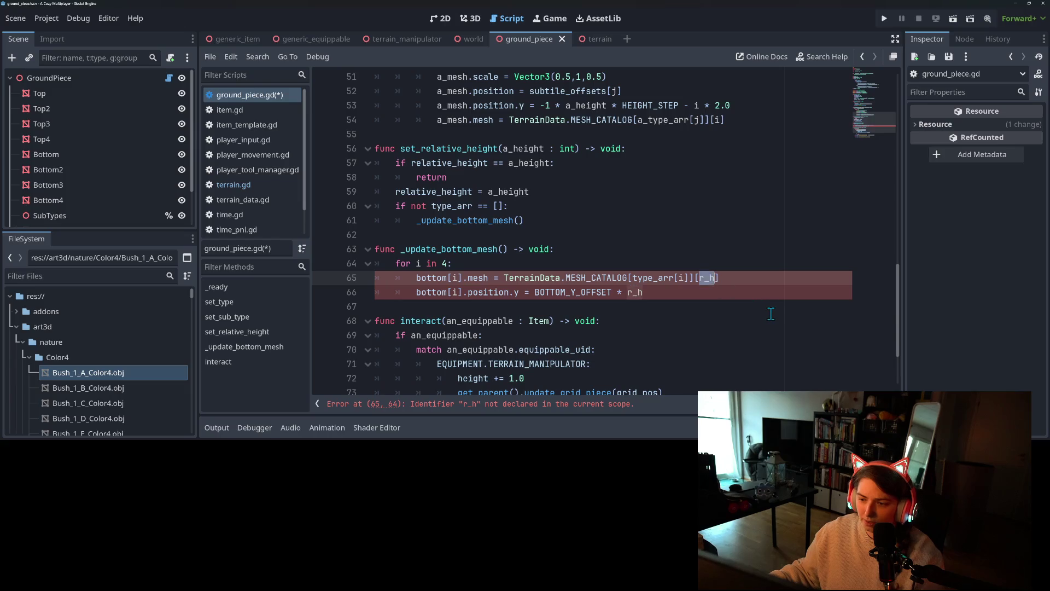
text(rel)
key(Return)
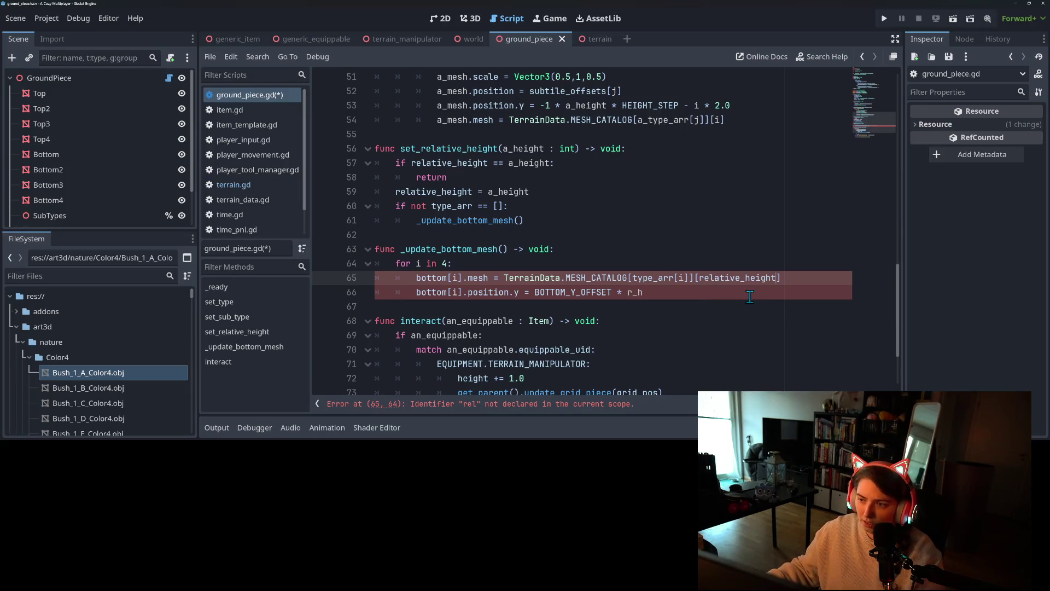
double_click(735, 279)
key(ctrl+c)
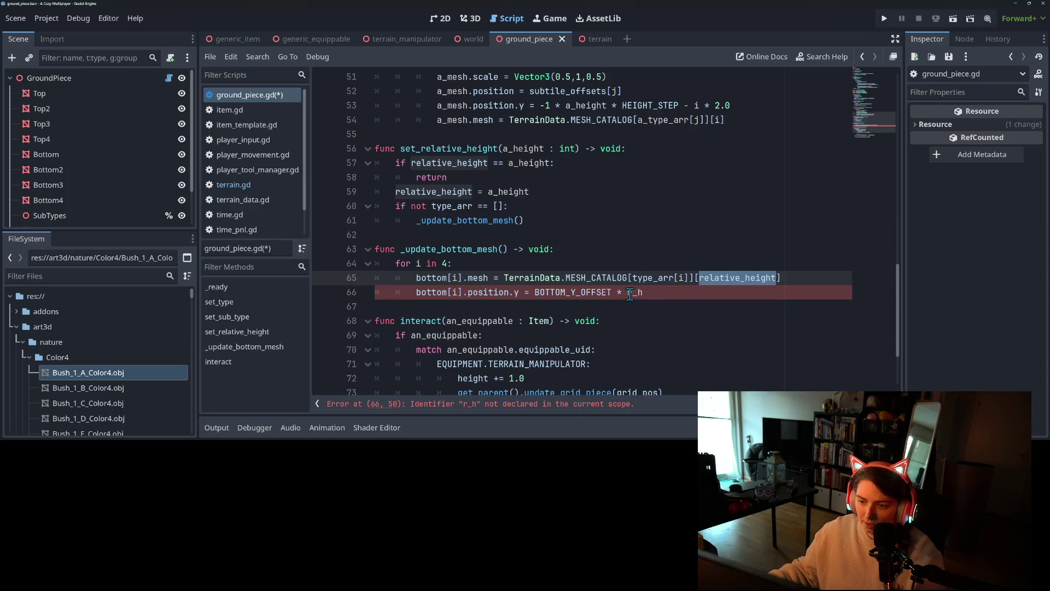
click(630, 293)
key(ctrl+v)
key(ctrl+s)
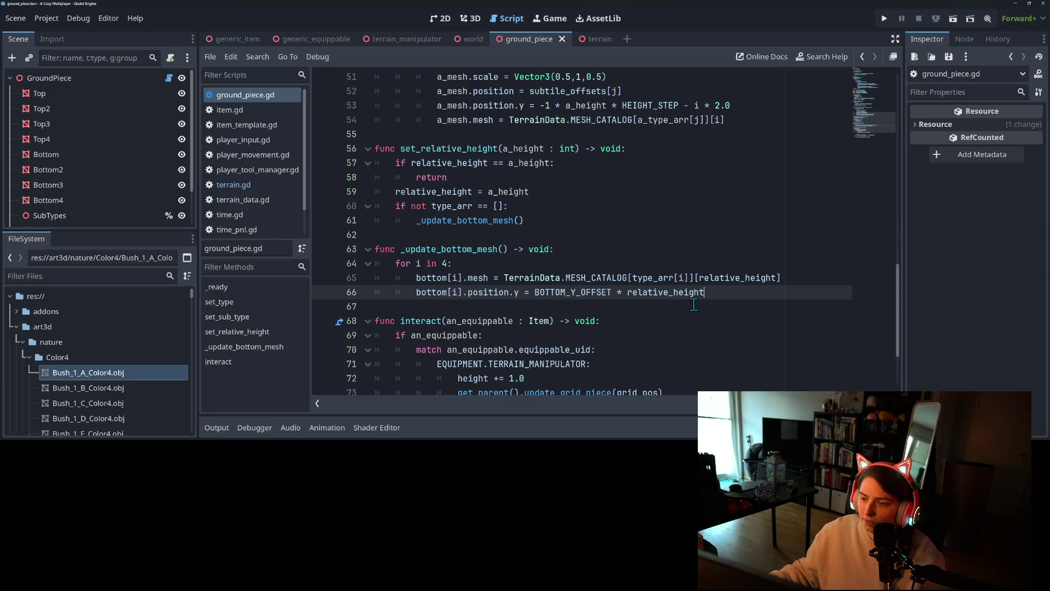
double_click(719, 278)
ctrl+click(719, 278)
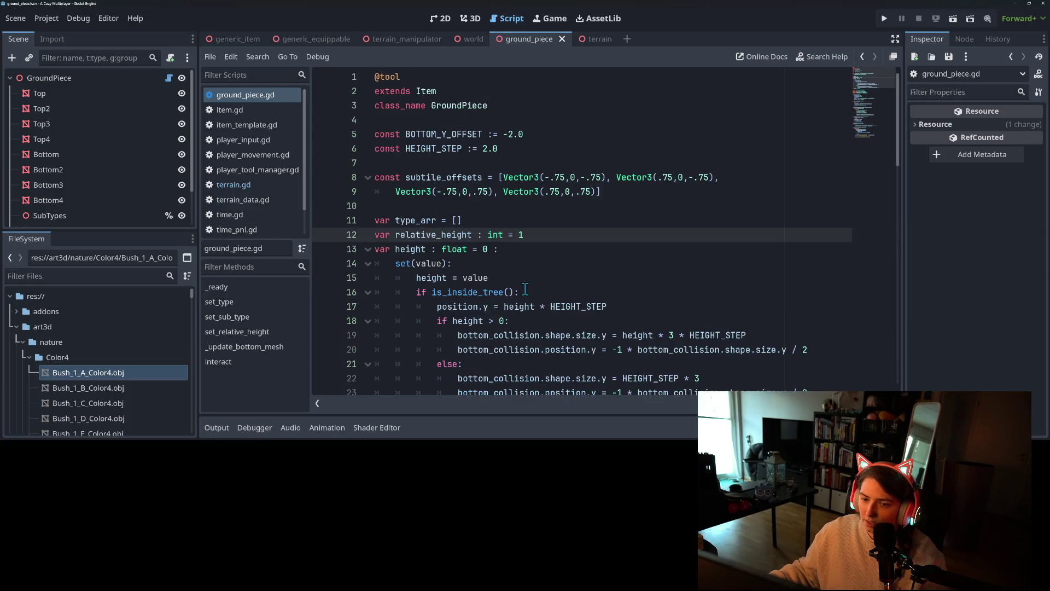
scroll(525, 288, down, 12)
scroll(522, 286, down, 4)
Add 'assert(a_height == 1 or a_height == 2)' to set_relative_height, save, and run the project
click(639, 165)
key(Return)
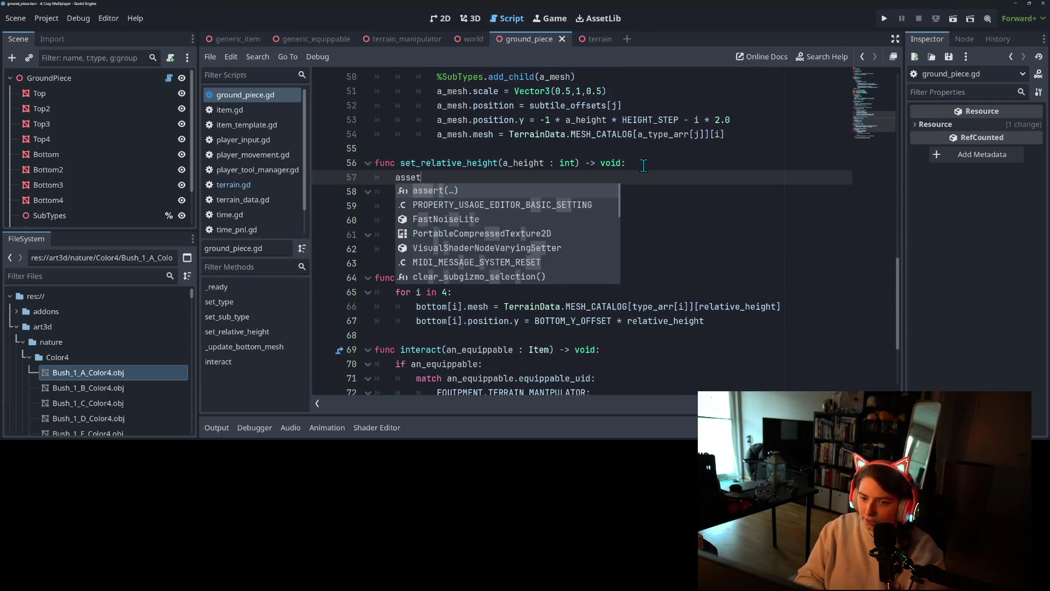
key(Return)
key(Escape)
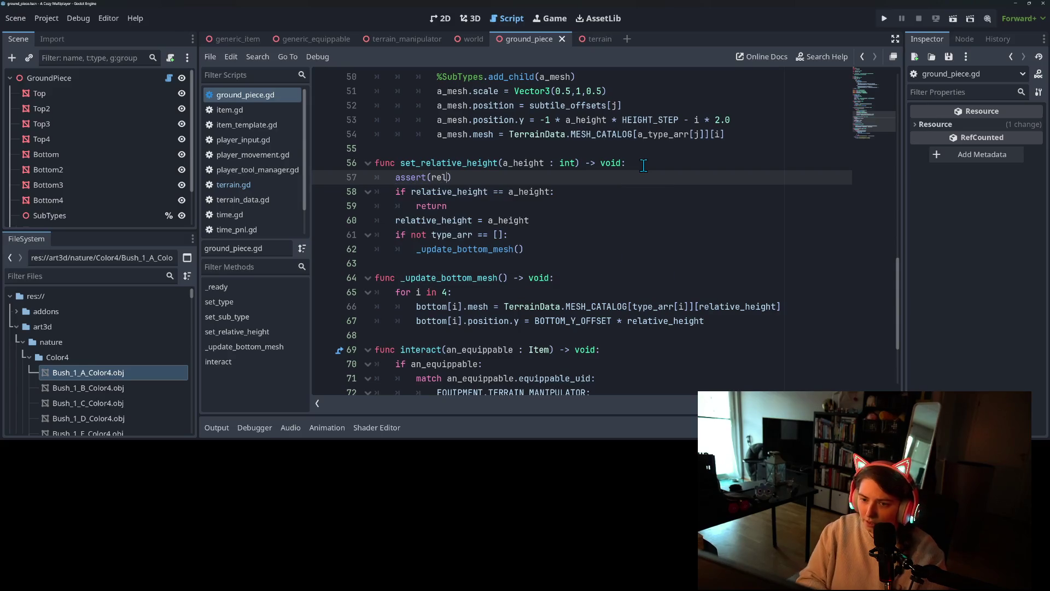
key(BackSpace)
key(BackSpace)
key(BackSpace)
text(a)
key(Return)
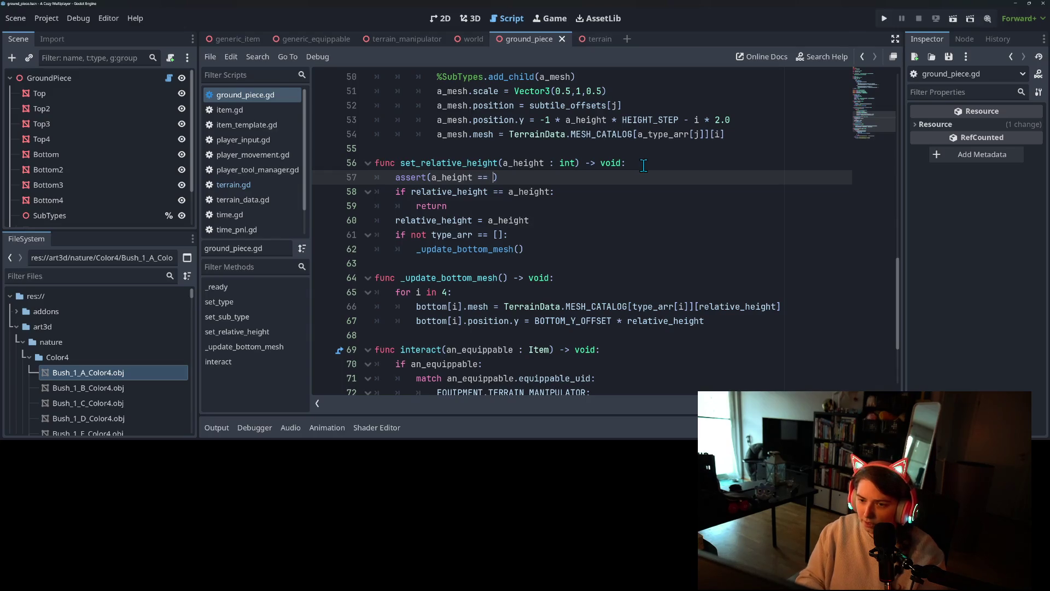
text(1 or a)
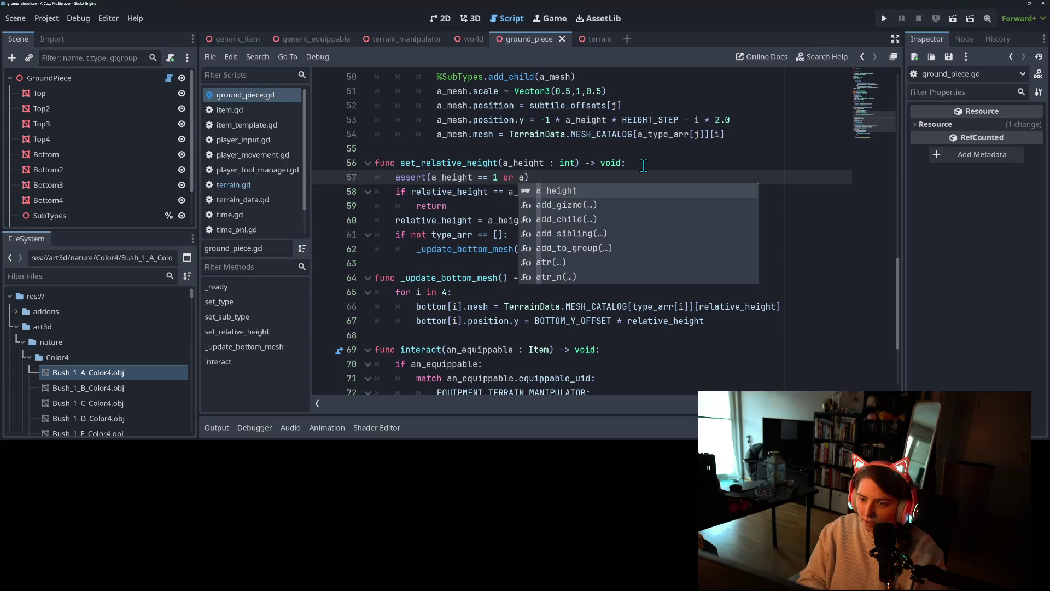
text(a_height ==)
key(Return)
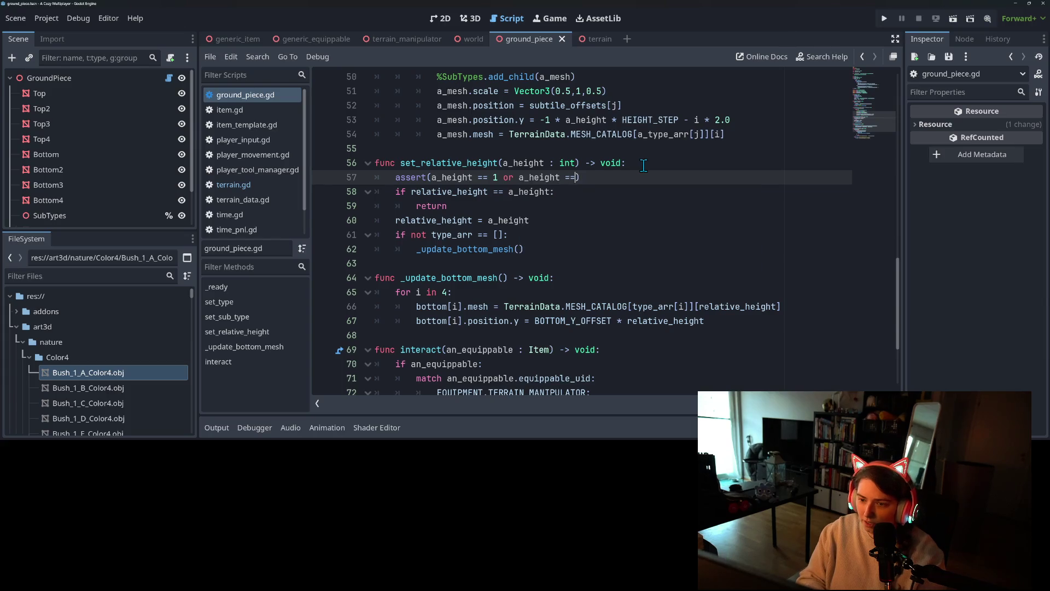
text(2)
key(ctrl+s)
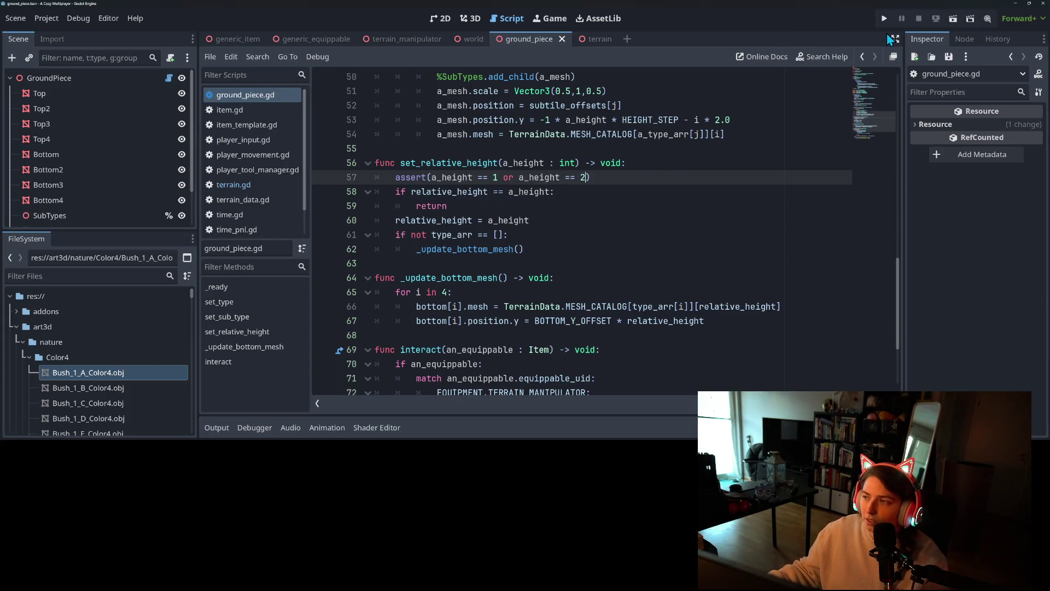
click(886, 18)
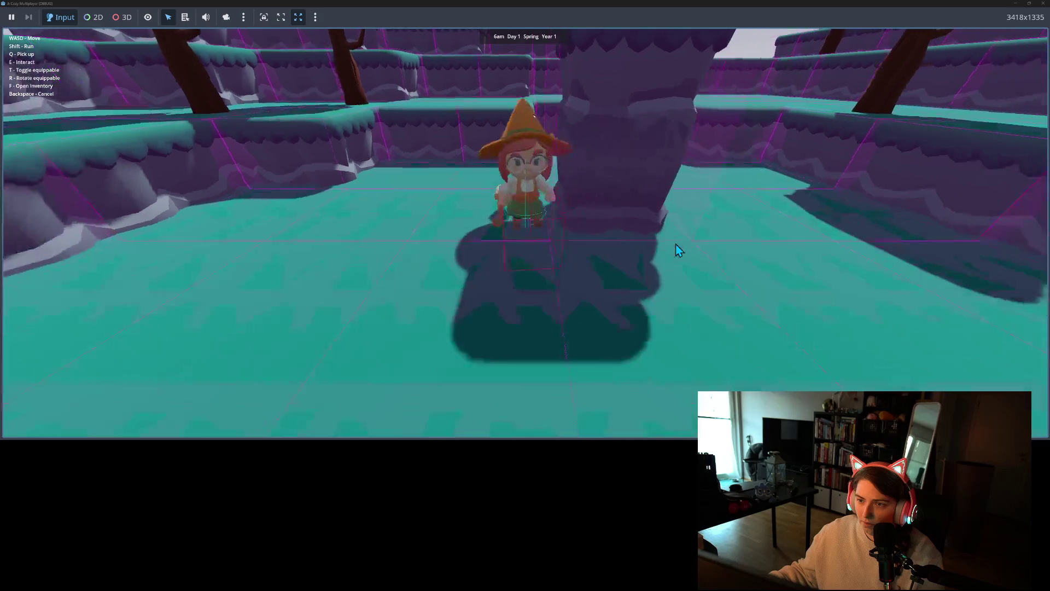
Walk the character past the tall pillar and across the terrain steps toward the tree trunk
key(w)
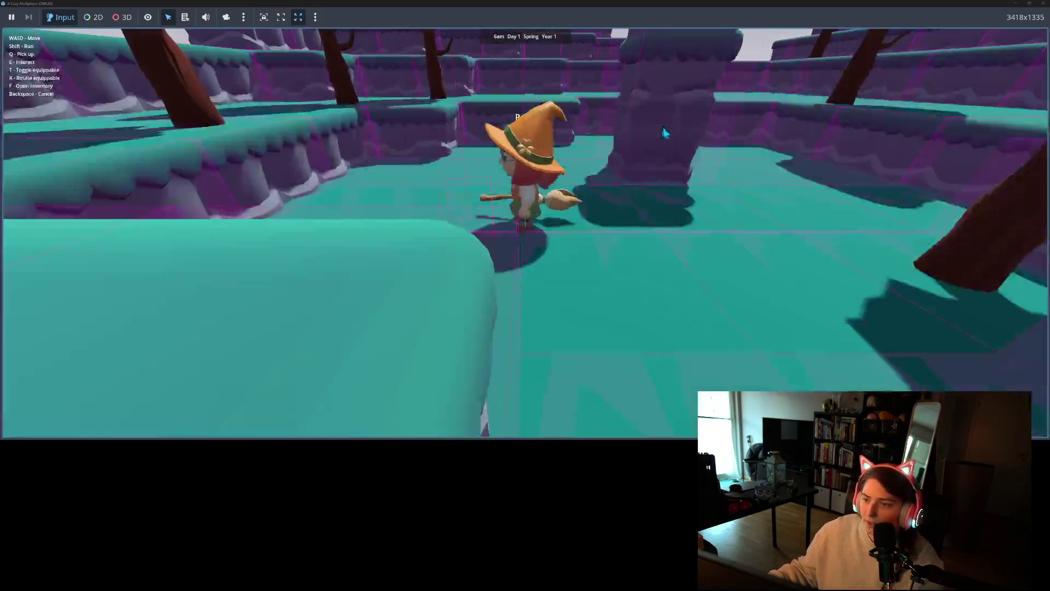
key(s)
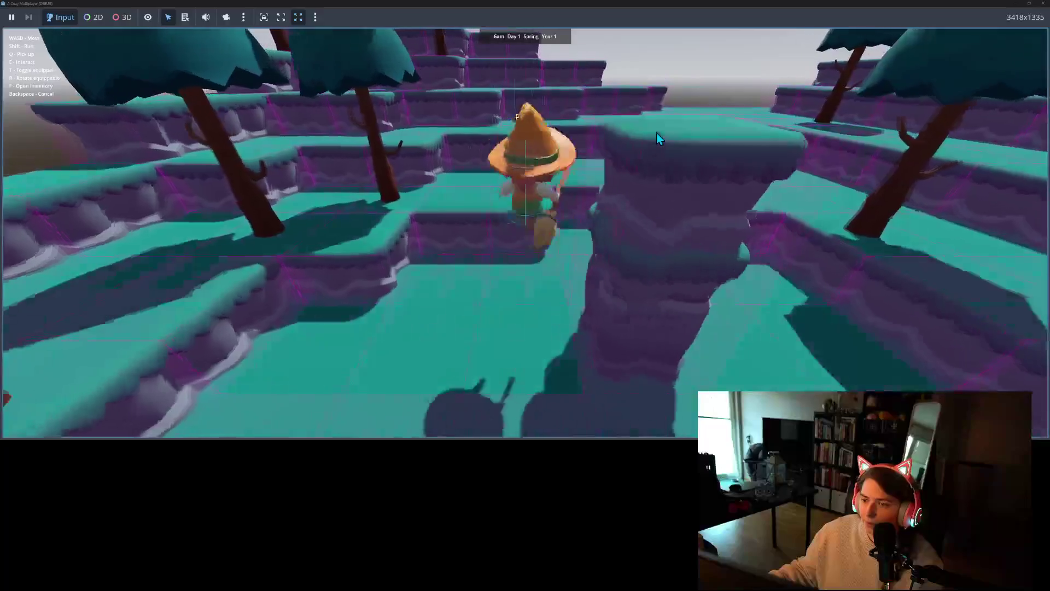
key(w)
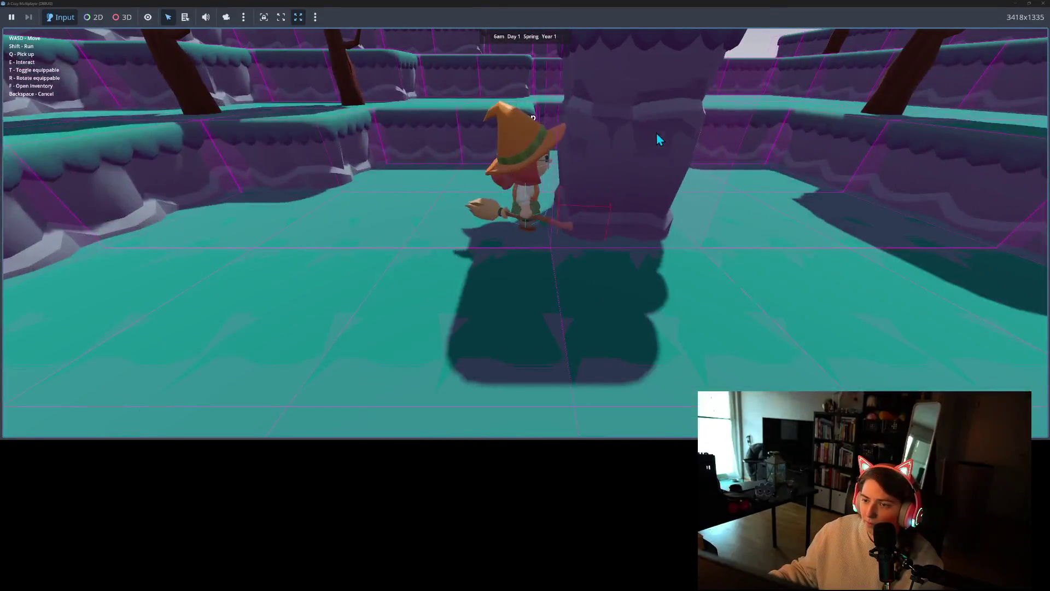
key(s)
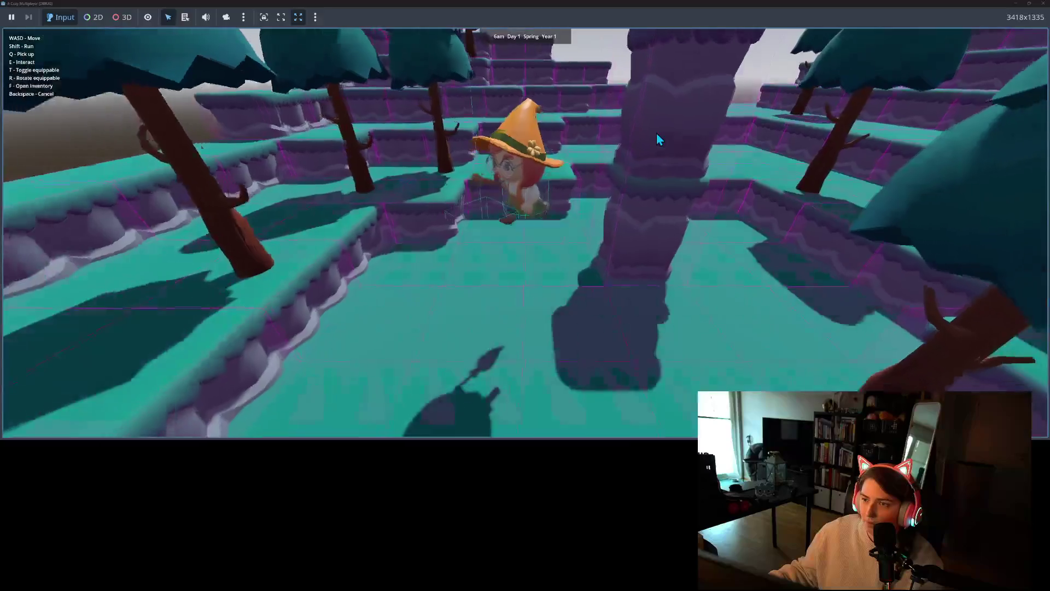
key(a)
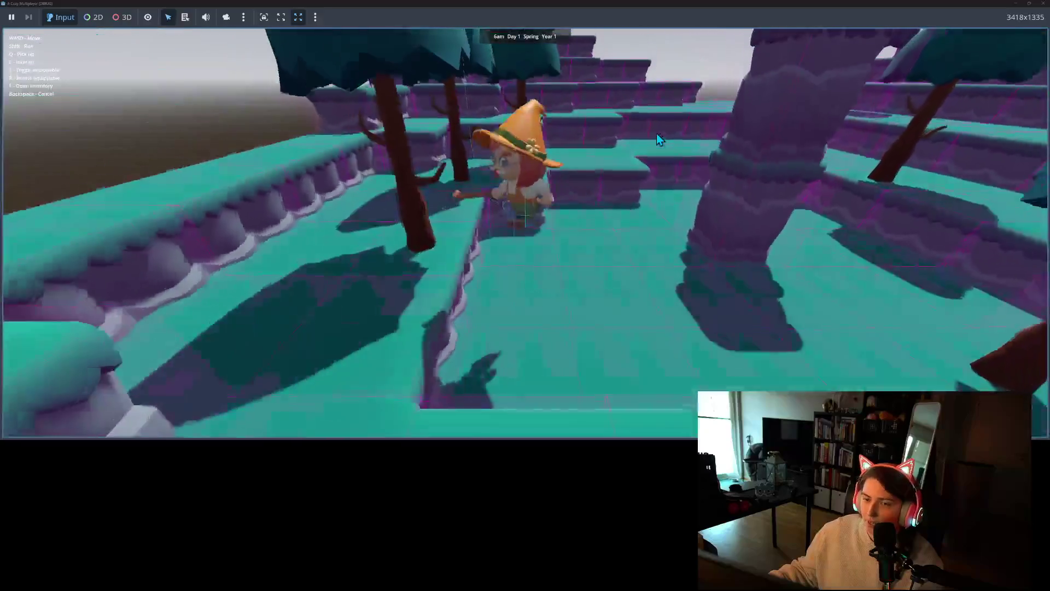
key(w)
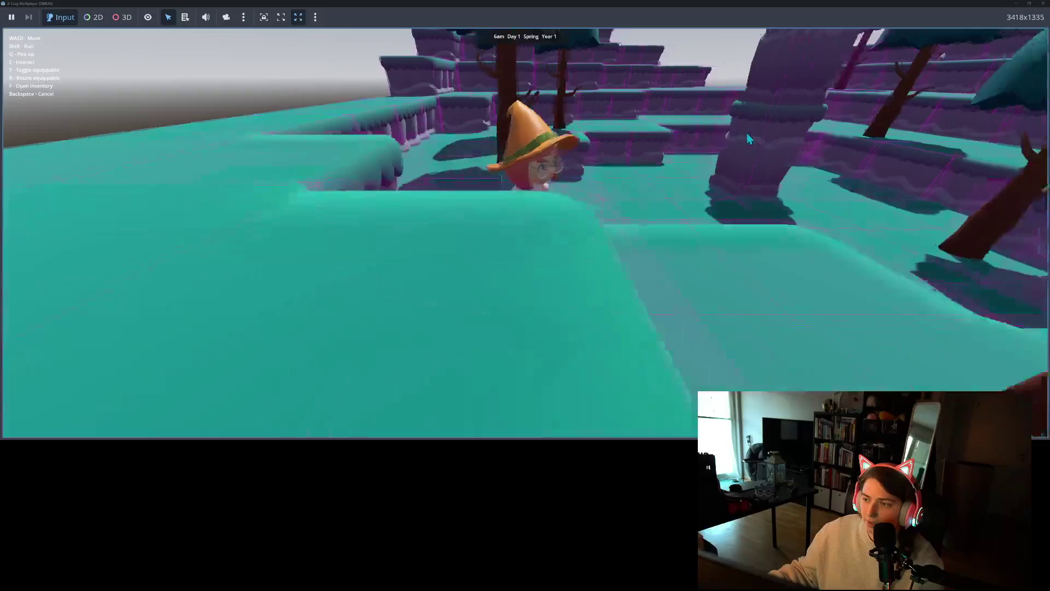
key(w)
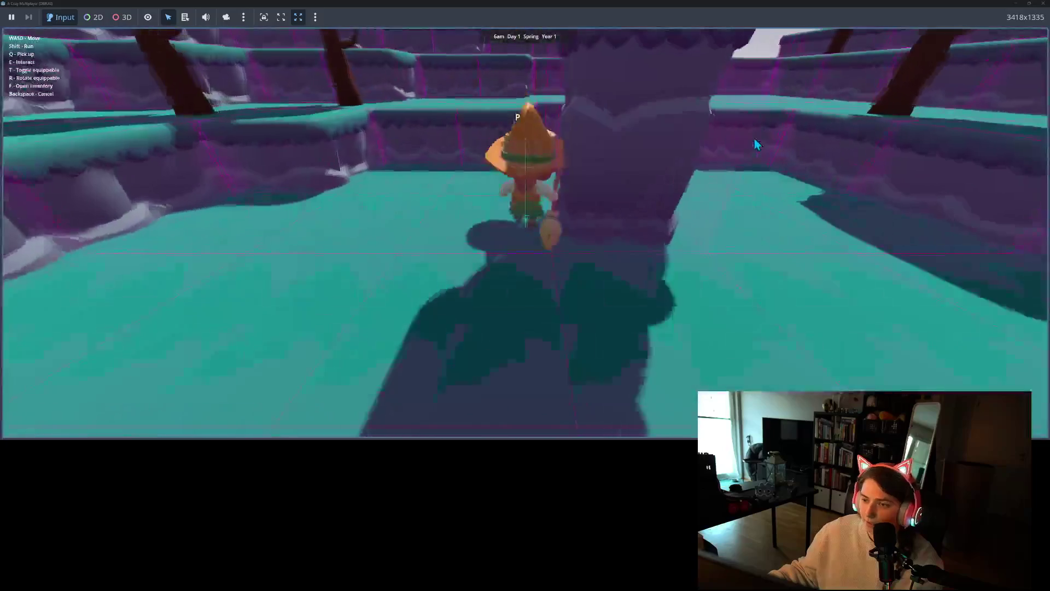
Walk the character left past the trunk and back onto the raised step
key(a)
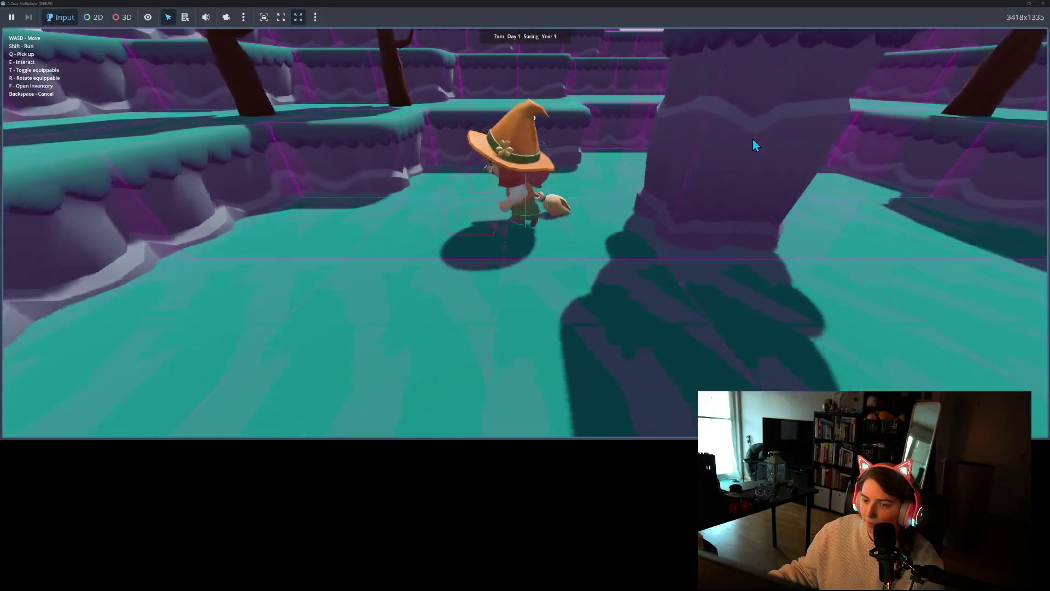
key(s)
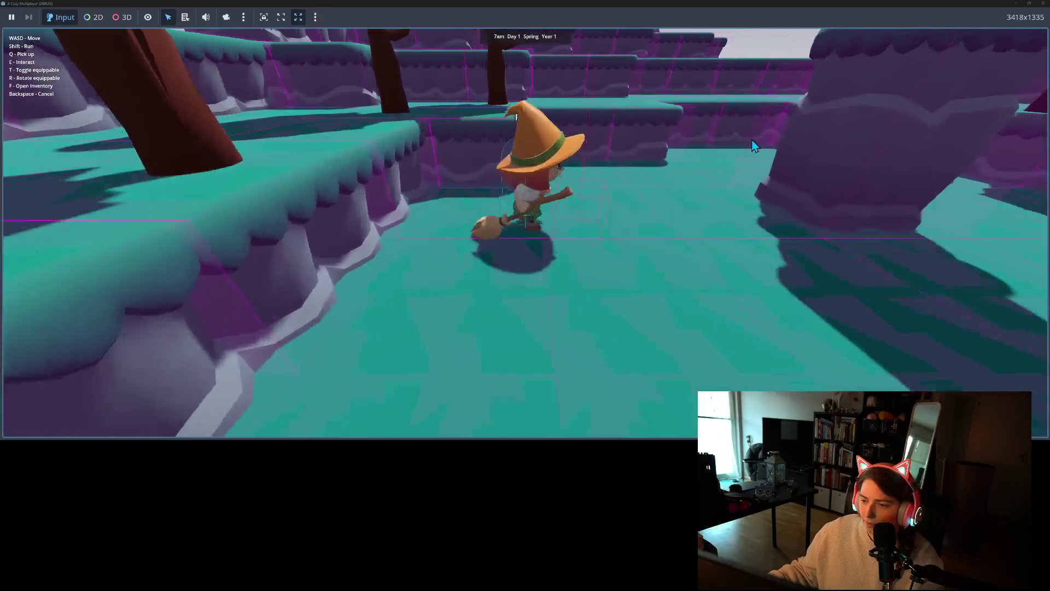
key(s)
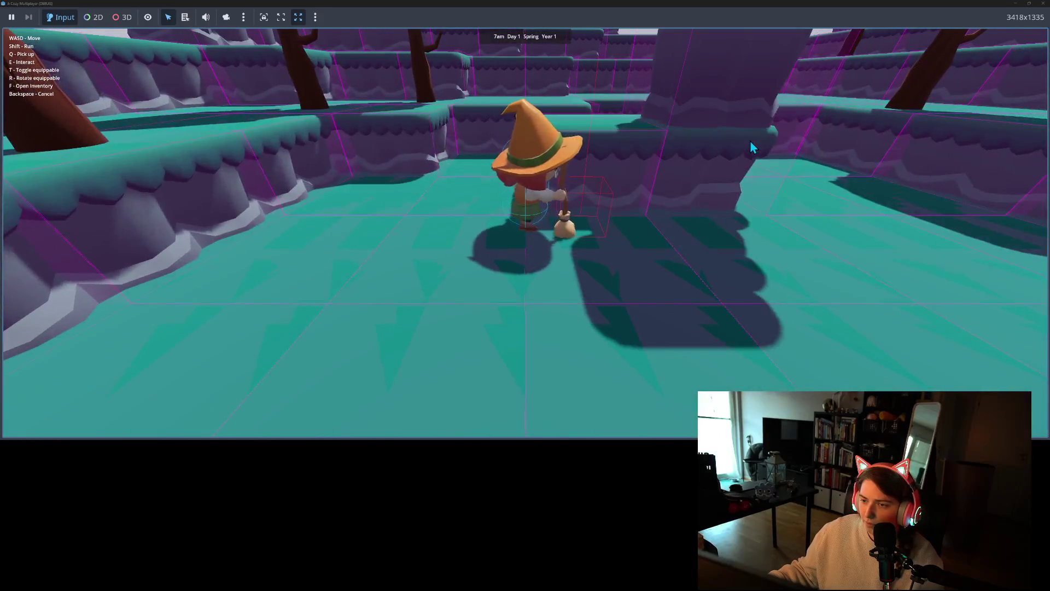
key(a)
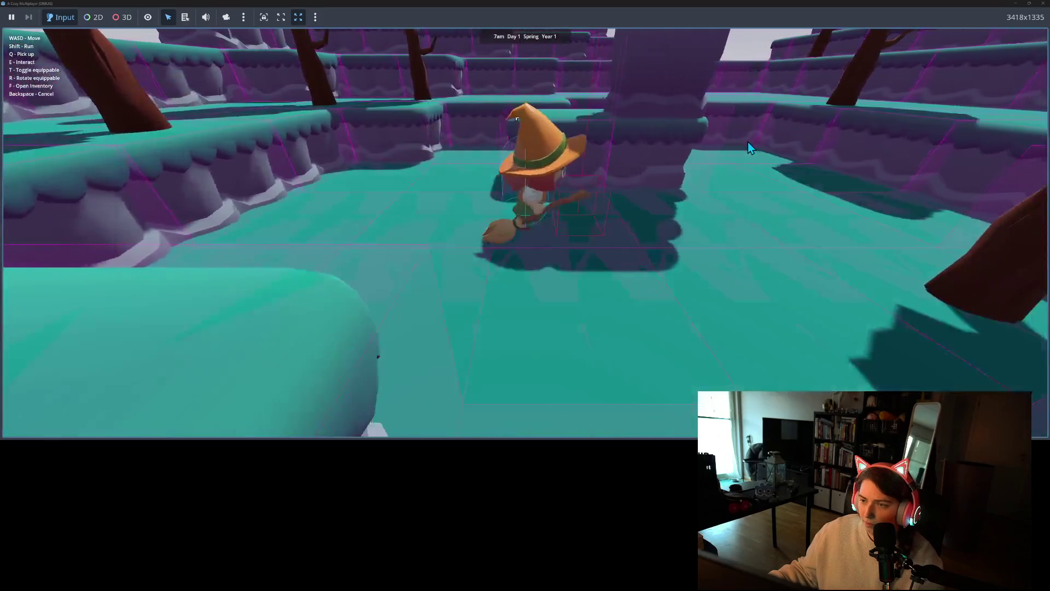
key(w)
key(s)
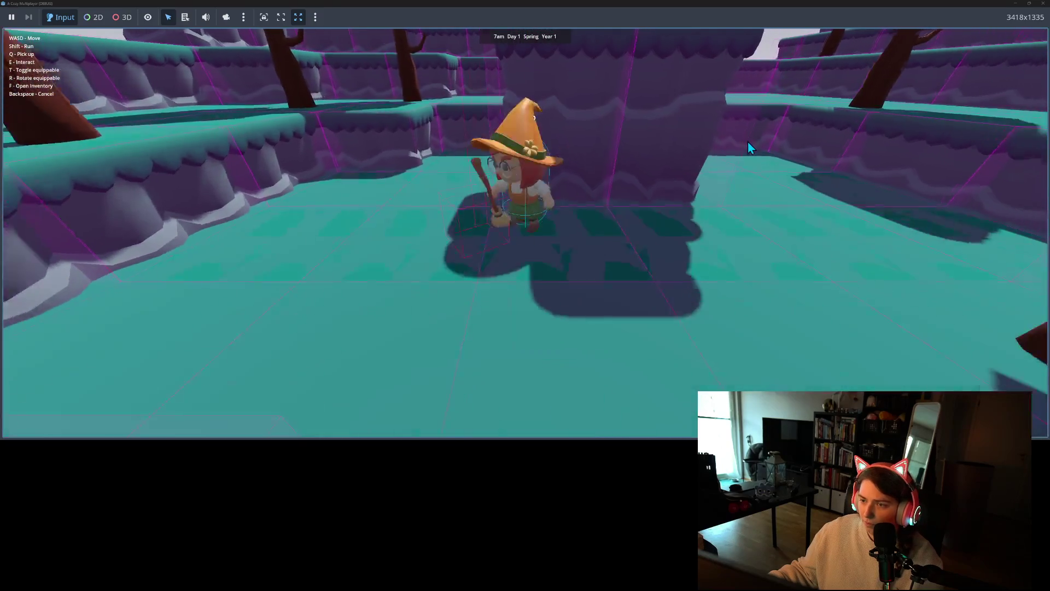
key(w)
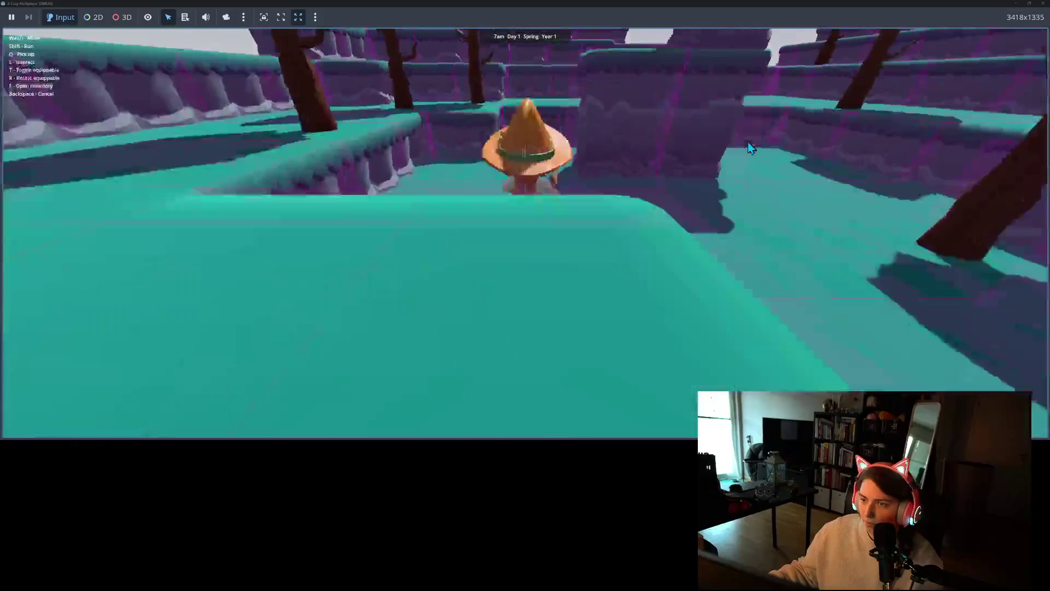